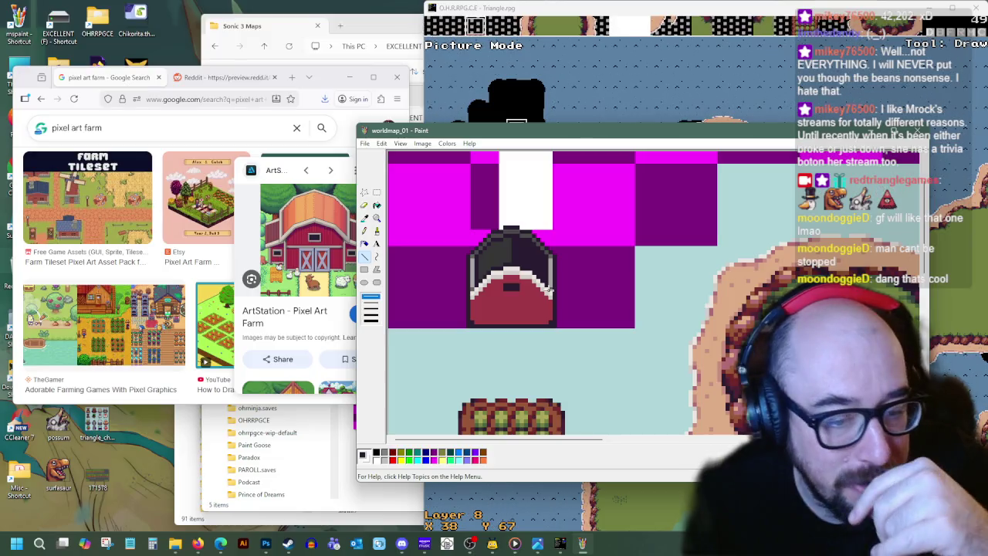
- Sample the stripe's white and draw a light line across the barn's red front
{"action": "scroll", "coordinate": [551, 288], "scroll_direction": "up", "scroll_amount": 4}
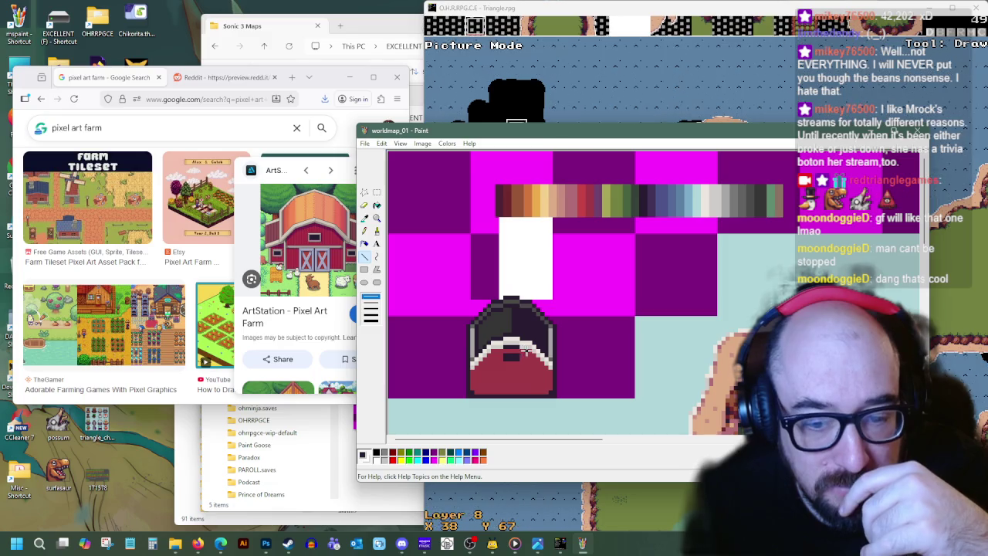
{"action": "left_click", "coordinate": [365, 217]}
{"action": "left_click", "coordinate": [487, 223]}
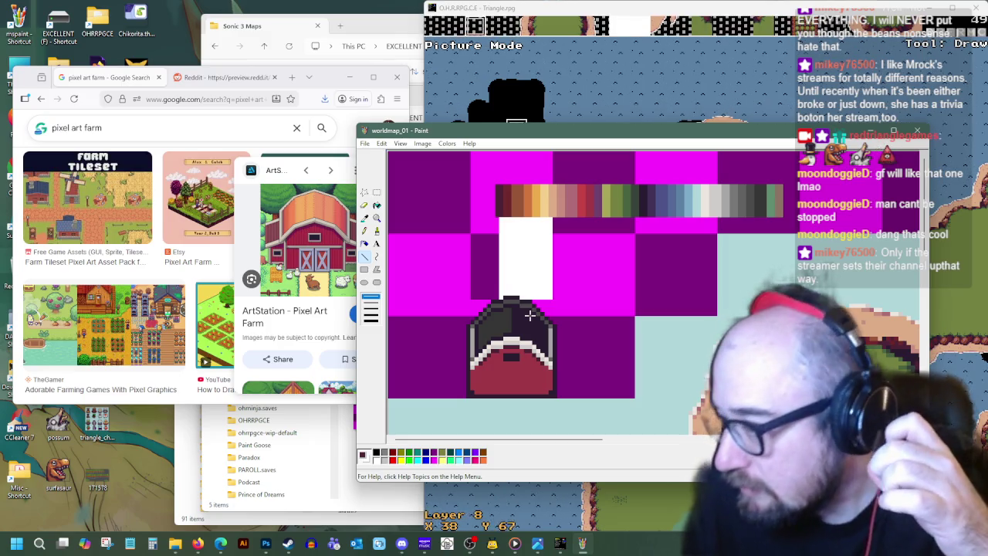
{"action": "left_click", "coordinate": [365, 218]}
{"action": "left_click", "coordinate": [508, 337]}
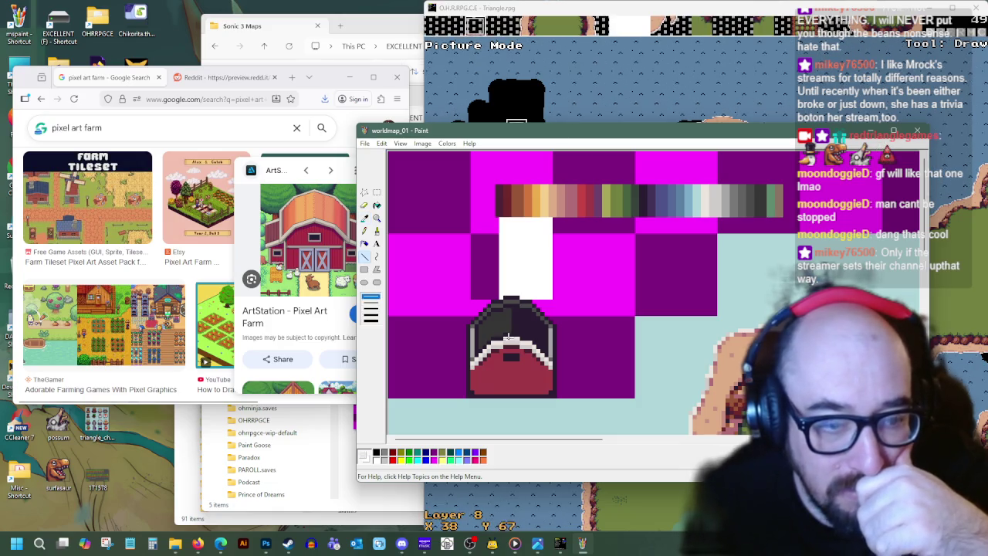
{"action": "left_click_drag", "start_coordinate": [509, 370], "coordinate": [543, 369]}
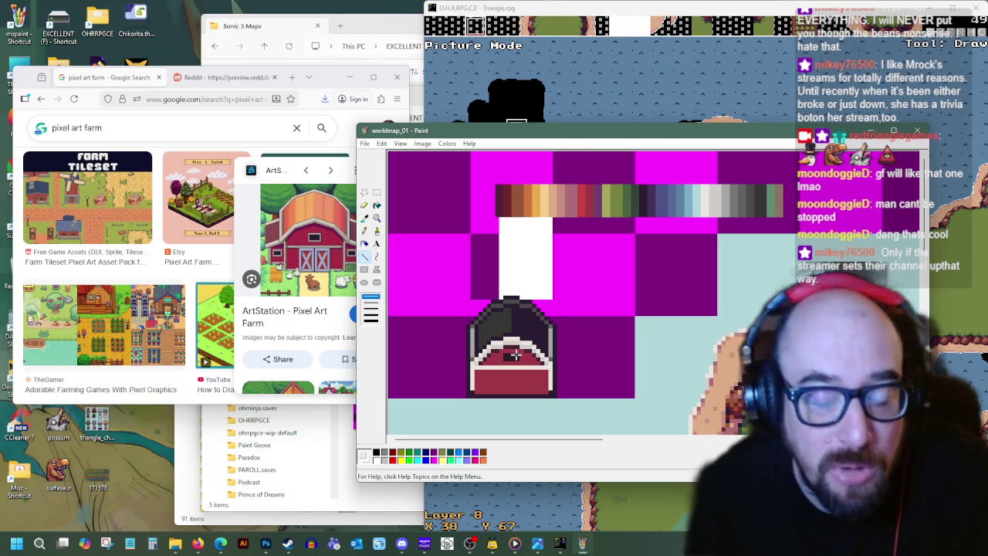
- Toggle between Pencil and Line tools and pick a new colour from the palette strip
{"action": "scroll", "coordinate": [464, 309], "scroll_direction": "down", "scroll_amount": 1}
{"action": "scroll", "coordinate": [459, 300], "scroll_direction": "up", "scroll_amount": 1}
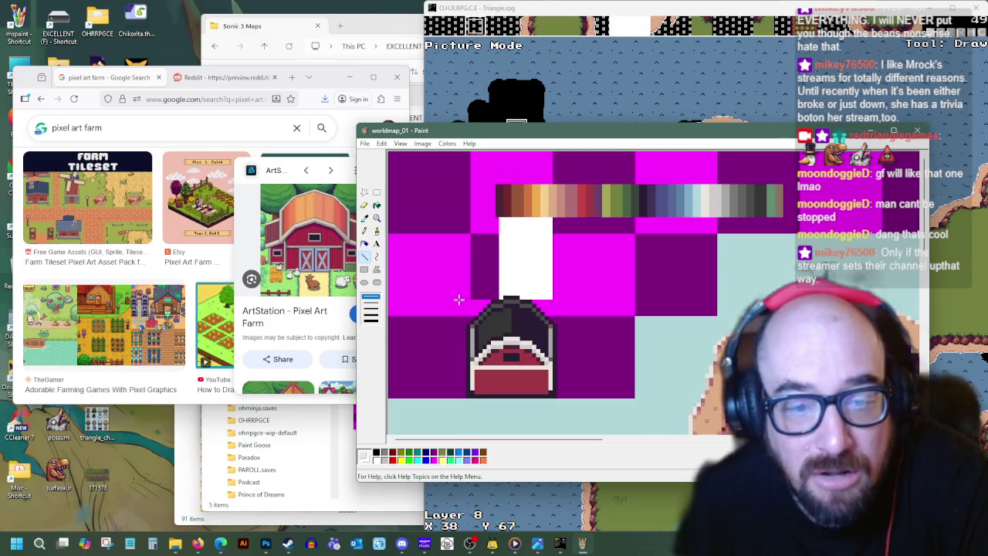
{"action": "left_click", "coordinate": [364, 217]}
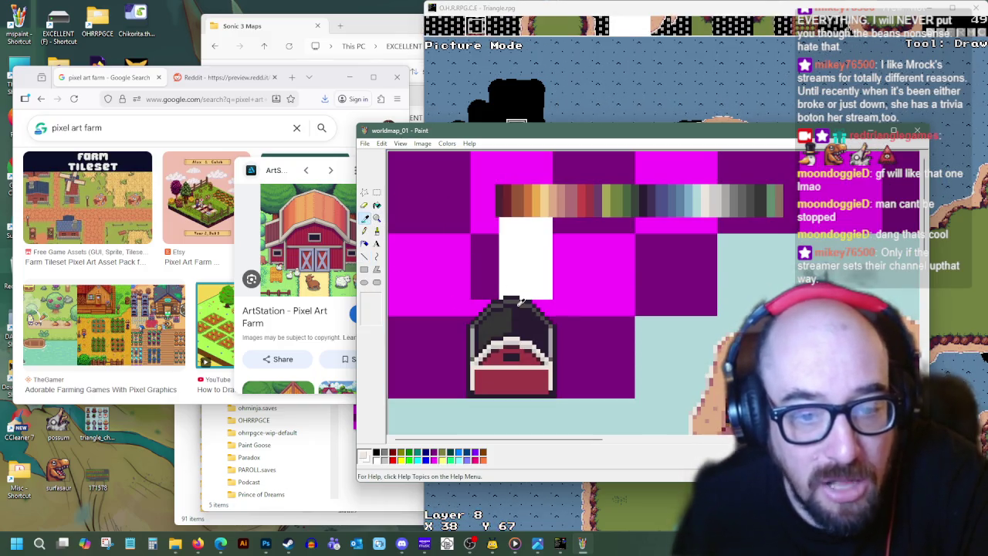
{"action": "left_click", "coordinate": [364, 256]}
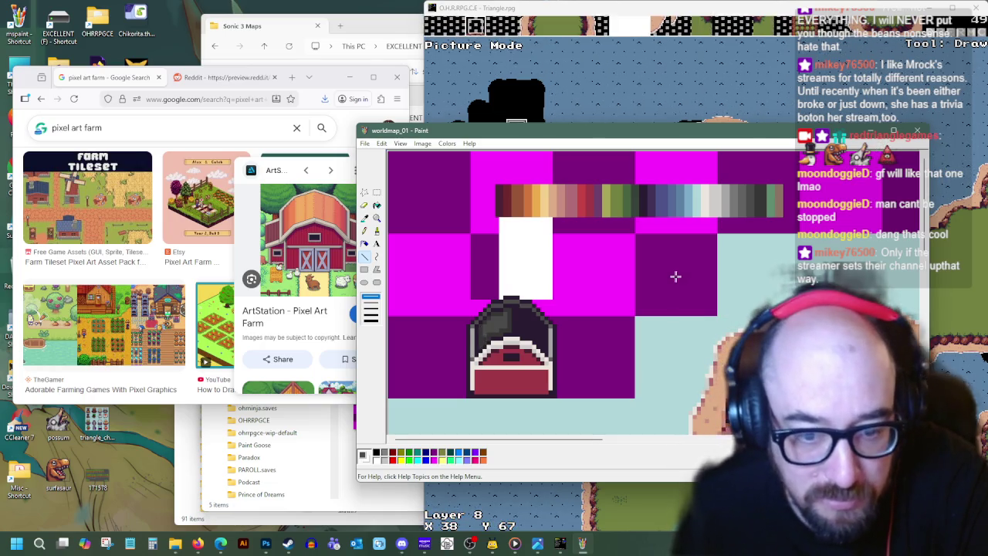
{"action": "left_click", "coordinate": [365, 217]}
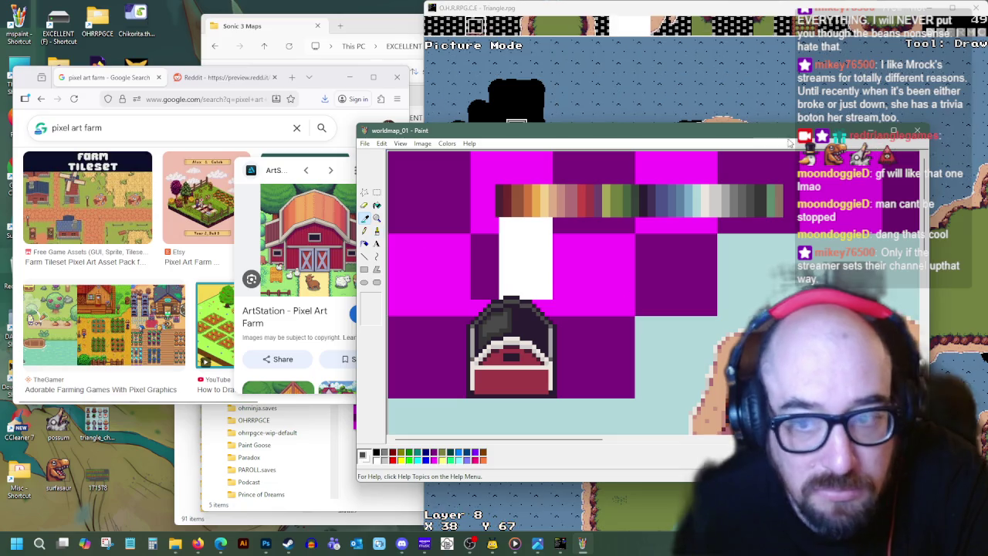
{"action": "left_click", "coordinate": [737, 193]}
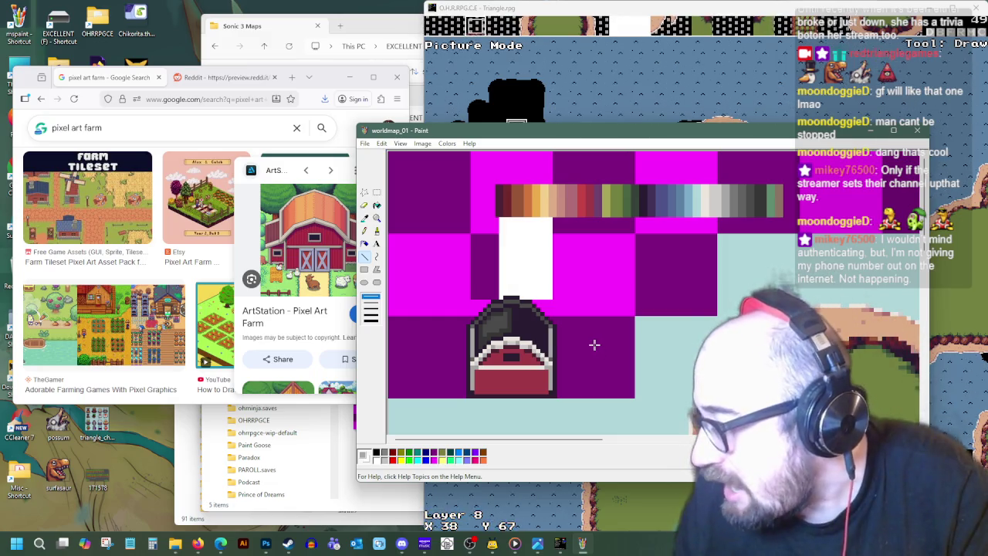
- Undo a stray stroke on the palette strip and sample a palette colour
{"action": "left_click_drag", "start_coordinate": [727, 193], "coordinate": [752, 196]}
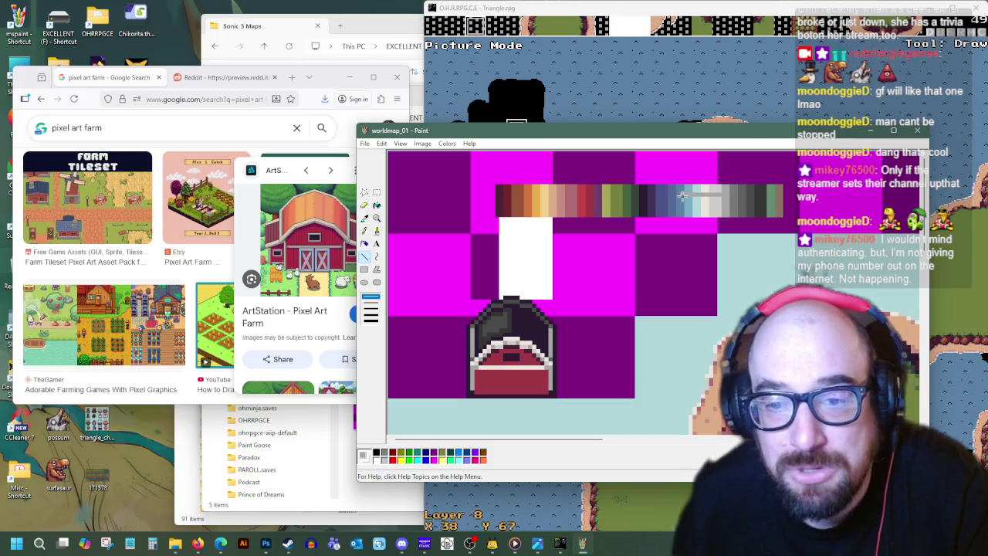
{"action": "key", "text": "ctrl+z"}
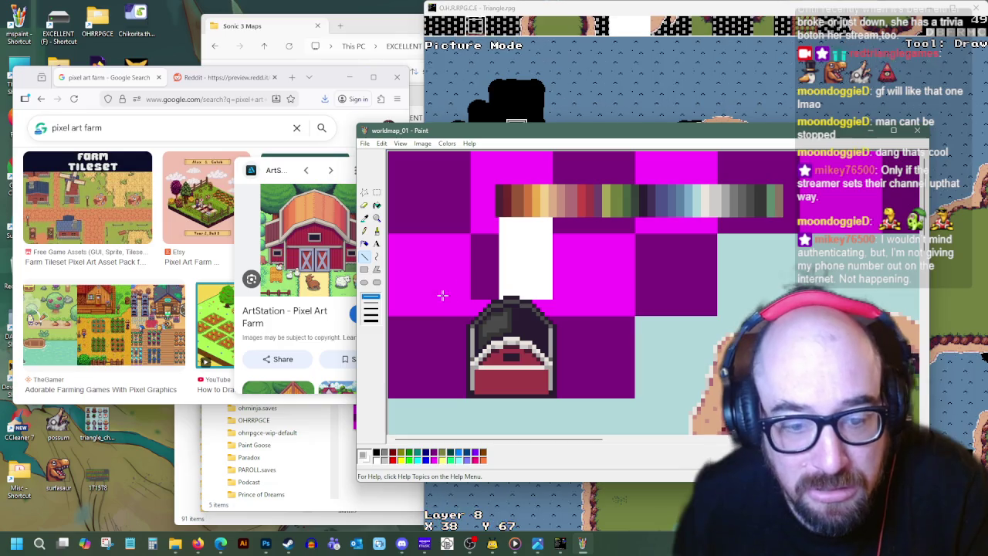
{"action": "left_click", "coordinate": [365, 217]}
{"action": "left_click", "coordinate": [728, 195]}
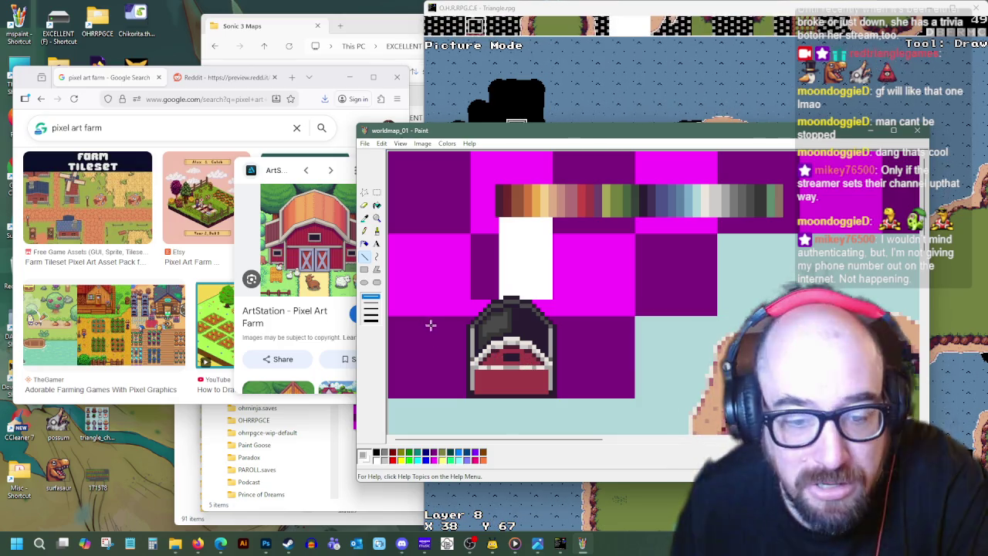
- Pick the dark red from the palette strip, choose the Pencil, and open a new Firefox tab
{"action": "left_click", "coordinate": [363, 218]}
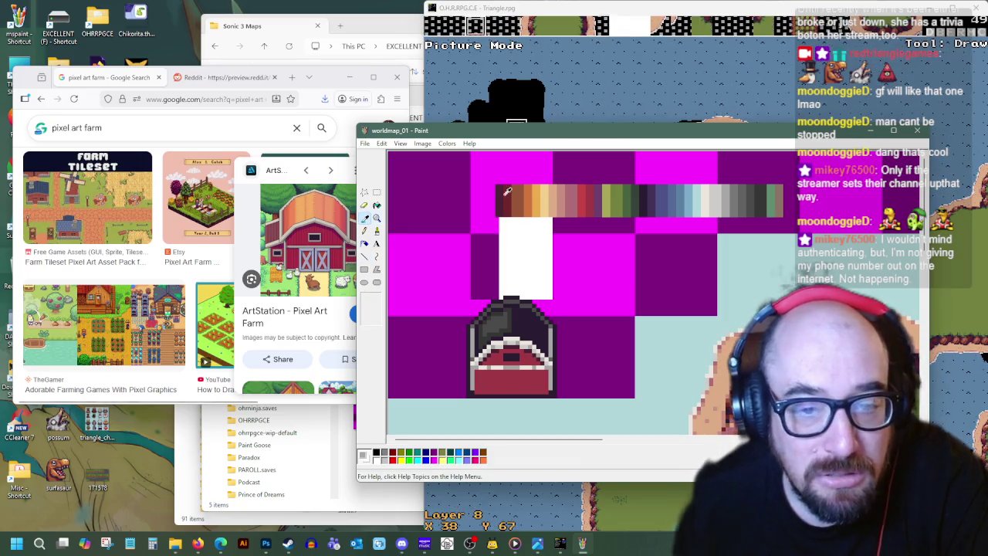
{"action": "left_click", "coordinate": [585, 198]}
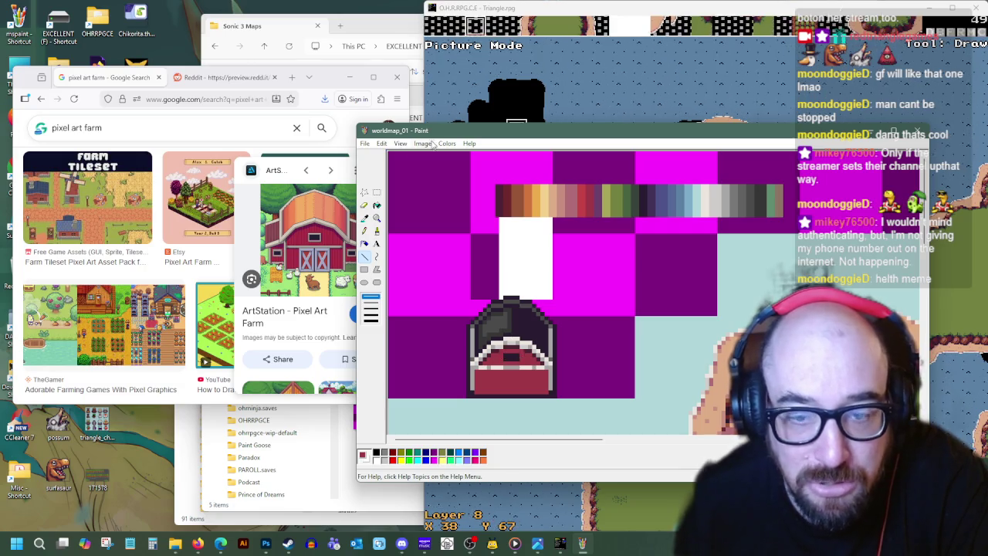
{"action": "left_click", "coordinate": [363, 218]}
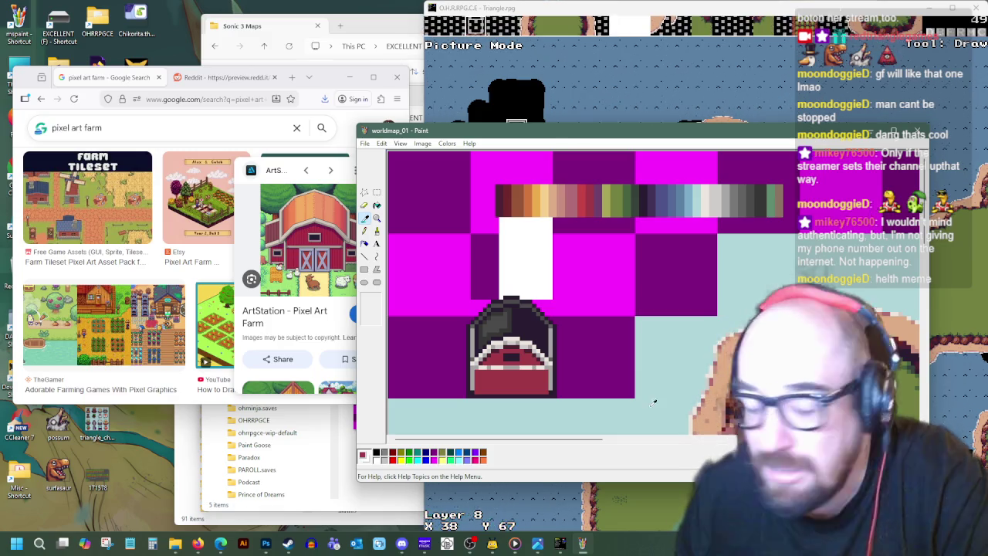
{"action": "left_click", "coordinate": [295, 78]}
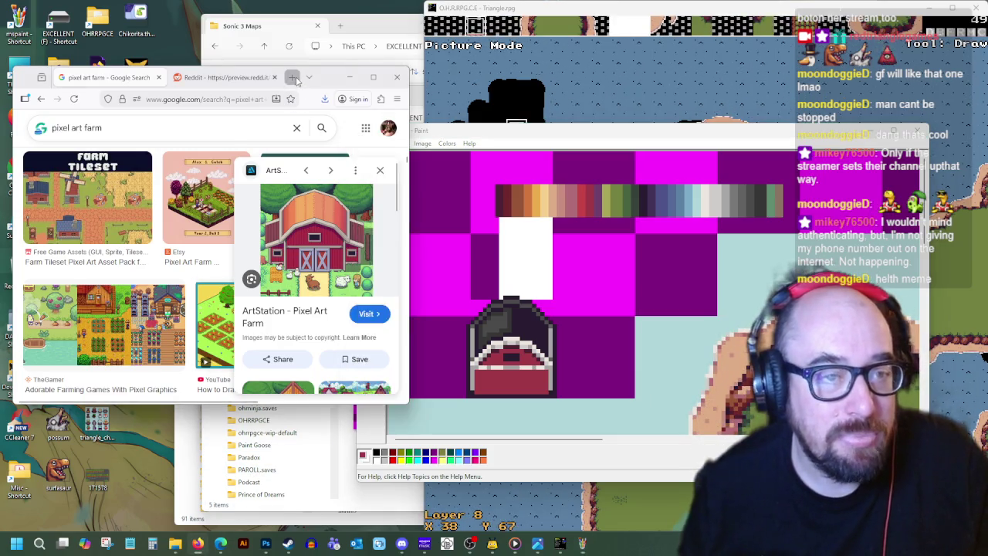
- Search the web for 'helth meme'
{"action": "type", "text": "helth meme"}
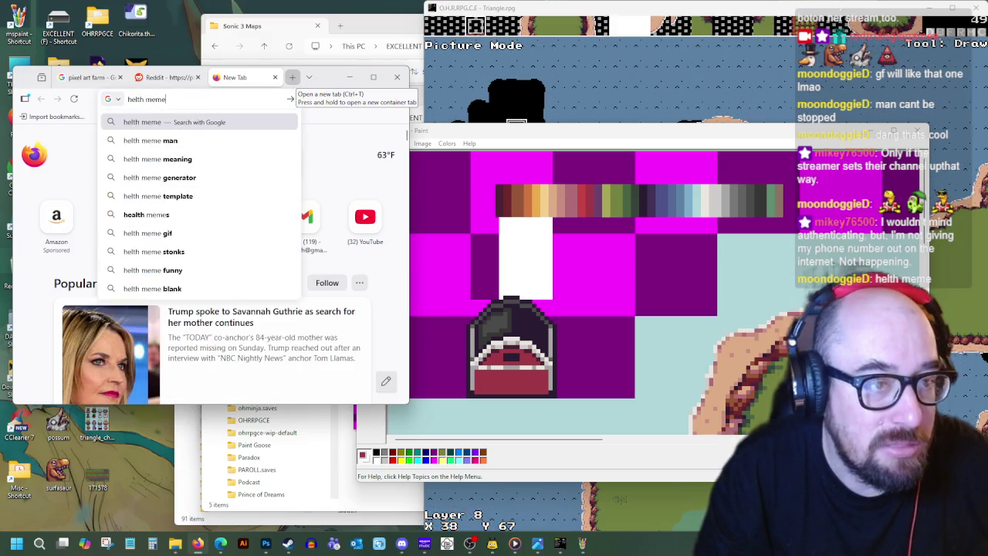
{"action": "key", "text": "Return"}
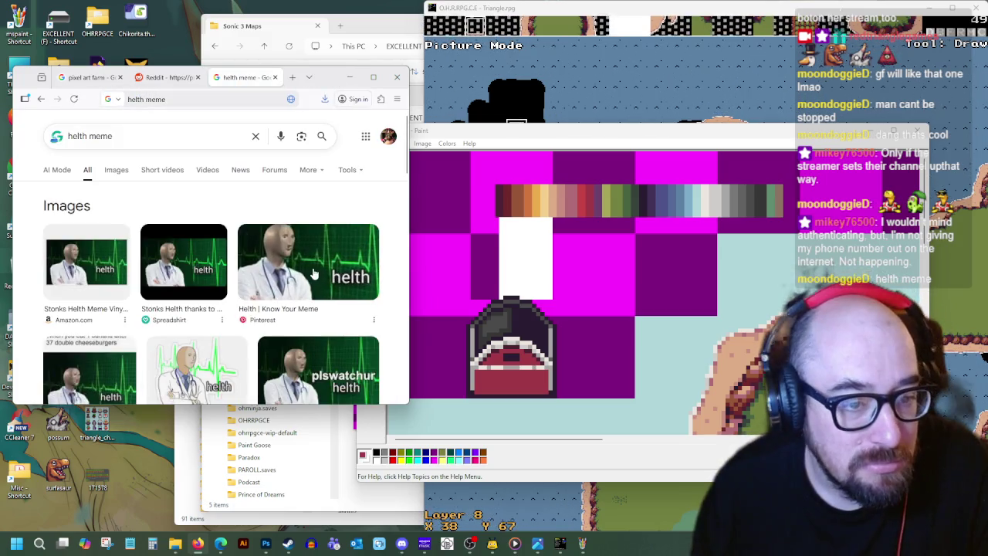
{"action": "scroll", "coordinate": [350, 323], "scroll_direction": "down", "scroll_amount": 2}
{"action": "scroll", "coordinate": [349, 322], "scroll_direction": "down", "scroll_amount": 2}
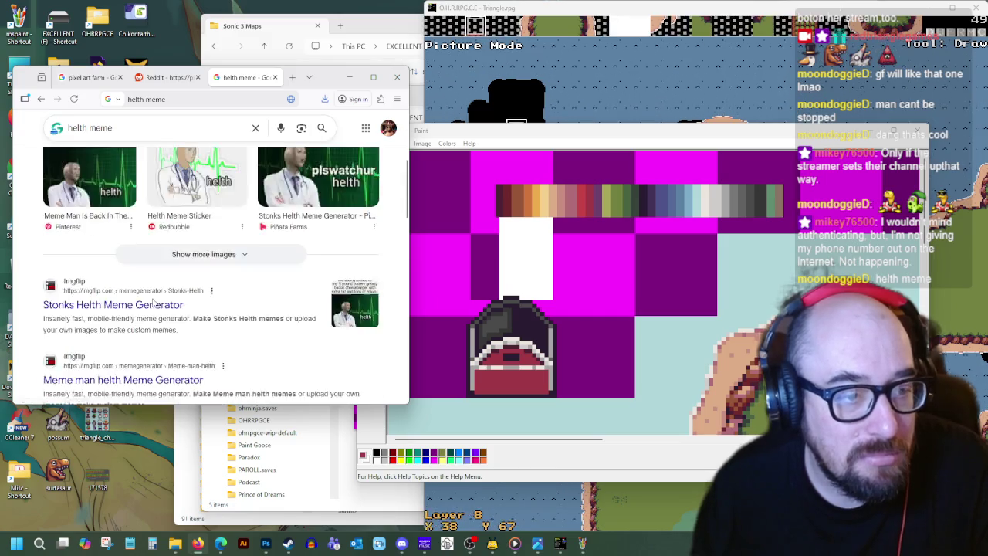
{"action": "scroll", "coordinate": [141, 185], "scroll_direction": "up", "scroll_amount": 5}
- Preview the Pokemon helth card in the image results, then return to Paint
{"action": "left_click", "coordinate": [128, 177]}
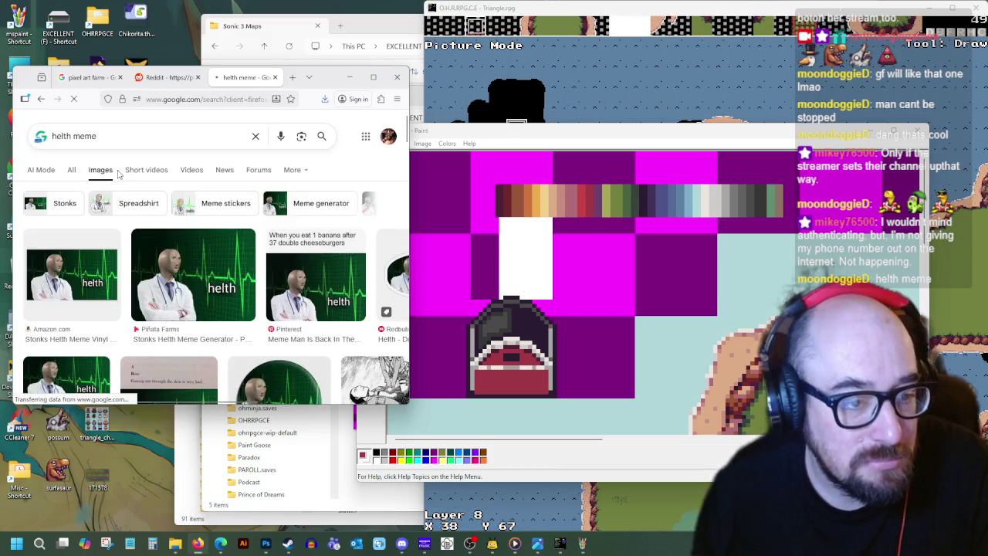
{"action": "scroll", "coordinate": [257, 290], "scroll_direction": "down", "scroll_amount": 3}
{"action": "scroll", "coordinate": [257, 290], "scroll_direction": "up", "scroll_amount": 2}
{"action": "scroll", "coordinate": [247, 290], "scroll_direction": "up", "scroll_amount": 1}
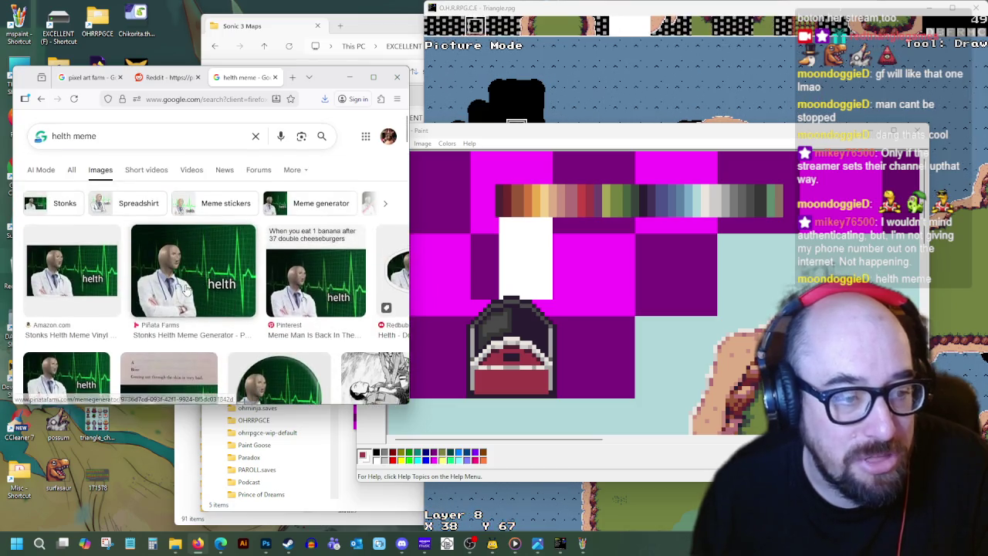
{"action": "scroll", "coordinate": [195, 286], "scroll_direction": "down", "scroll_amount": 1}
{"action": "scroll", "coordinate": [197, 287], "scroll_direction": "down", "scroll_amount": 2}
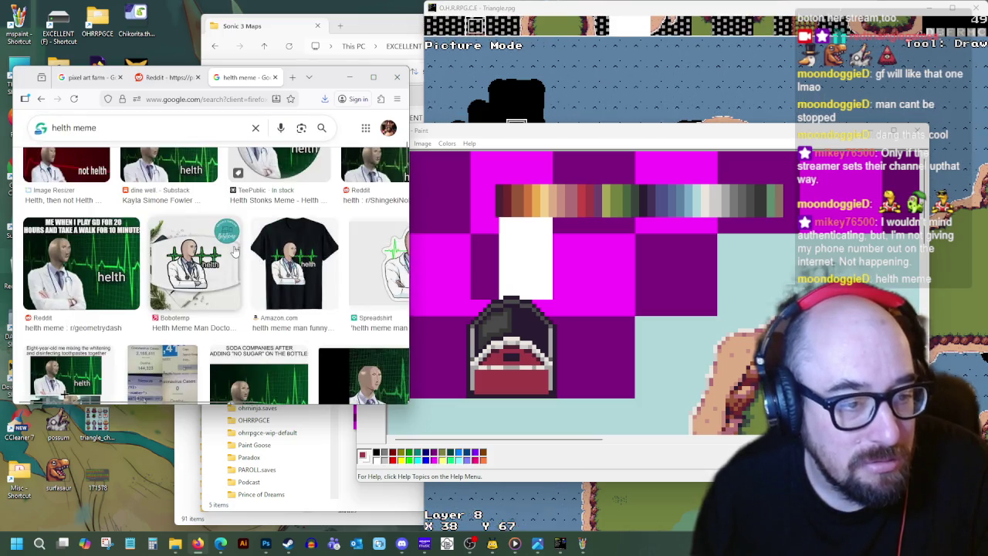
{"action": "scroll", "coordinate": [236, 251], "scroll_direction": "down", "scroll_amount": 2}
{"action": "scroll", "coordinate": [293, 287], "scroll_direction": "down", "scroll_amount": 1}
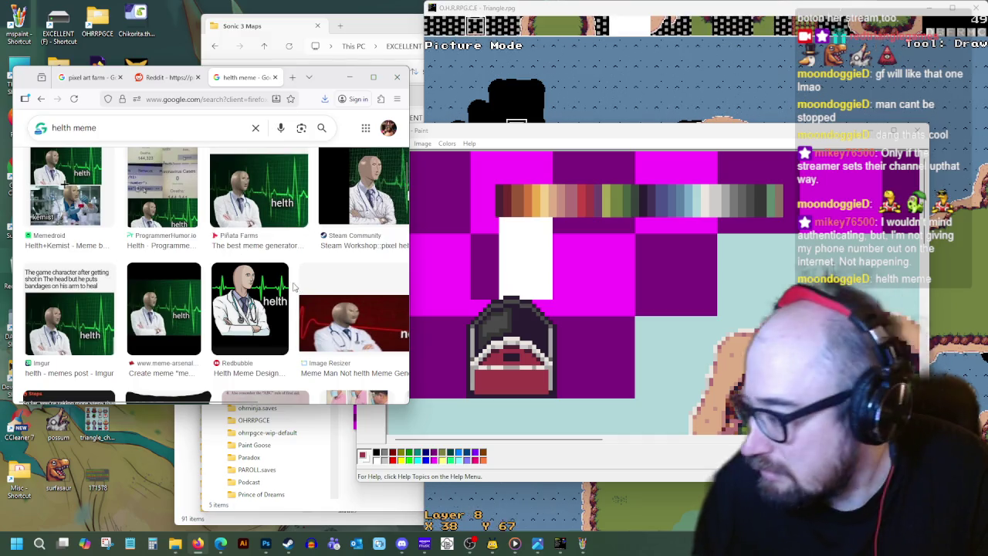
{"action": "scroll", "coordinate": [271, 280], "scroll_direction": "down", "scroll_amount": 1}
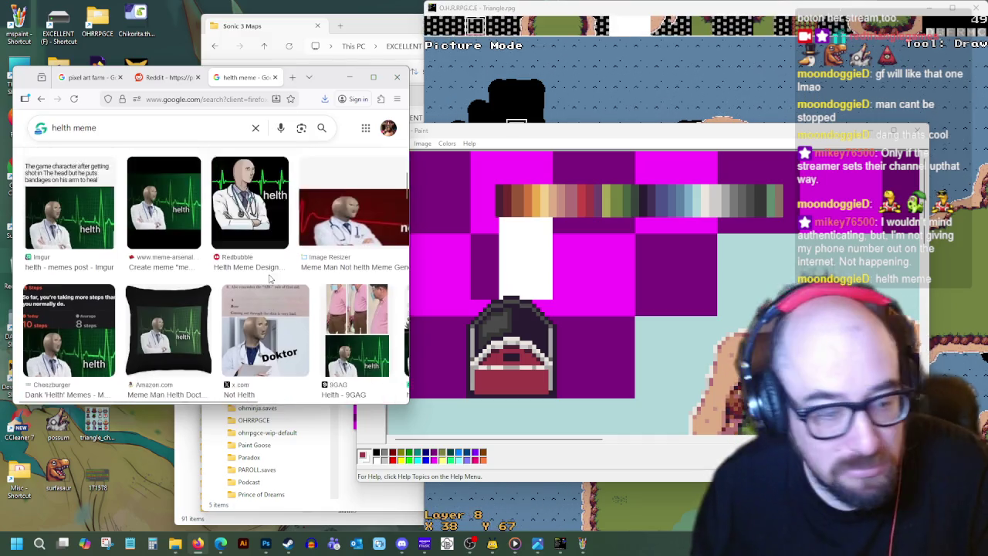
{"action": "scroll", "coordinate": [270, 280], "scroll_direction": "down", "scroll_amount": 1}
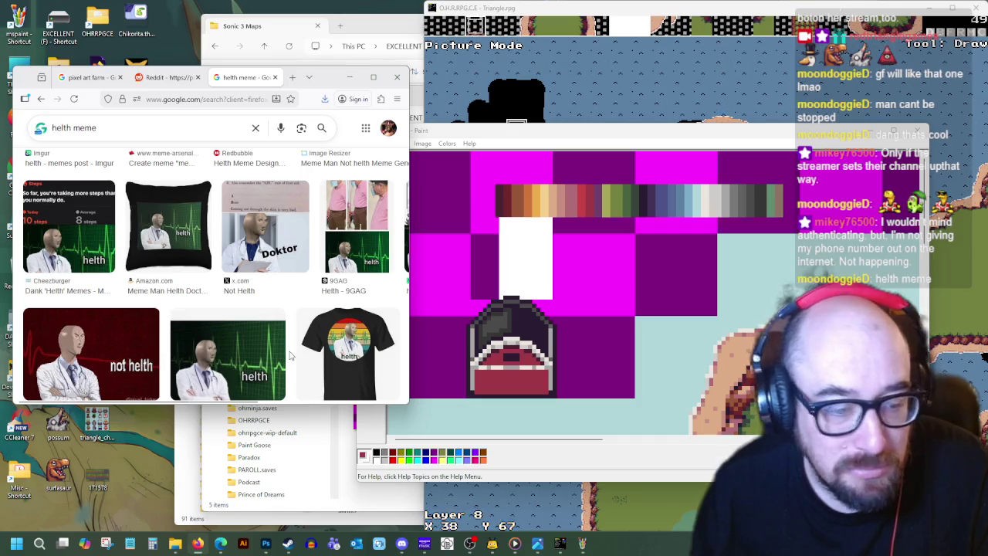
{"action": "scroll", "coordinate": [290, 355], "scroll_direction": "down", "scroll_amount": 3}
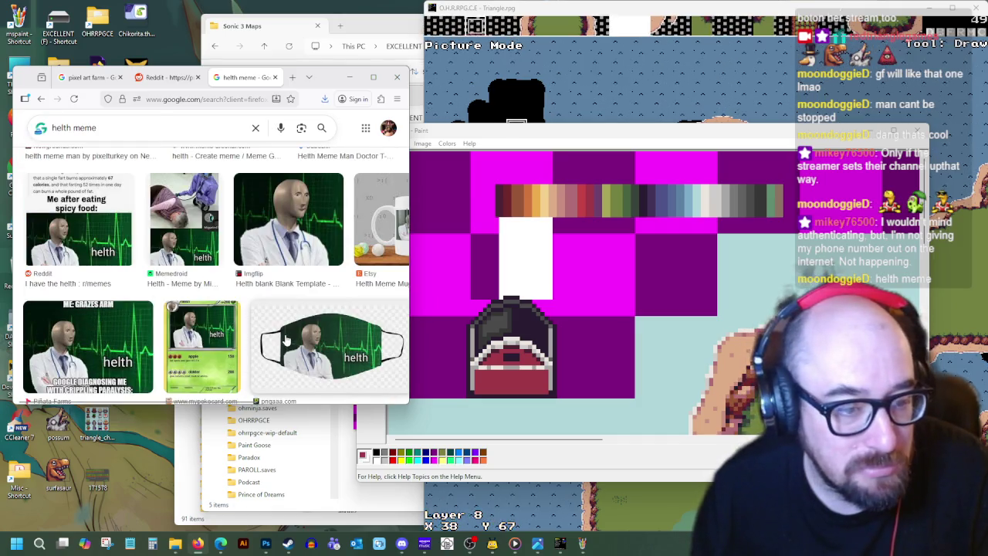
{"action": "left_click", "coordinate": [209, 362]}
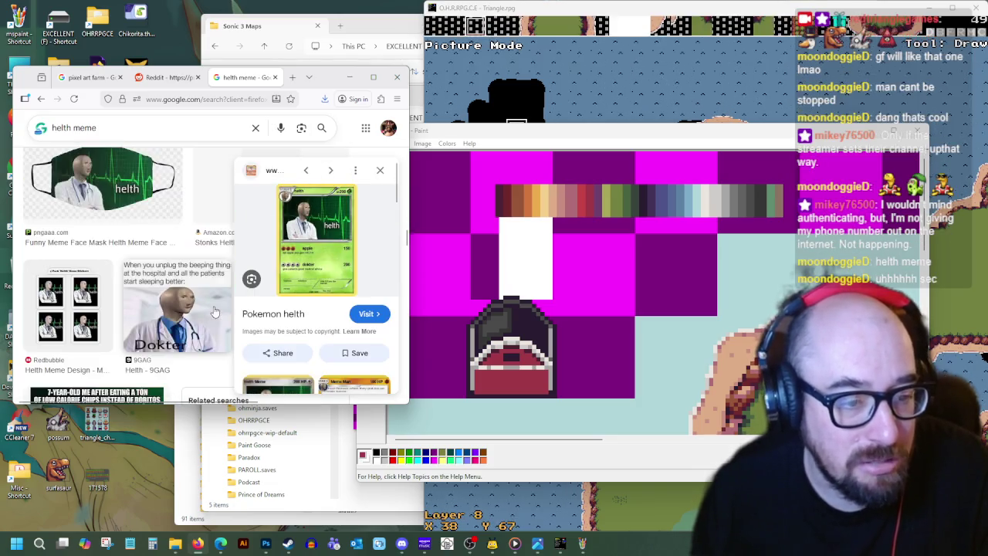
{"action": "left_click", "coordinate": [501, 379]}
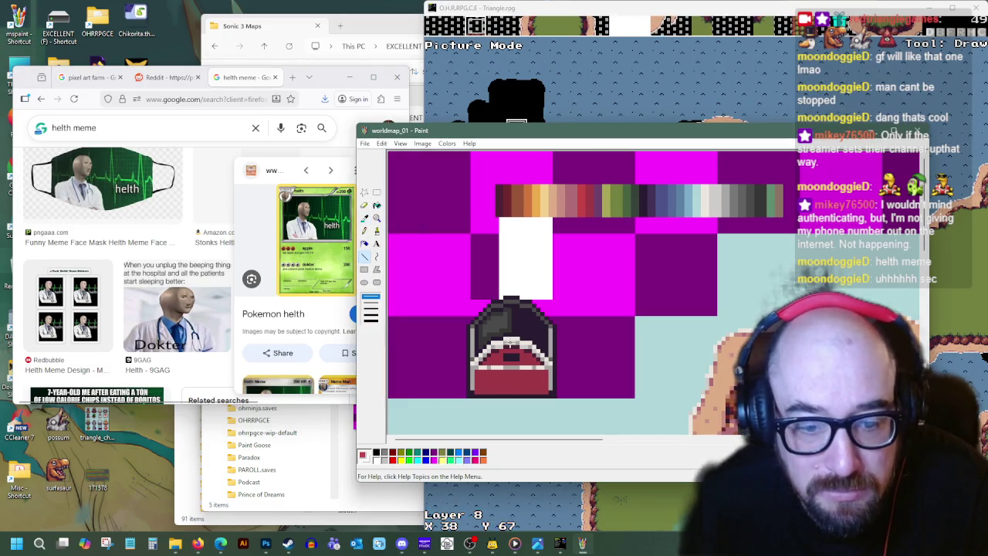
- Sample colours from the palette strip, the barn sprite and the swatch strip
{"action": "left_click", "coordinate": [365, 217]}
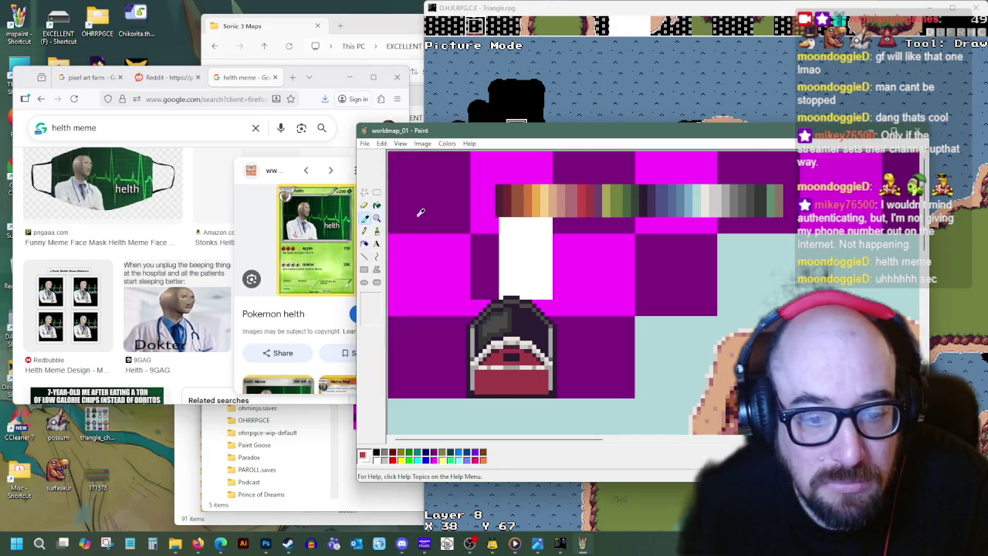
{"action": "left_click", "coordinate": [515, 193]}
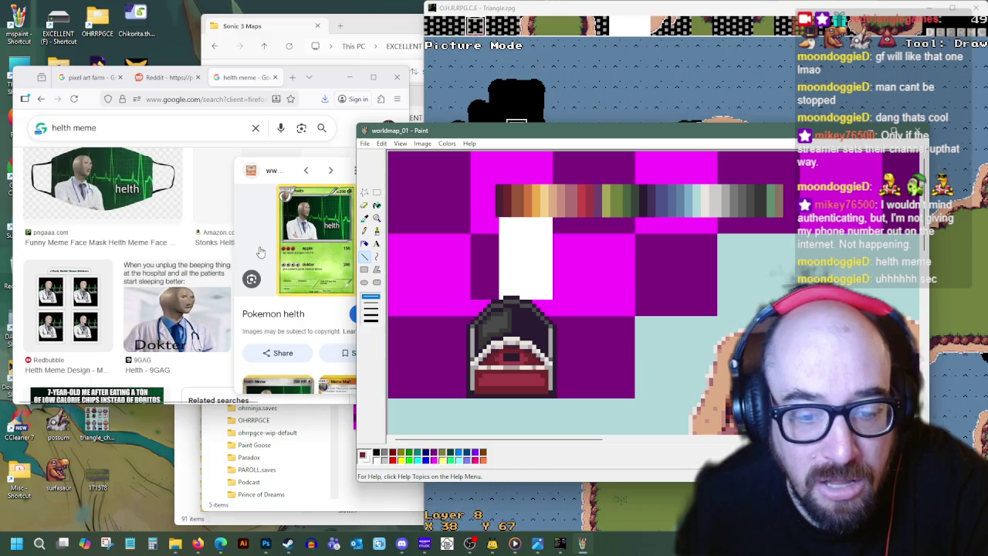
{"action": "left_click", "coordinate": [366, 220]}
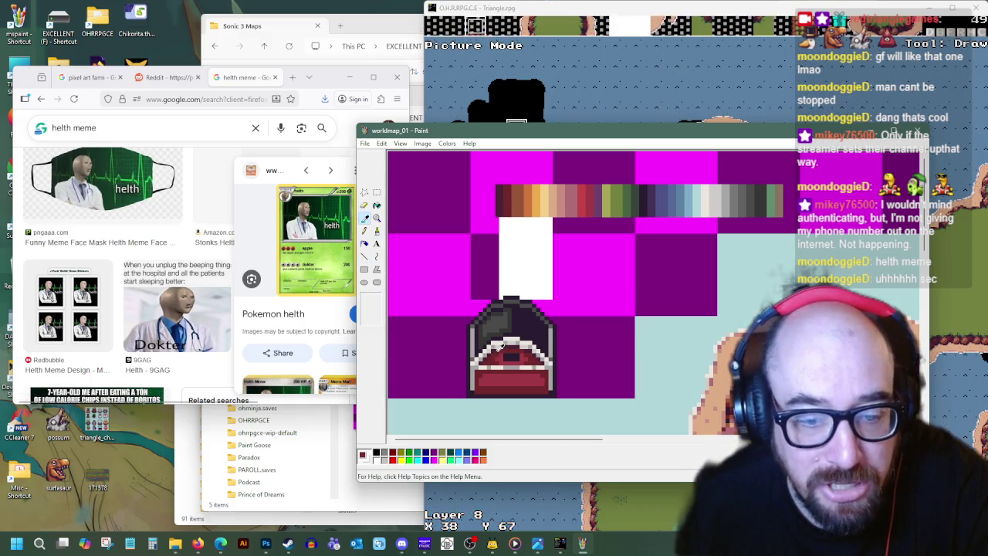
{"action": "left_click", "coordinate": [482, 380]}
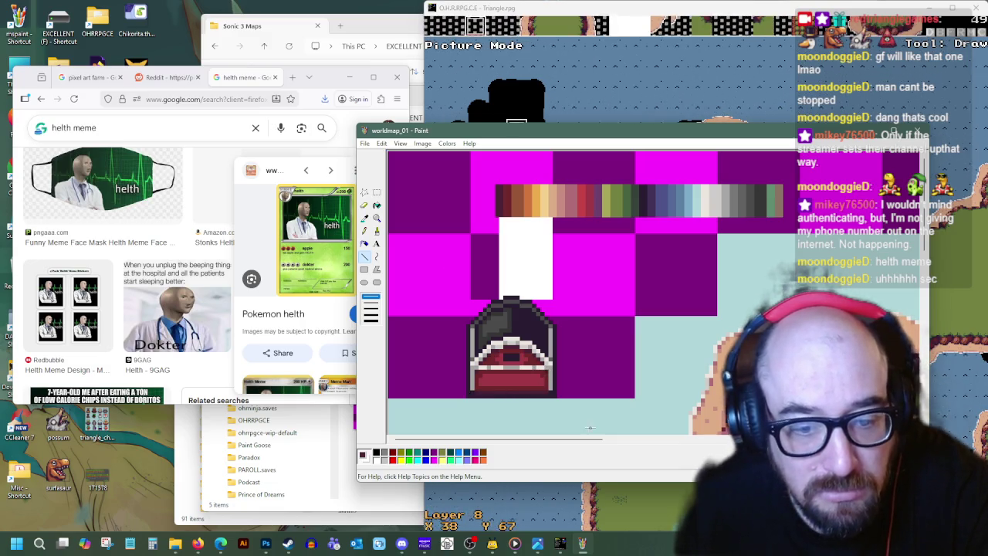
{"action": "left_click", "coordinate": [364, 217]}
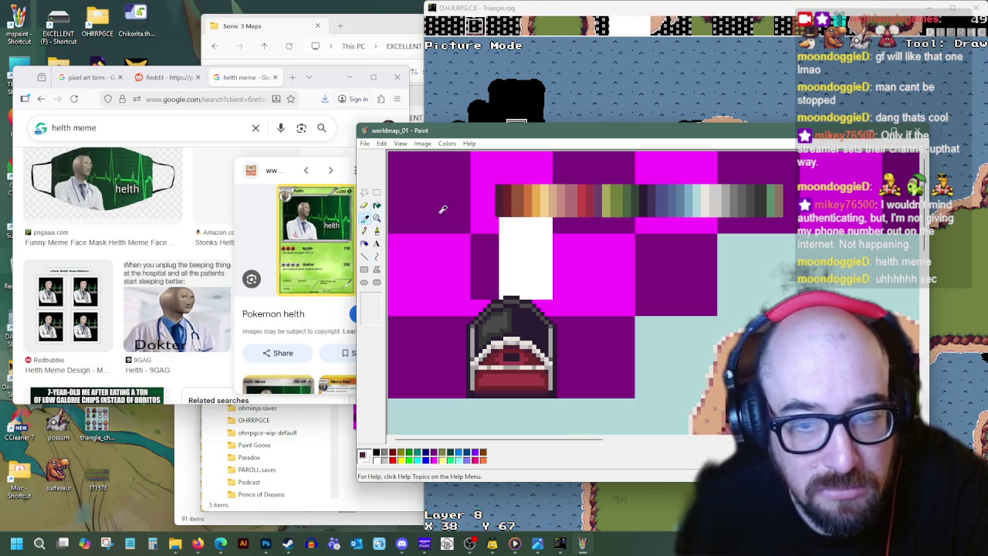
{"action": "left_click", "coordinate": [745, 204]}
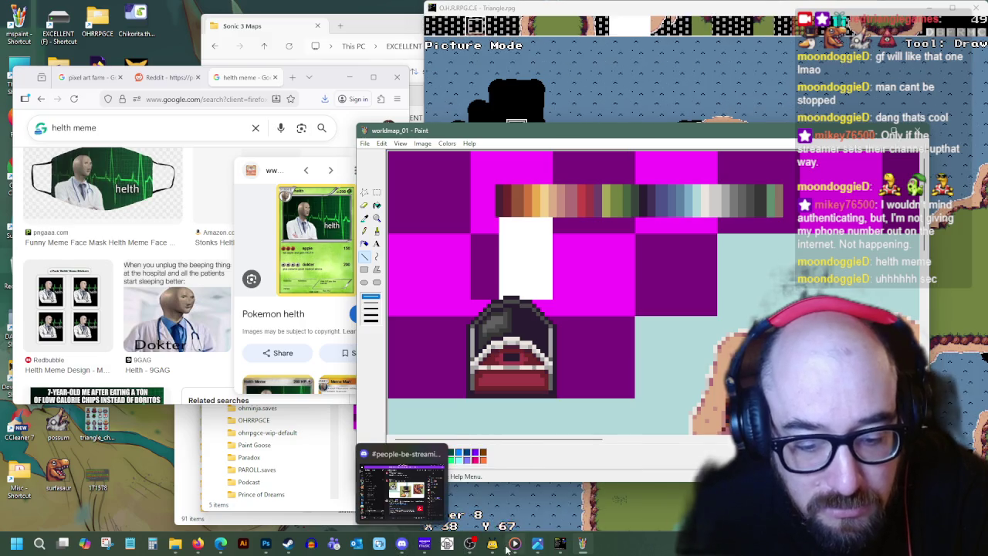
{"action": "mouse_move", "coordinate": [401, 543]}
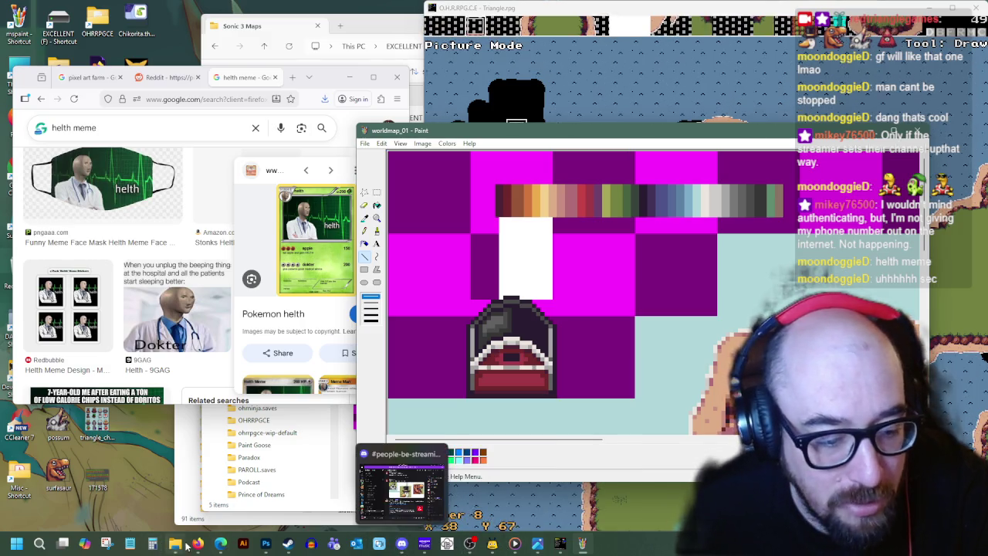
- Show Firefox's pixel art farm results and move Paint up and right beside them
{"action": "left_click", "coordinate": [199, 543]}
{"action": "left_click", "coordinate": [86, 77]}
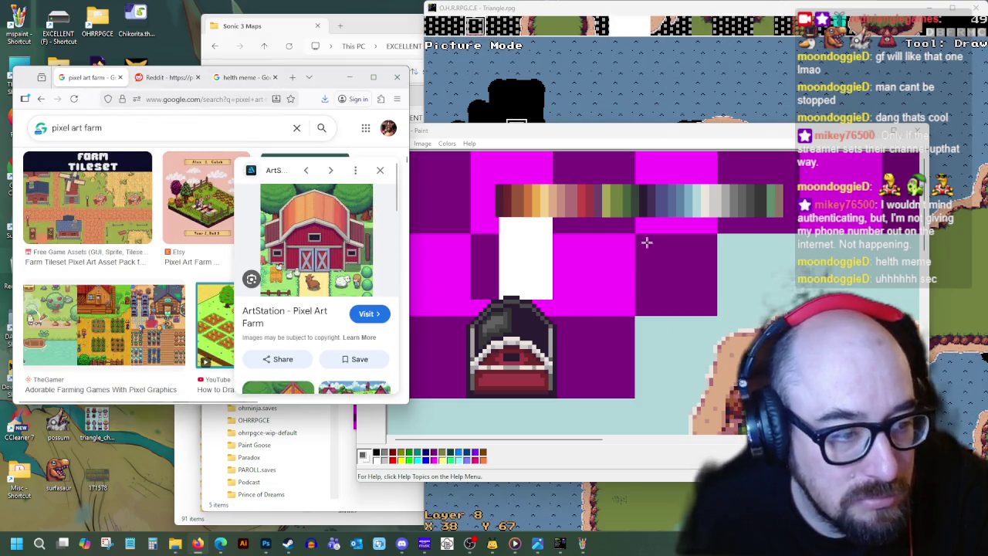
{"action": "left_click_drag", "start_coordinate": [581, 135], "coordinate": [618, 115]}
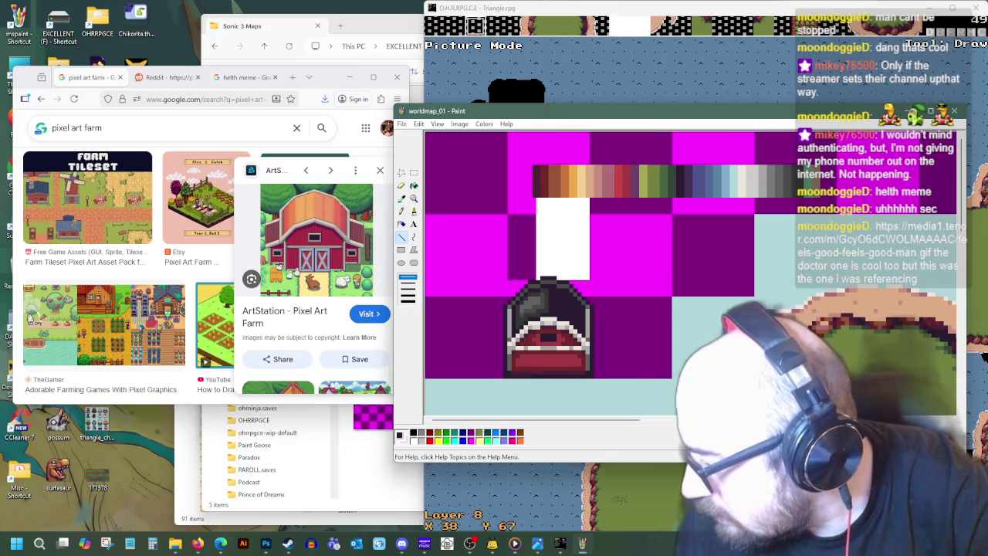
{"action": "key", "text": "alt+Tab"}
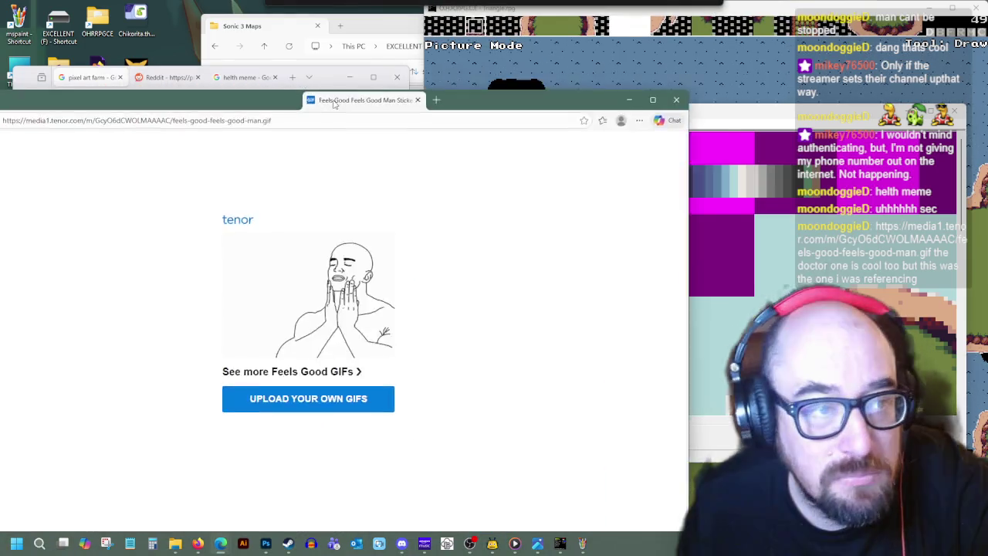
- Save the Tenor 'Feels Good Man' GIF to the Desktop as tenor.gif, then close Edge
{"action": "left_click_drag", "start_coordinate": [409, 99], "coordinate": [502, 71]}
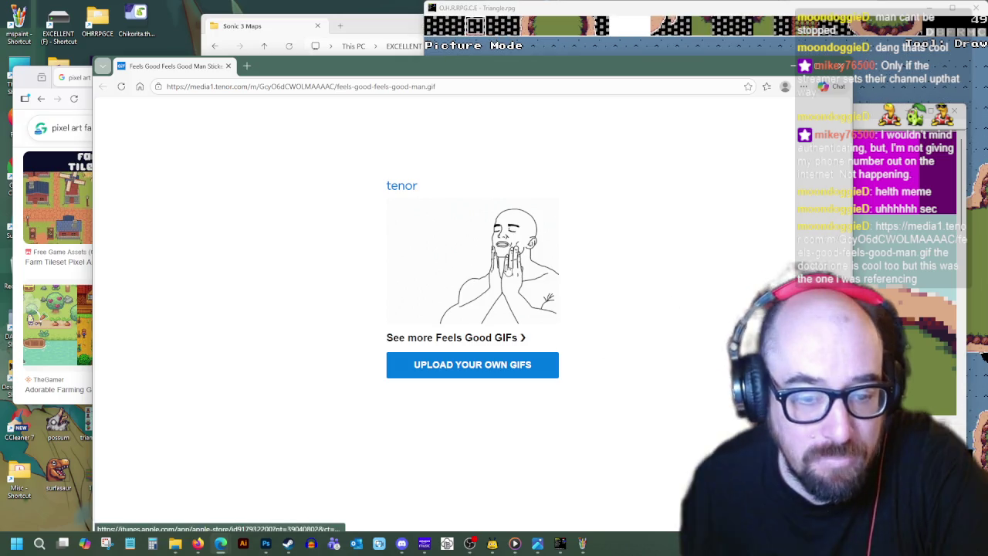
{"action": "right_click", "coordinate": [503, 270]}
{"action": "left_click", "coordinate": [549, 402]}
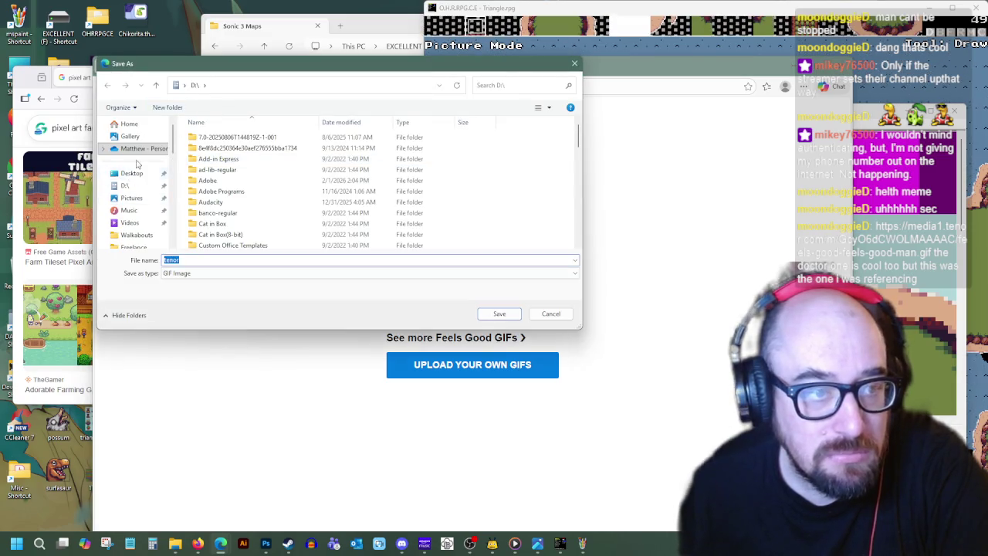
{"action": "left_click", "coordinate": [129, 174]}
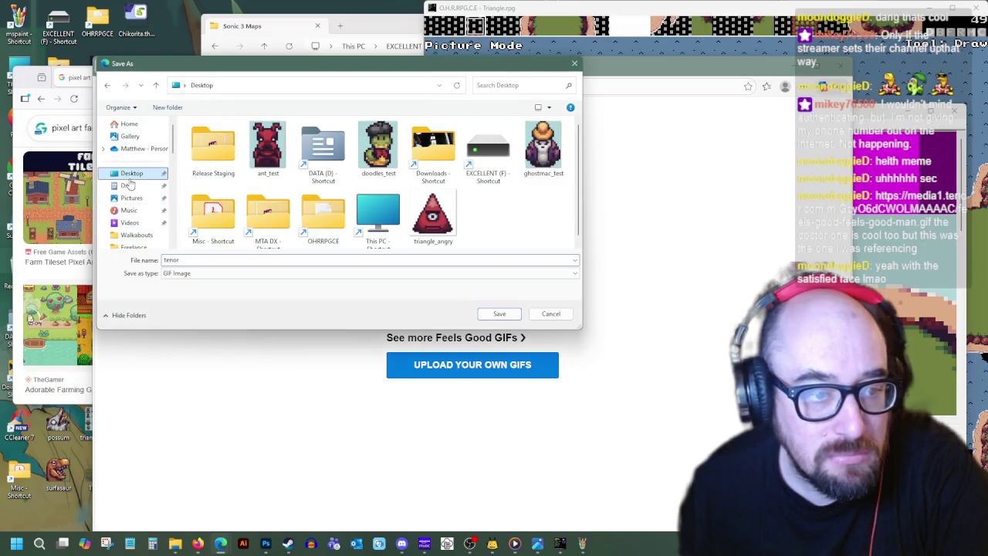
{"action": "left_click", "coordinate": [499, 314]}
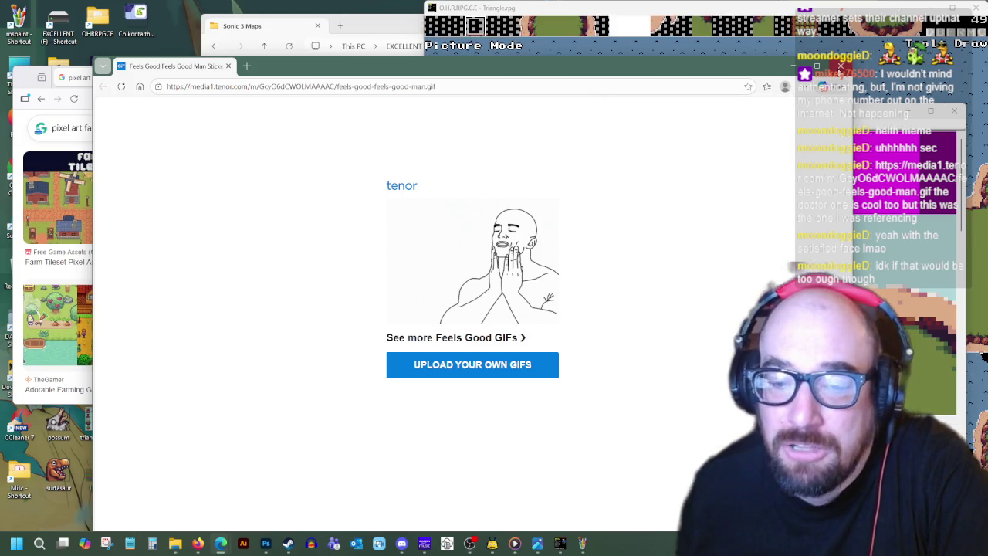
{"action": "key", "text": "ctrl+w"}
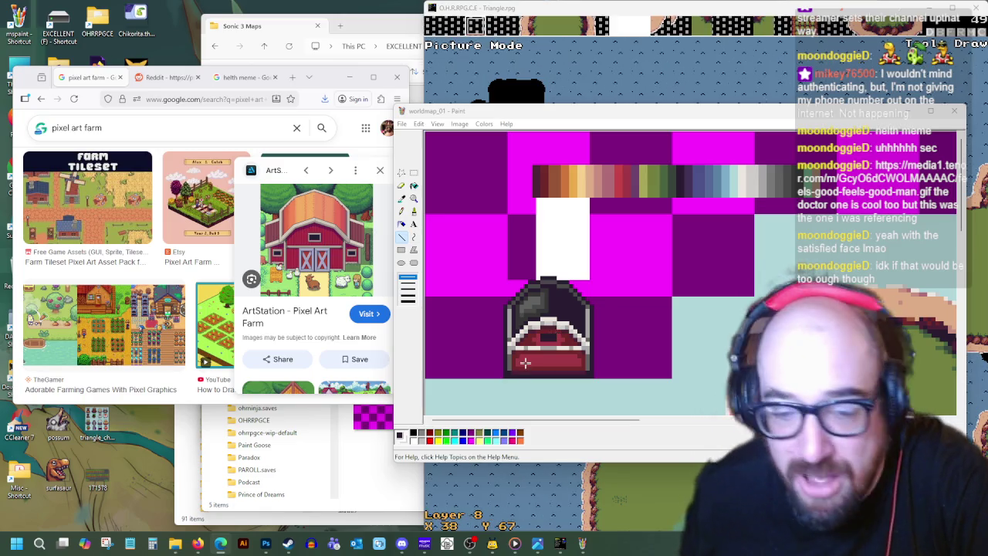
- Draw two white X-braced doors on the barn's red front using the Pencil and Line tools
{"action": "left_click", "coordinate": [531, 371]}
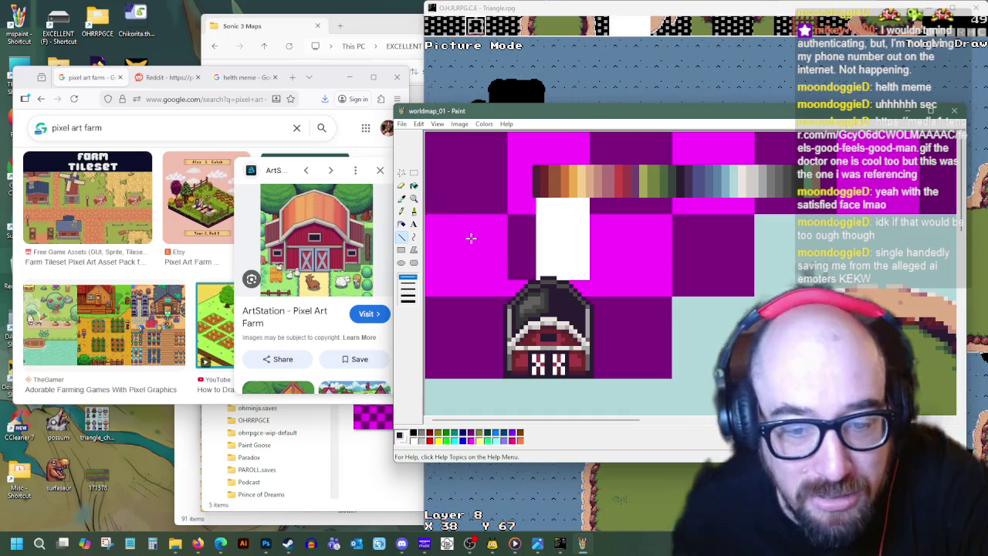
{"action": "left_click", "coordinate": [400, 197]}
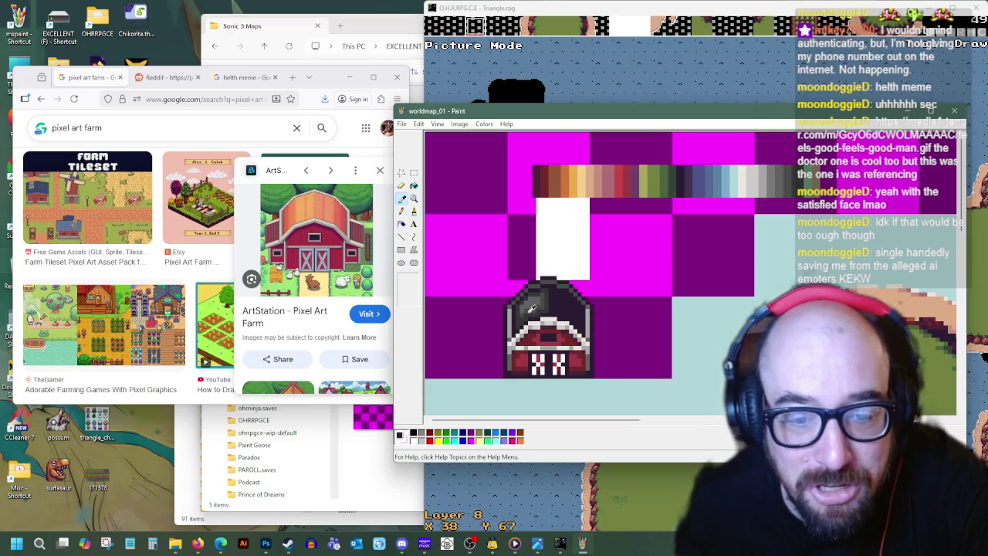
{"action": "left_click", "coordinate": [401, 237]}
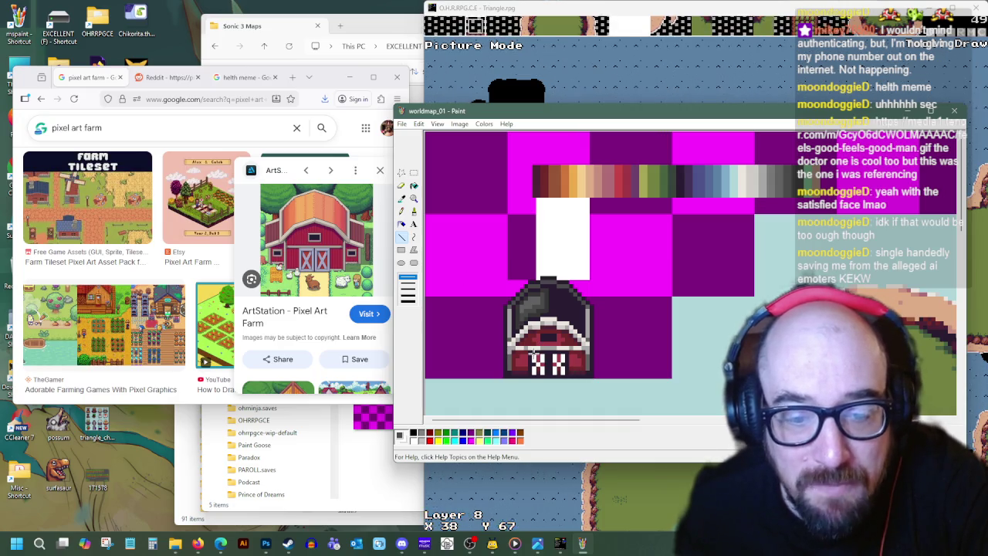
{"action": "left_click", "coordinate": [401, 198]}
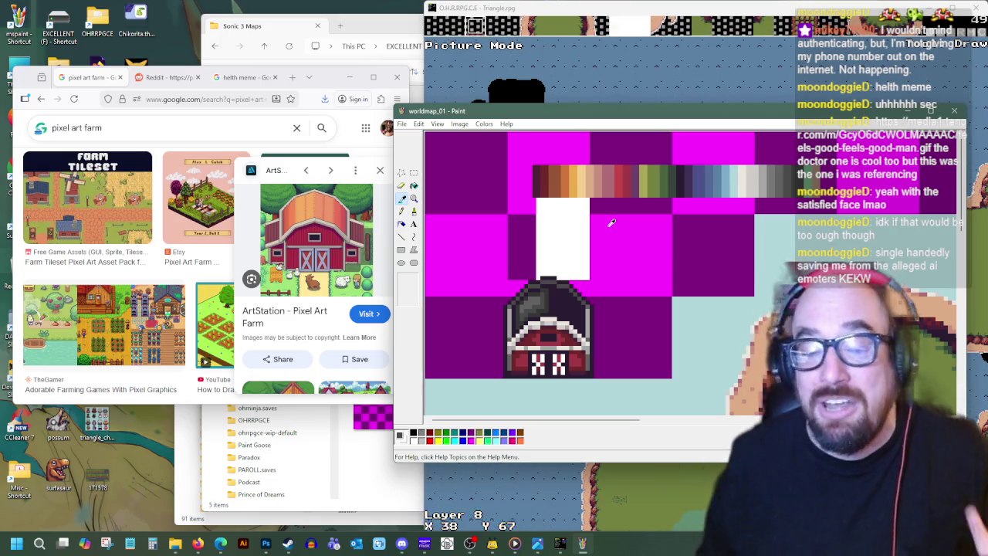
{"action": "left_click", "coordinate": [548, 305]}
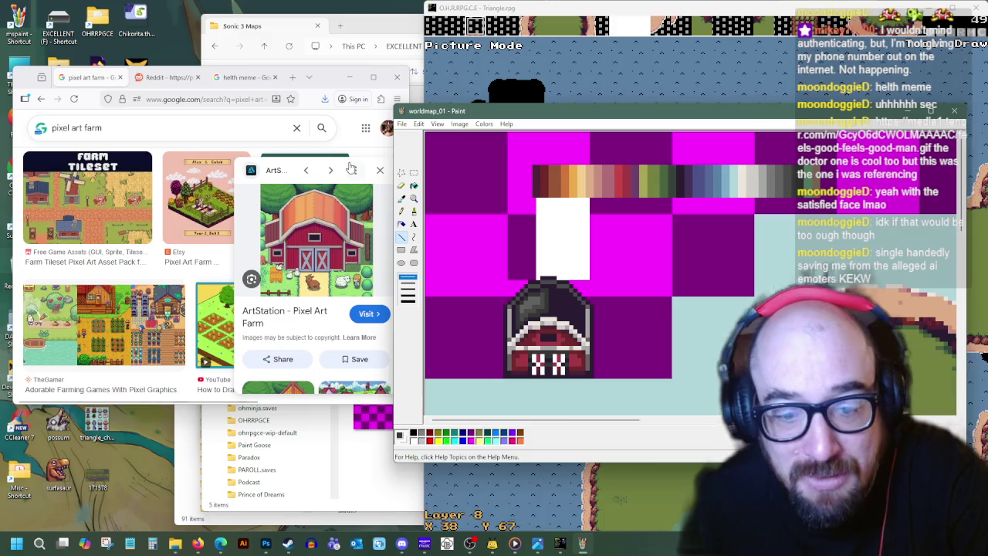
{"action": "left_click", "coordinate": [402, 197]}
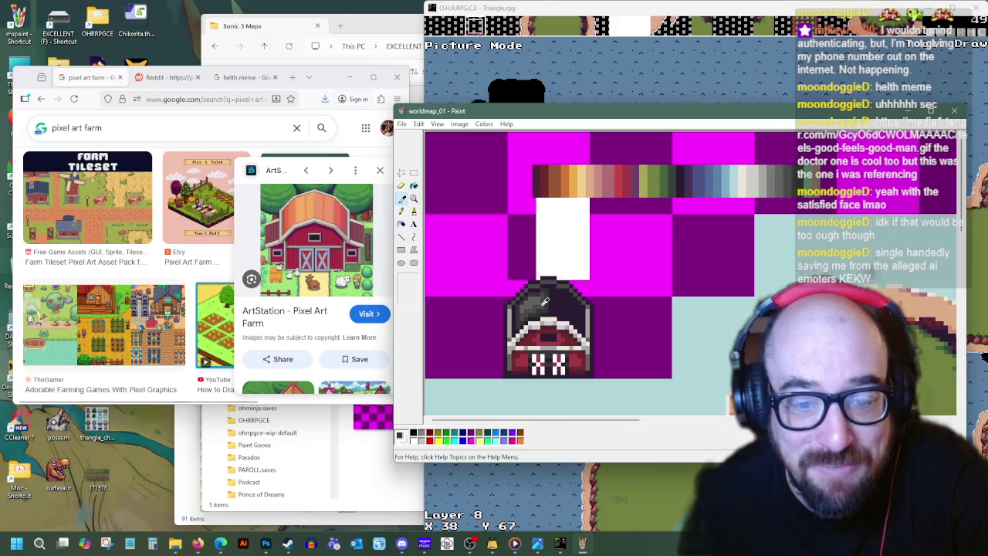
{"action": "left_click", "coordinate": [402, 236]}
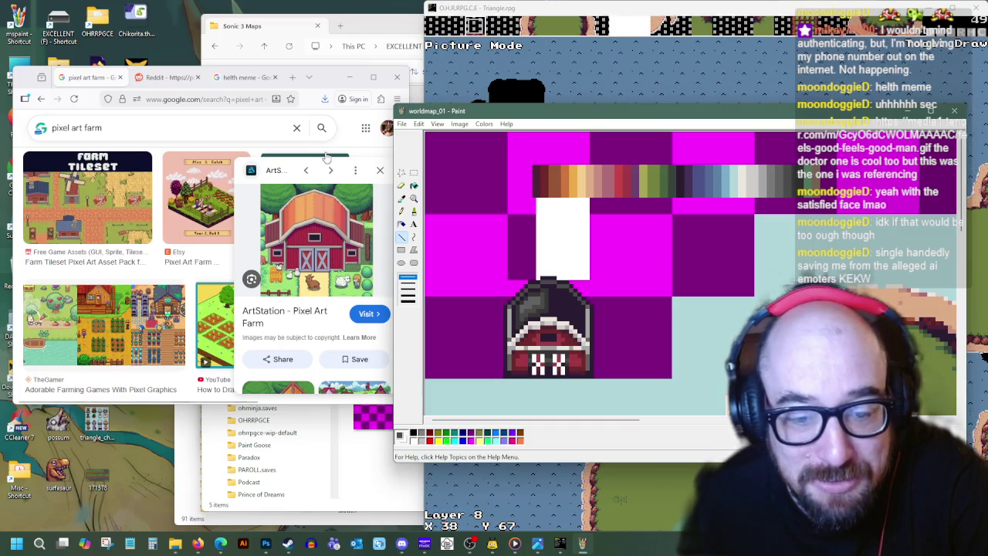
{"action": "left_click", "coordinate": [402, 198]}
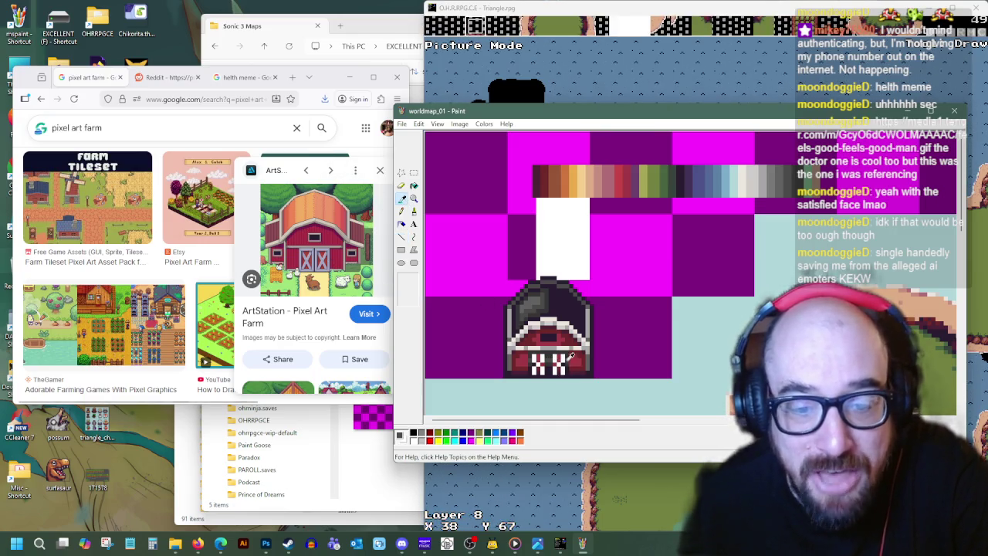
{"action": "left_click", "coordinate": [402, 236]}
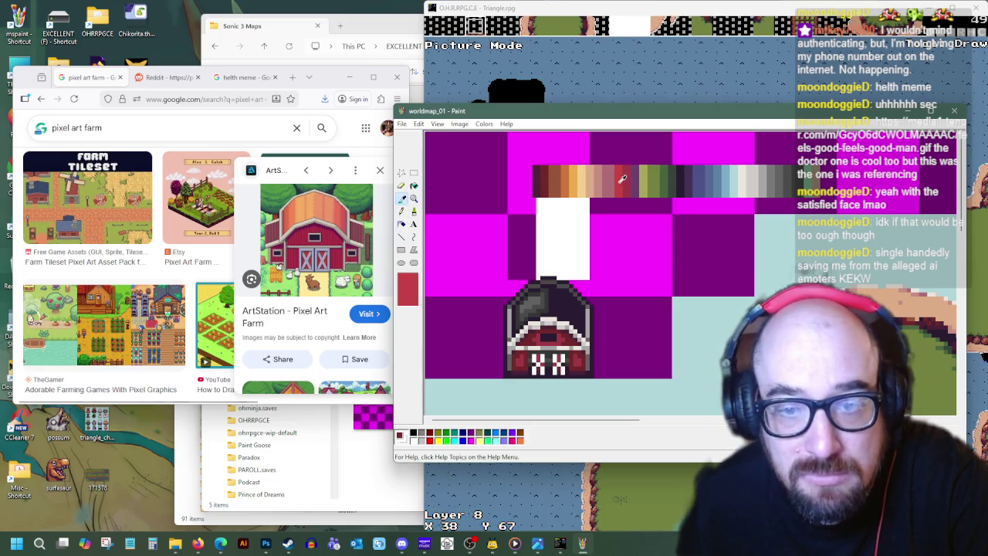
- Draw a short red line down the barn's left edge and touch up its trim
{"action": "left_click_drag", "start_coordinate": [530, 306], "coordinate": [531, 346]}
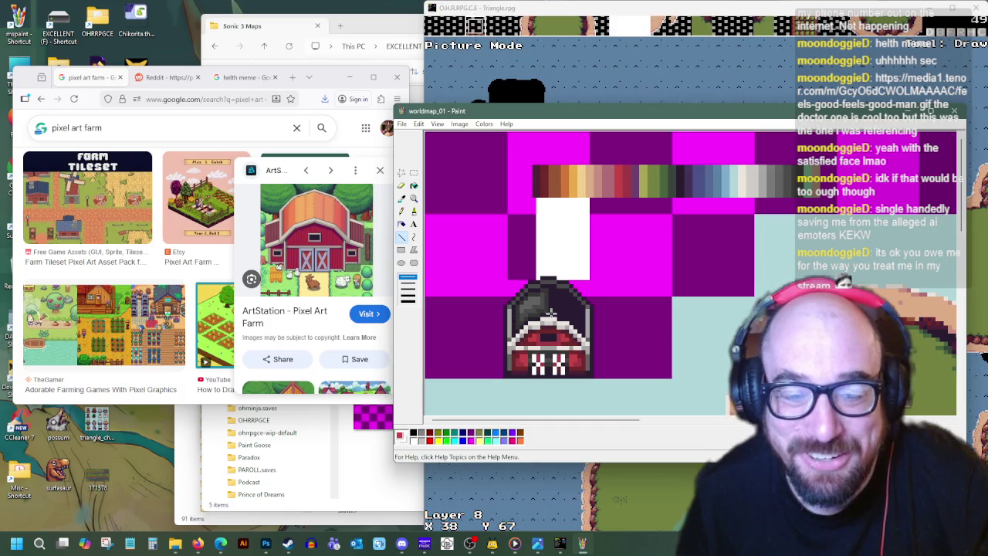
{"action": "left_click", "coordinate": [401, 198]}
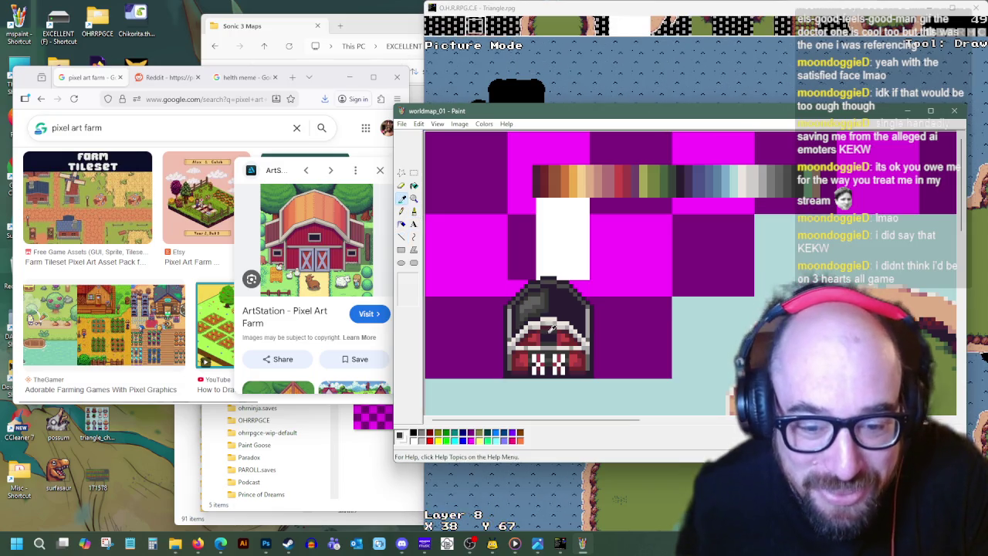
{"action": "key", "text": "l"}
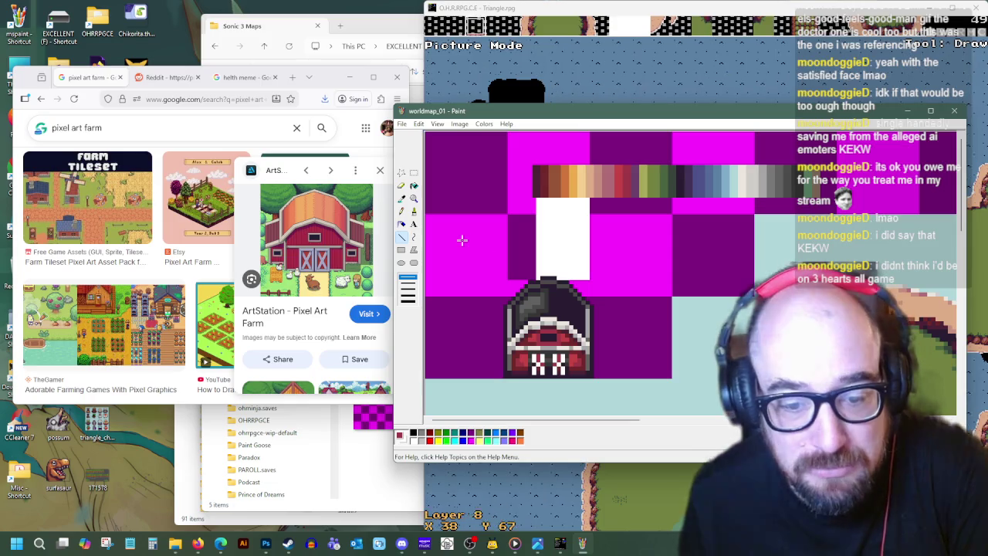
{"action": "key", "text": "l"}
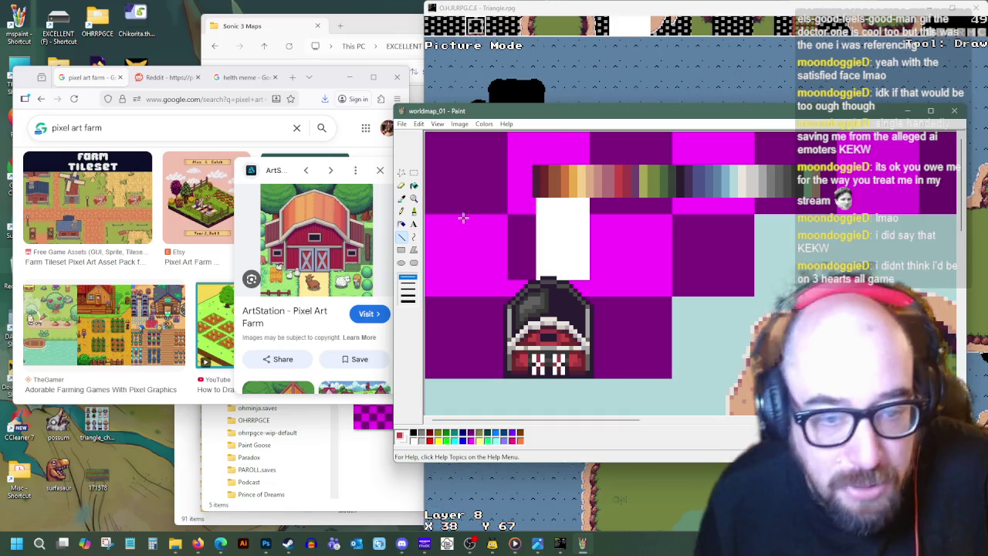
{"action": "left_click", "coordinate": [401, 198]}
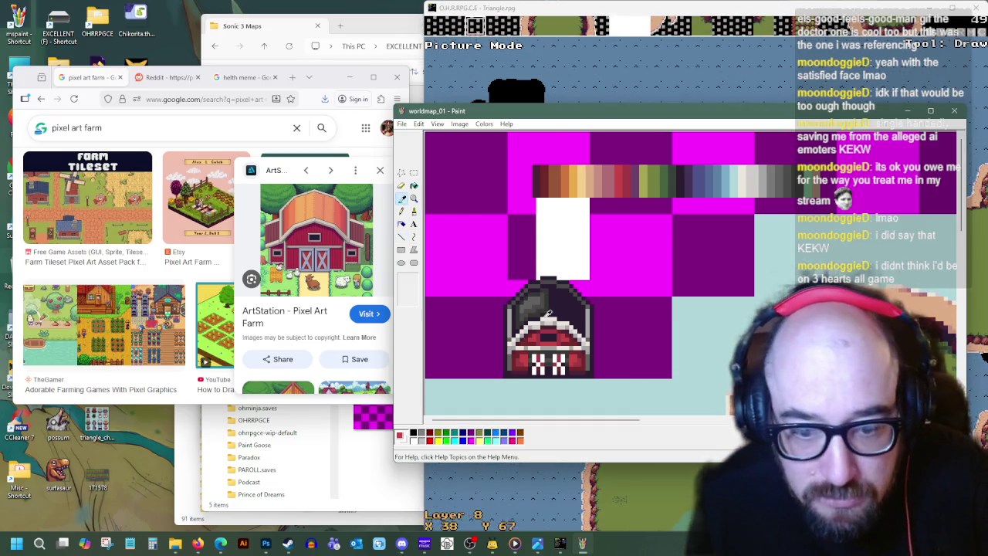
- Touch up the barn sprite, sampling its trim and body colours and redrawing with the Line tool
{"action": "left_click", "coordinate": [553, 315]}
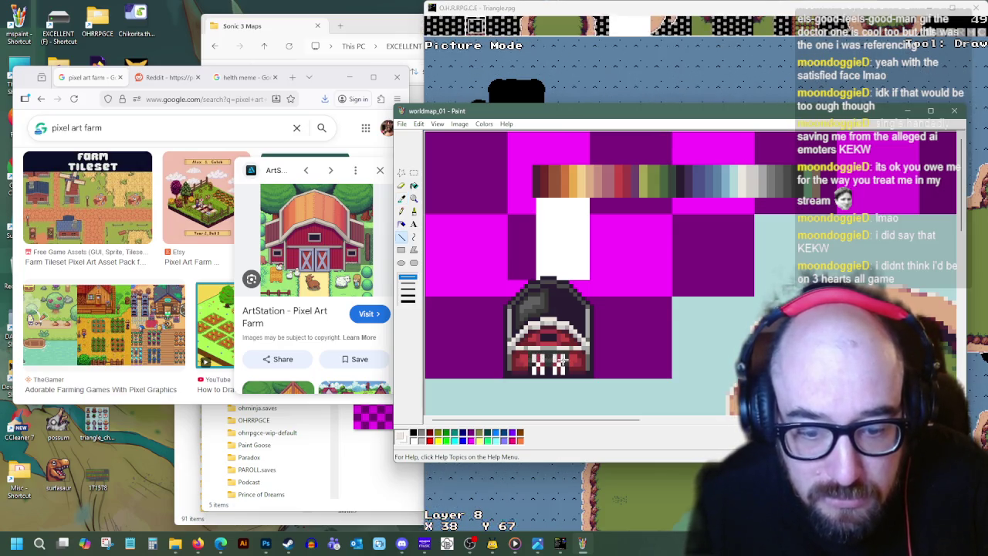
{"action": "left_click", "coordinate": [400, 199]}
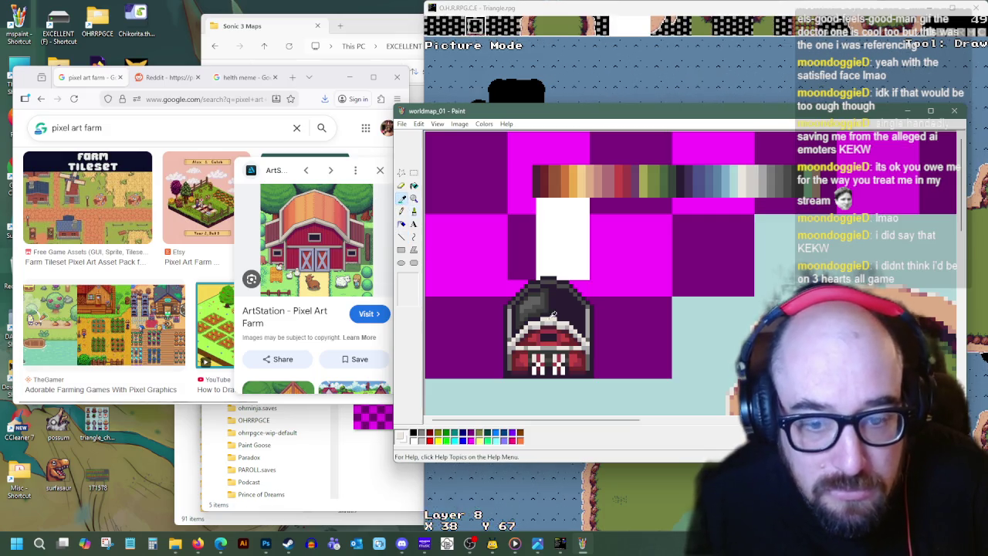
{"action": "left_click", "coordinate": [545, 359]}
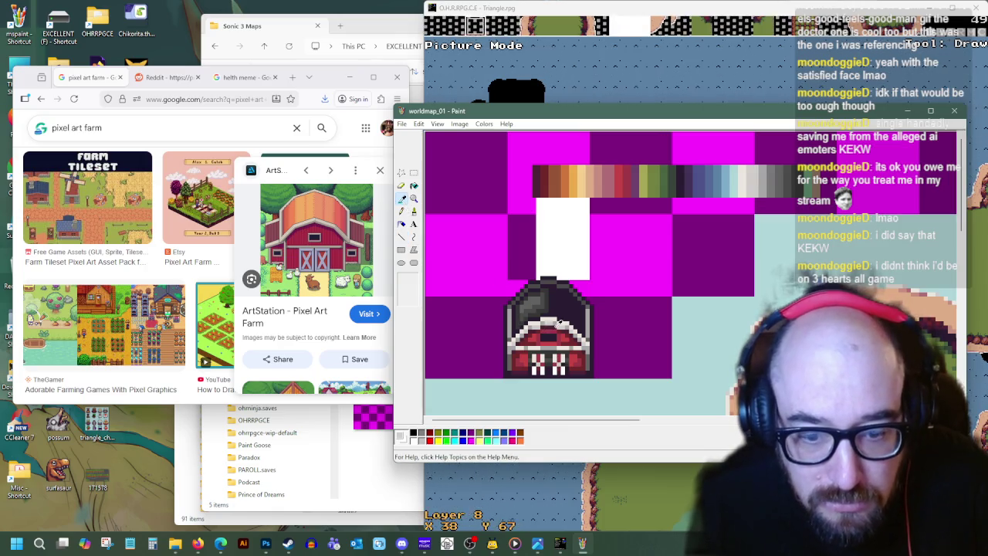
{"action": "left_click", "coordinate": [555, 361]}
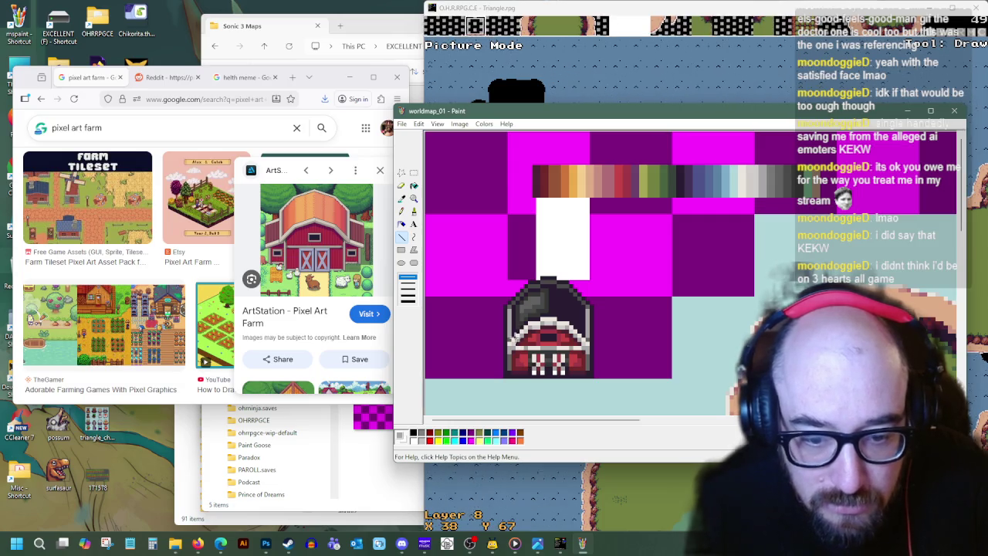
{"action": "left_click", "coordinate": [401, 198]}
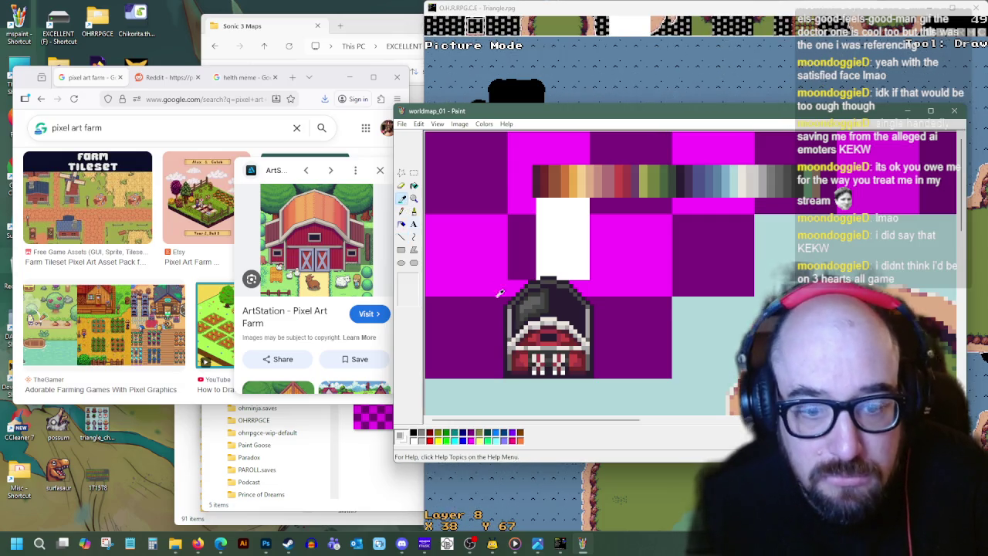
{"action": "left_click", "coordinate": [507, 337]}
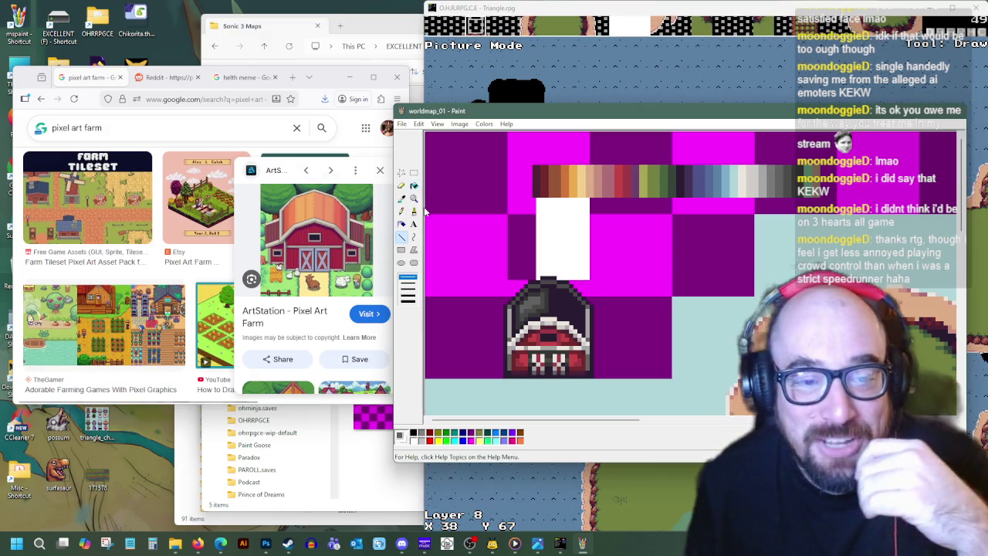
{"action": "left_click", "coordinate": [401, 236]}
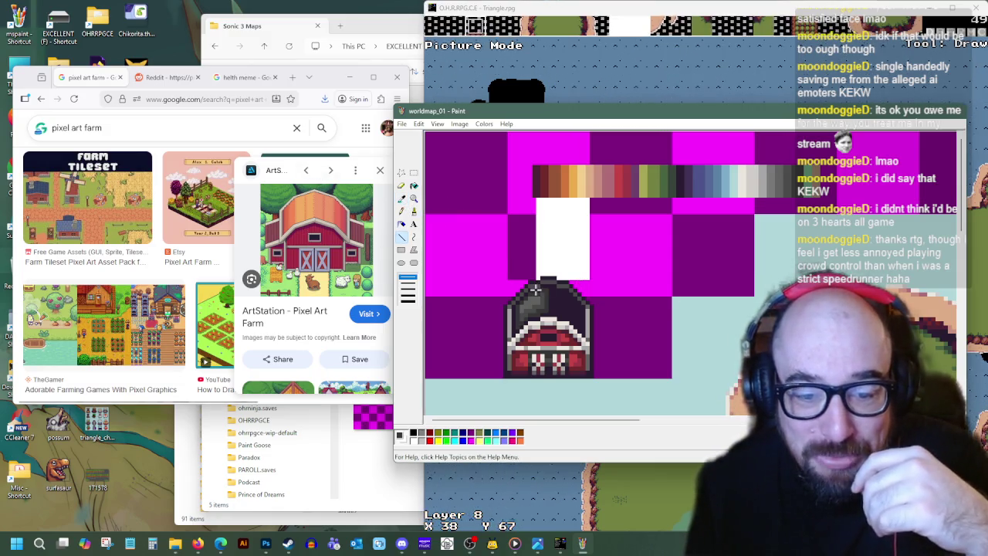
{"action": "left_click", "coordinate": [401, 199]}
{"action": "left_click", "coordinate": [540, 296]}
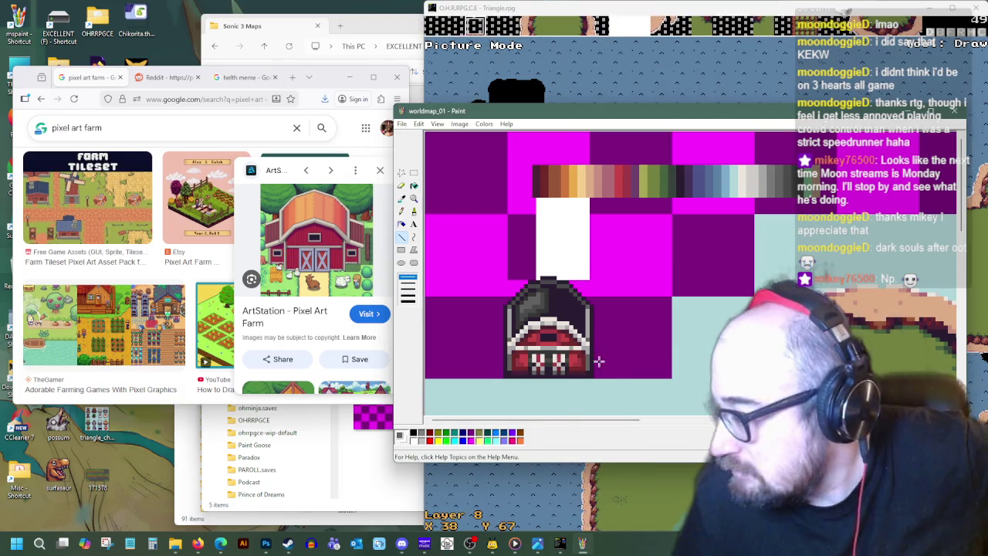
- Check the OHRRPGCE map editor, then make a first attempt at selecting and moving the barn
{"action": "key", "text": "alt+Tab"}
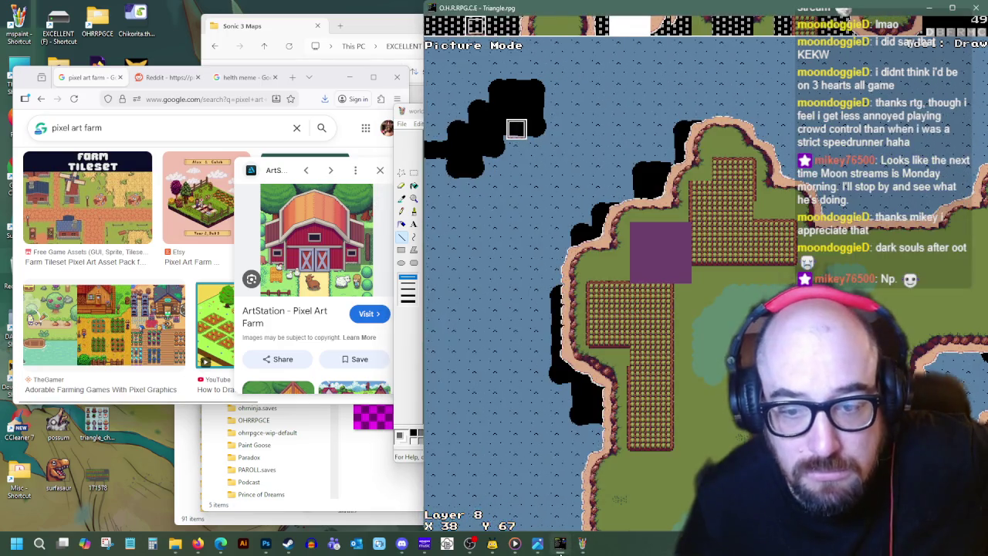
{"action": "key", "text": "alt+Tab"}
{"action": "left_click", "coordinate": [415, 173]}
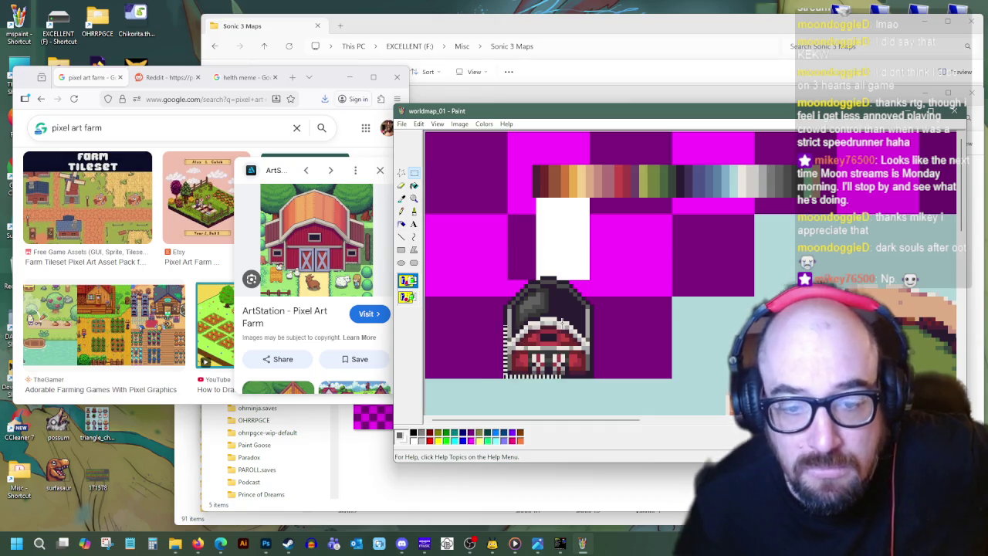
{"action": "left_click_drag", "start_coordinate": [592, 328], "coordinate": [593, 276]}
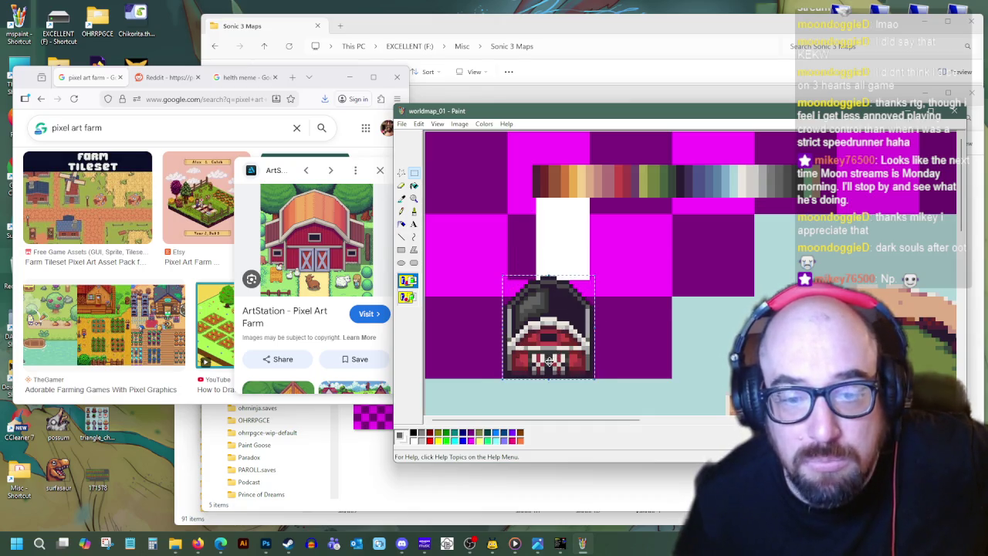
{"action": "left_click_drag", "start_coordinate": [569, 340], "coordinate": [569, 355]}
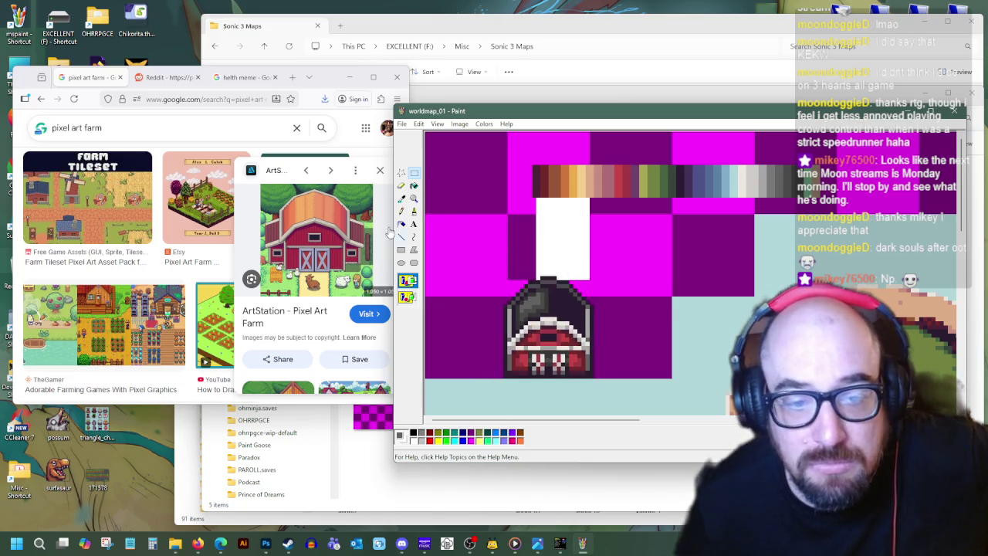
{"action": "left_click", "coordinate": [401, 198]}
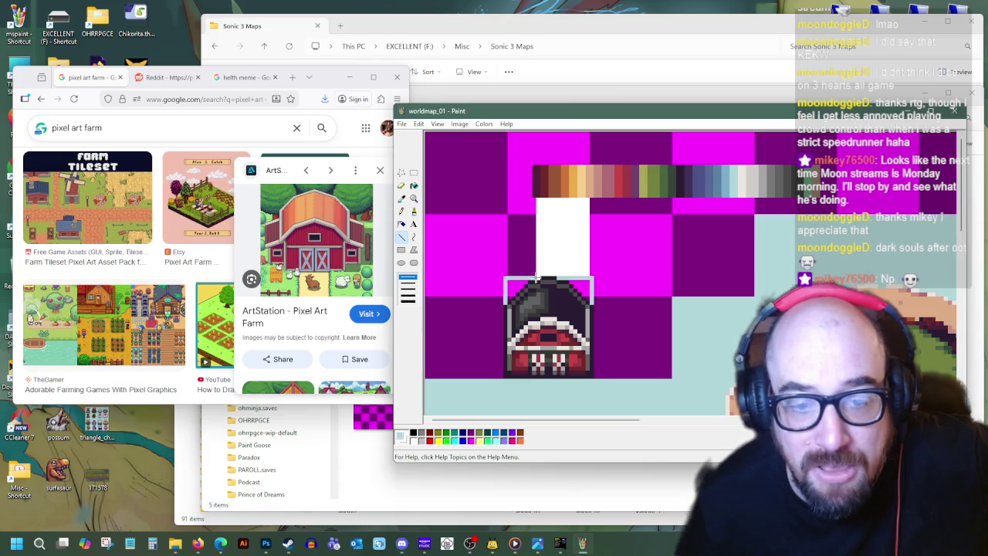
{"action": "left_click", "coordinate": [414, 186]}
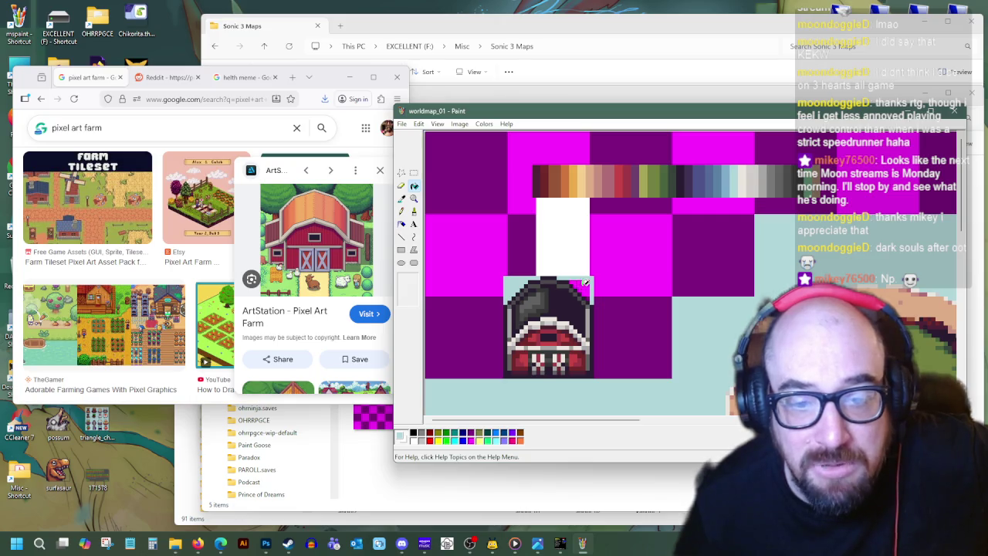
{"action": "left_click", "coordinate": [546, 270]}
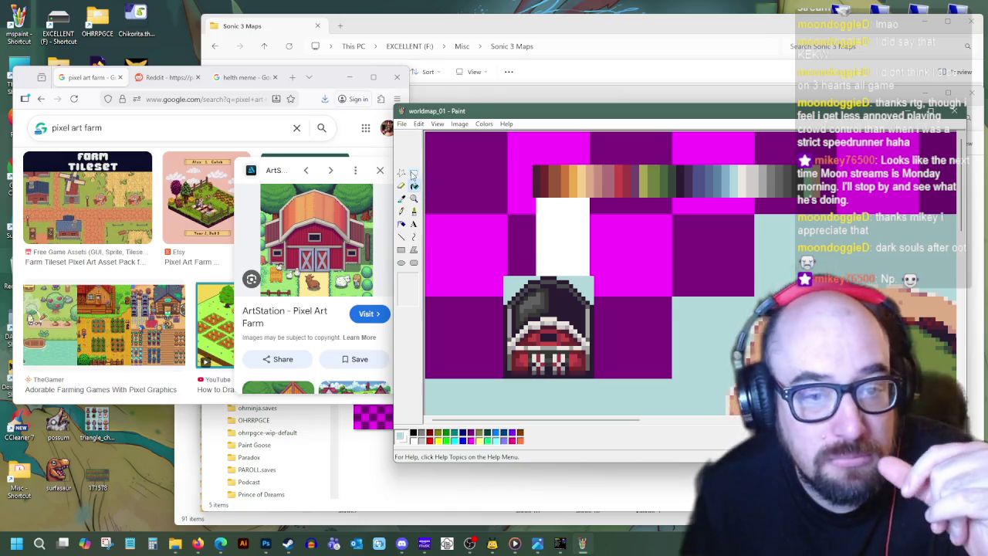
- Select the whole barn with its light-blue backing, move it up and left, then maximize Firefox
{"action": "left_click_drag", "start_coordinate": [502, 276], "coordinate": [594, 378]}
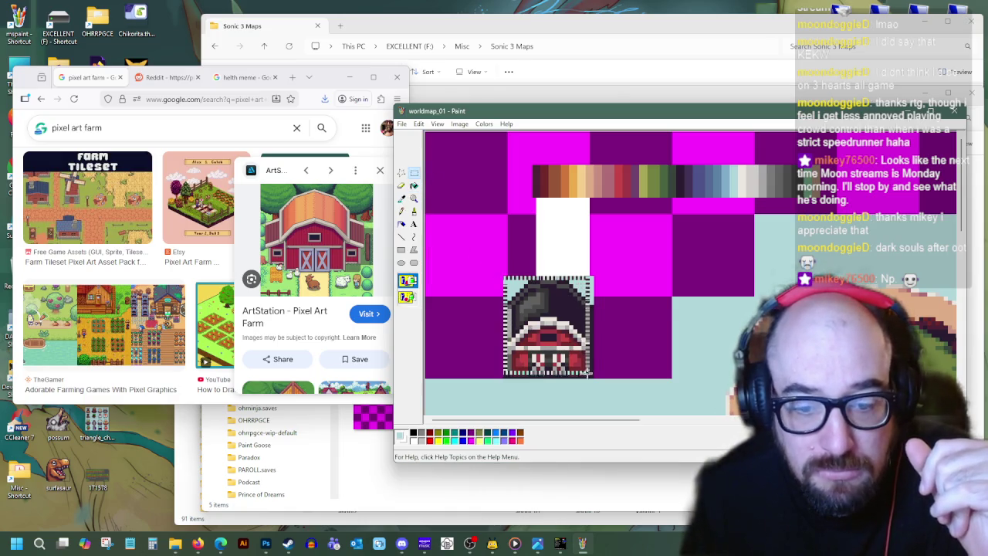
{"action": "mouse_move", "coordinate": [536, 267]}
{"action": "left_mouse_down"}
{"action": "mouse_move", "coordinate": [493, 262]}
{"action": "mouse_move", "coordinate": [545, 287]}
{"action": "left_mouse_up"}
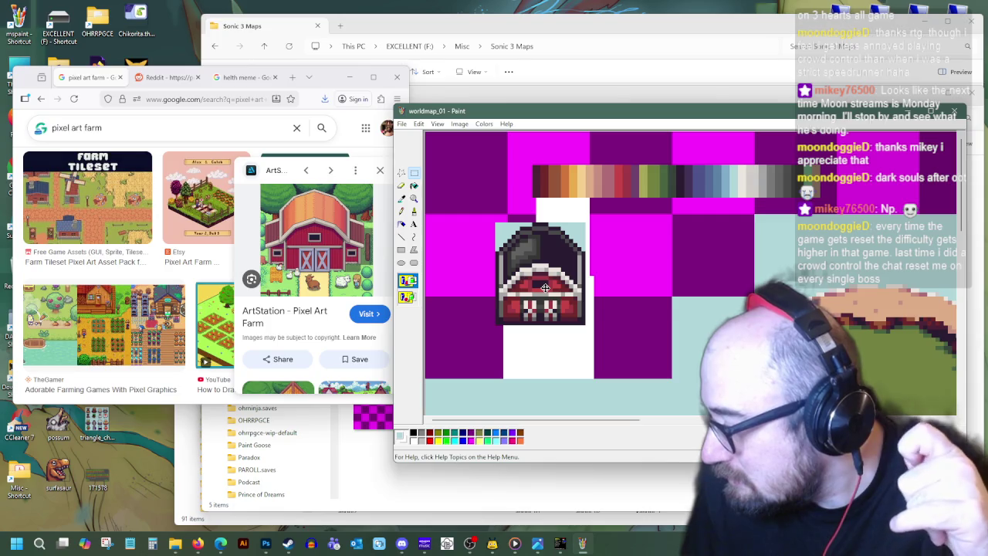
{"action": "left_click_drag", "start_coordinate": [545, 287], "coordinate": [569, 293]}
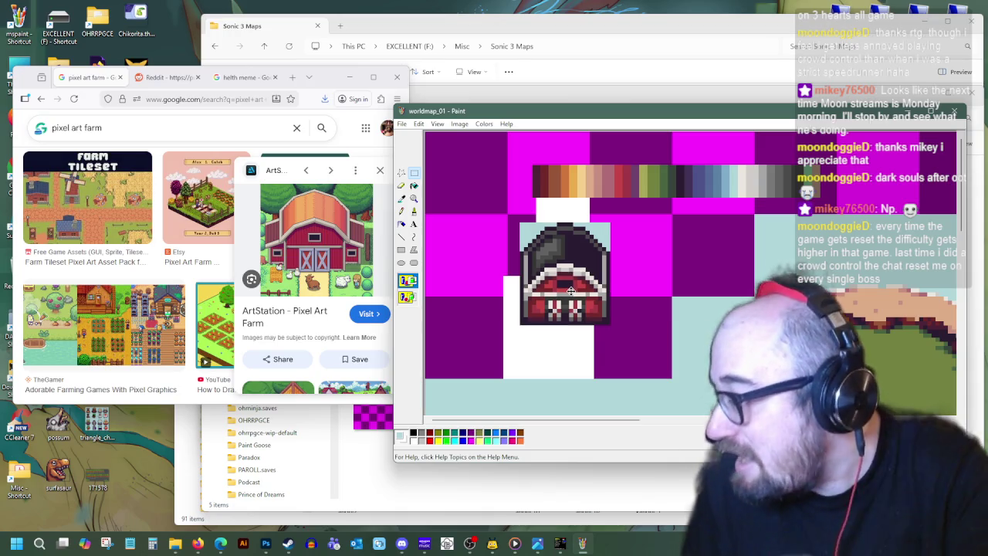
{"action": "mouse_move", "coordinate": [568, 294]}
{"action": "left_mouse_down"}
{"action": "mouse_move", "coordinate": [631, 190]}
{"action": "mouse_move", "coordinate": [548, 229]}
{"action": "mouse_move", "coordinate": [542, 268]}
{"action": "mouse_move", "coordinate": [507, 276]}
{"action": "mouse_move", "coordinate": [518, 283]}
{"action": "left_mouse_up"}
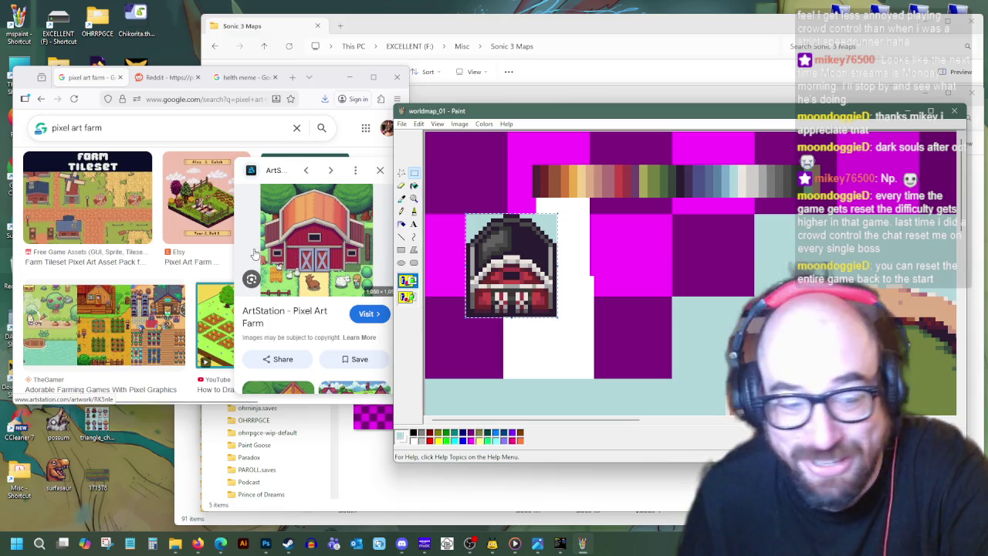
{"action": "scroll", "coordinate": [295, 288], "scroll_direction": "down", "scroll_amount": 2}
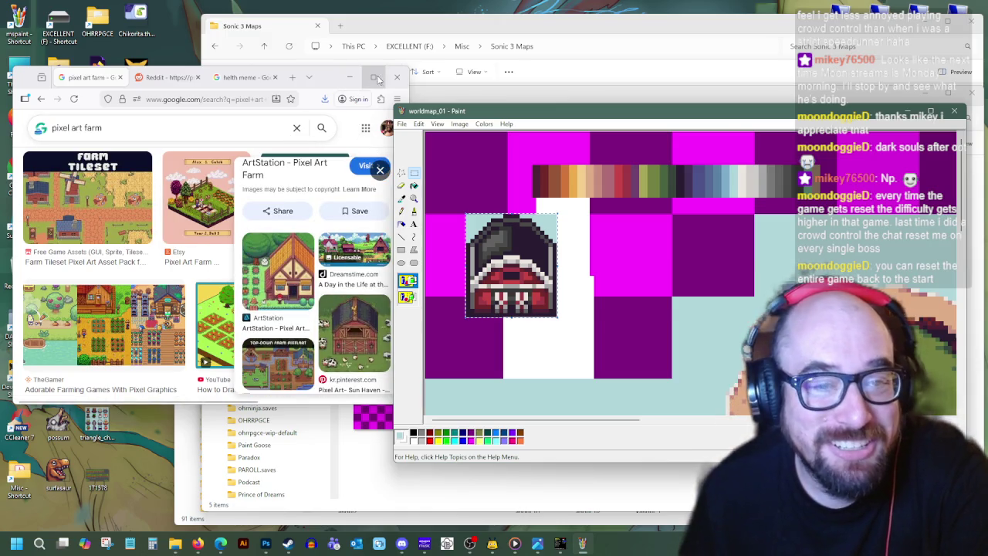
{"action": "left_click", "coordinate": [375, 77]}
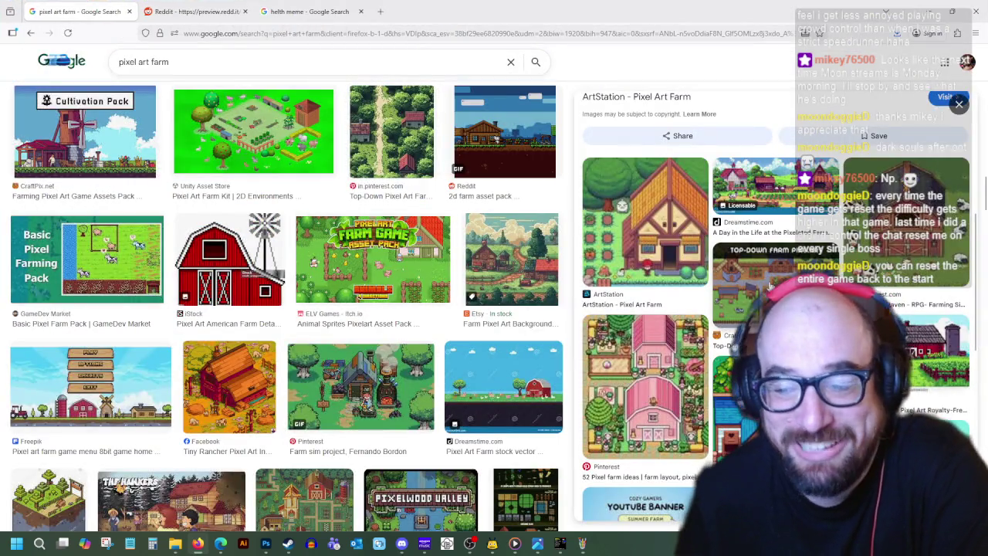
- Scroll through the pixel art farm results of farm scenes, barns, windmills and tilesets
{"action": "scroll", "coordinate": [409, 336], "scroll_direction": "down", "scroll_amount": 3}
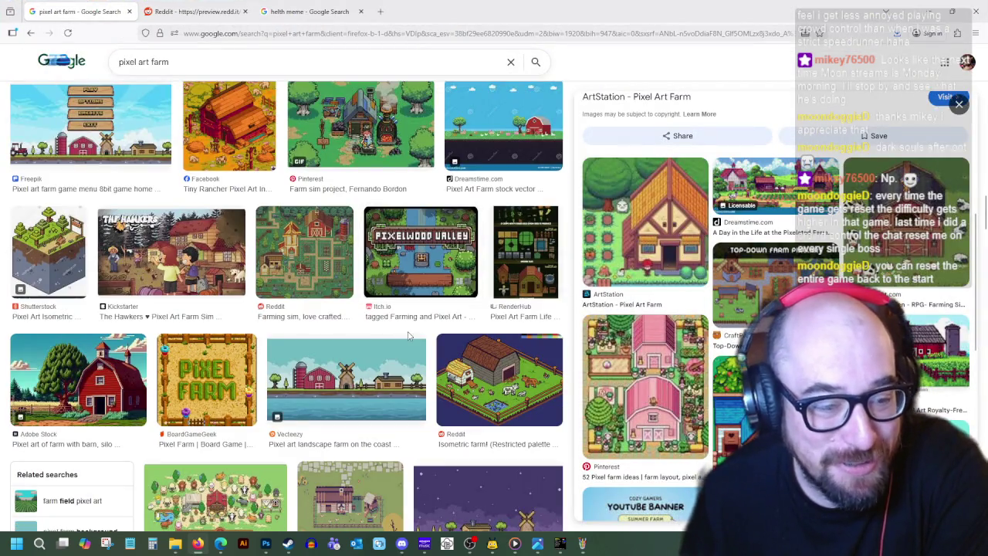
{"action": "scroll", "coordinate": [409, 333], "scroll_direction": "down", "scroll_amount": 3}
{"action": "scroll", "coordinate": [410, 333], "scroll_direction": "down", "scroll_amount": 3}
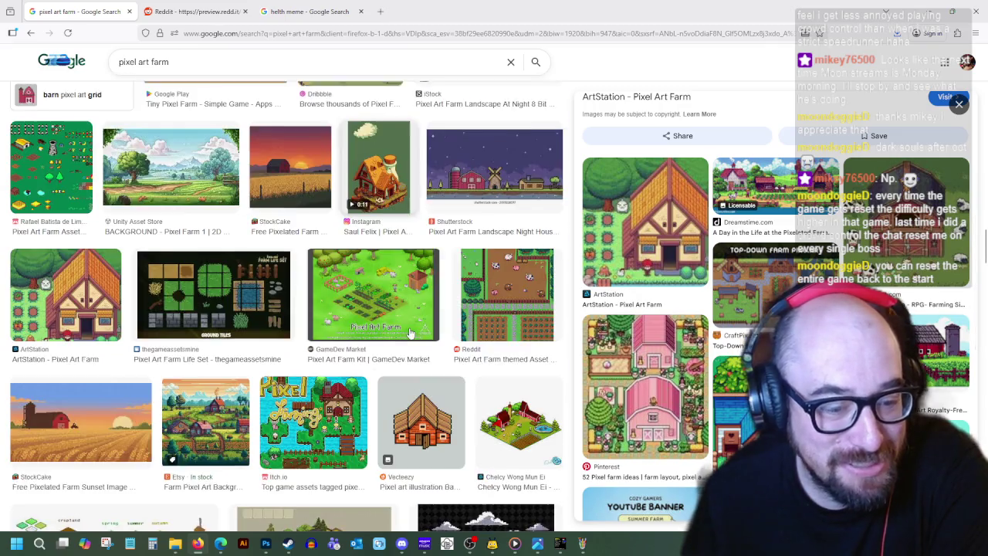
{"action": "scroll", "coordinate": [410, 332], "scroll_direction": "down", "scroll_amount": 3}
{"action": "scroll", "coordinate": [412, 332], "scroll_direction": "down", "scroll_amount": 3}
{"action": "scroll", "coordinate": [412, 330], "scroll_direction": "down", "scroll_amount": 3}
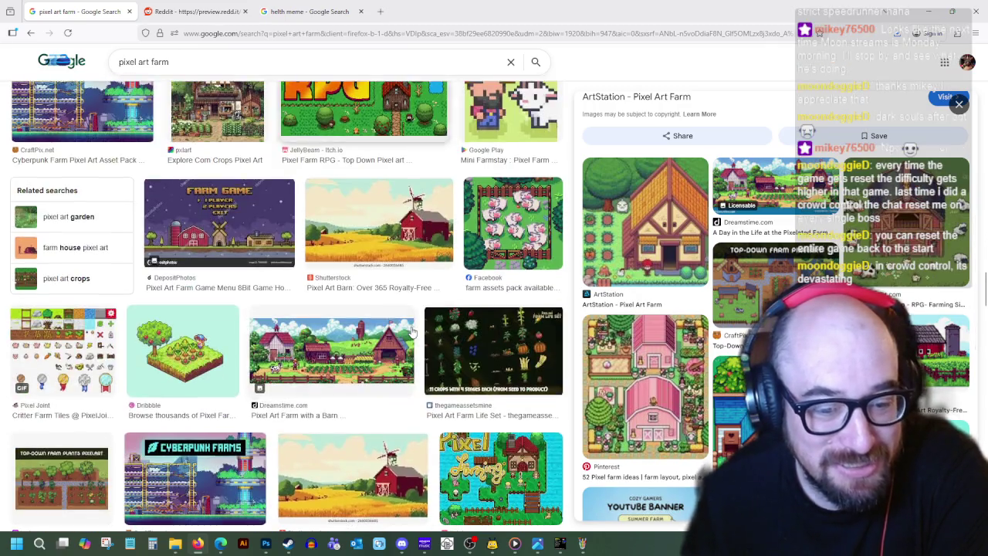
{"action": "scroll", "coordinate": [421, 318], "scroll_direction": "down", "scroll_amount": 2}
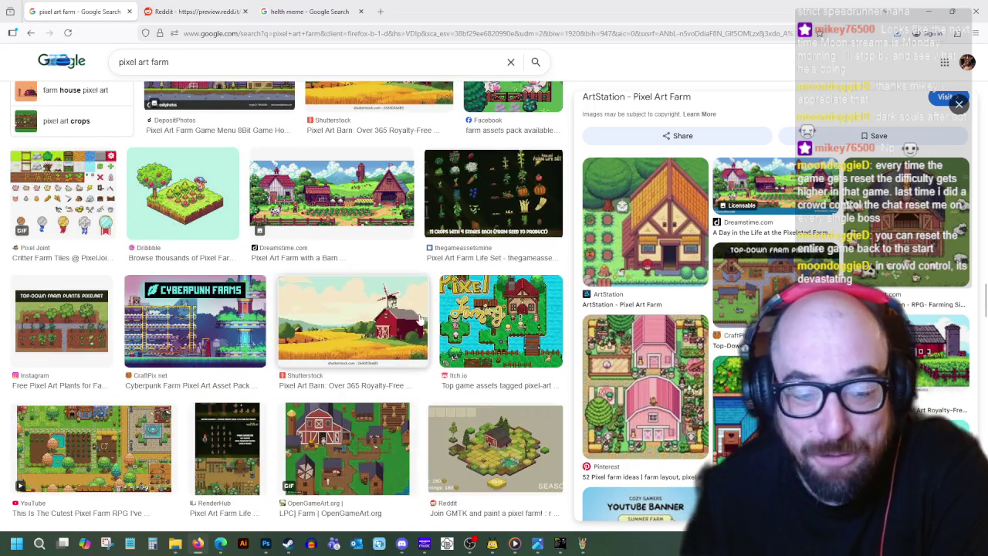
{"action": "scroll", "coordinate": [421, 318], "scroll_direction": "down", "scroll_amount": 2}
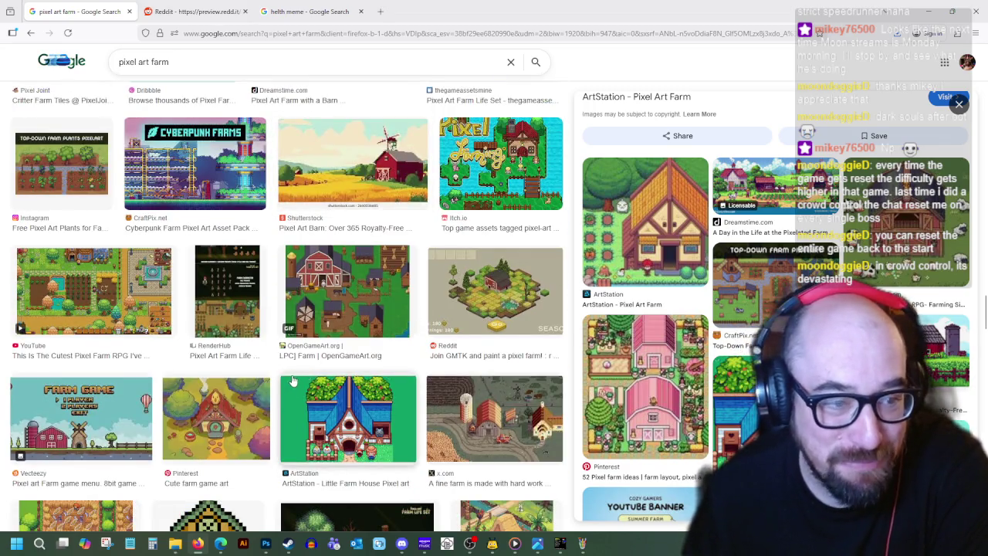
{"action": "scroll", "coordinate": [294, 381], "scroll_direction": "down", "scroll_amount": 3}
{"action": "scroll", "coordinate": [293, 381], "scroll_direction": "down", "scroll_amount": 3}
{"action": "scroll", "coordinate": [295, 381], "scroll_direction": "down", "scroll_amount": 3}
{"action": "scroll", "coordinate": [295, 380], "scroll_direction": "down", "scroll_amount": 3}
{"action": "scroll", "coordinate": [296, 382], "scroll_direction": "down", "scroll_amount": 3}
{"action": "scroll", "coordinate": [298, 382], "scroll_direction": "down", "scroll_amount": 3}
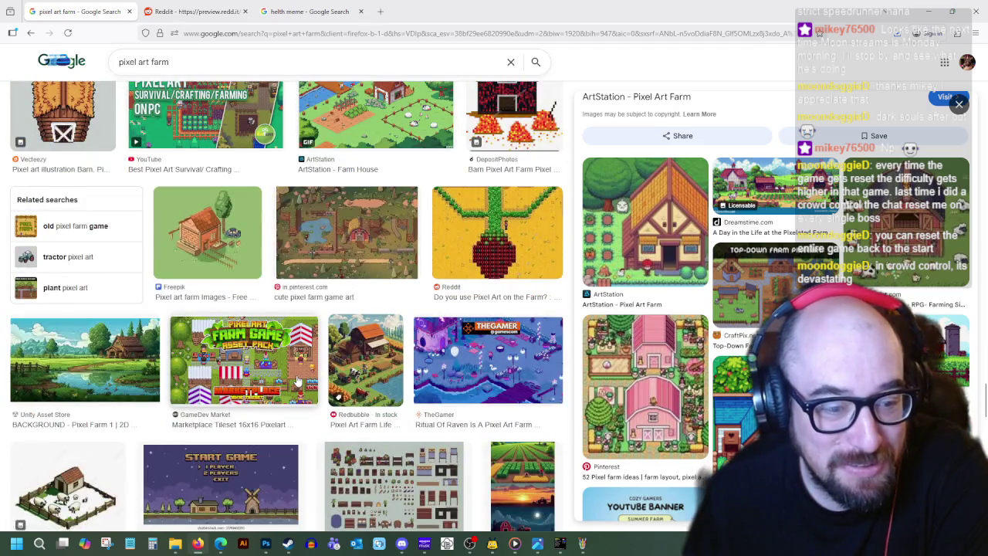
{"action": "scroll", "coordinate": [298, 381], "scroll_direction": "down", "scroll_amount": 3}
{"action": "scroll", "coordinate": [298, 381], "scroll_direction": "down", "scroll_amount": 3}
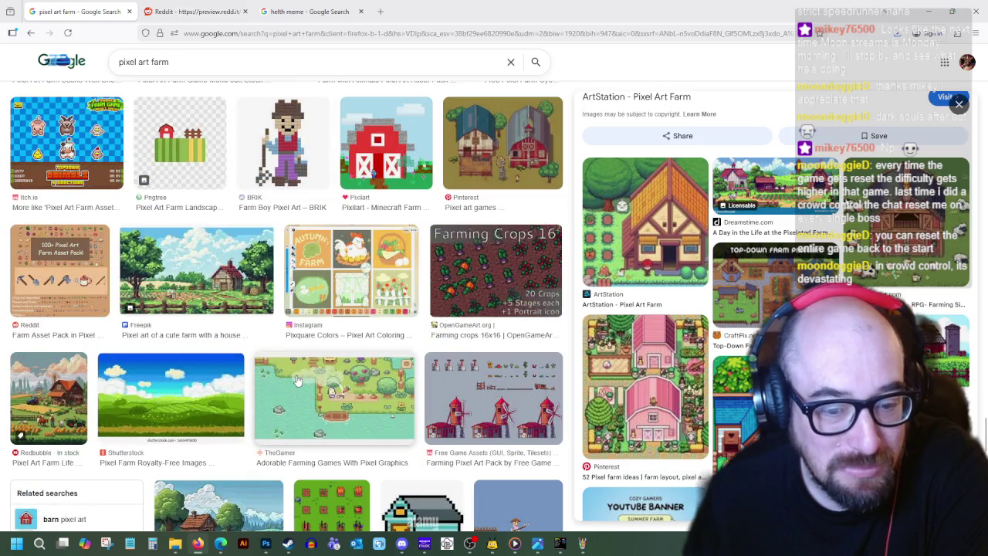
{"action": "scroll", "coordinate": [297, 380], "scroll_direction": "down", "scroll_amount": 3}
{"action": "scroll", "coordinate": [297, 380], "scroll_direction": "down", "scroll_amount": 3}
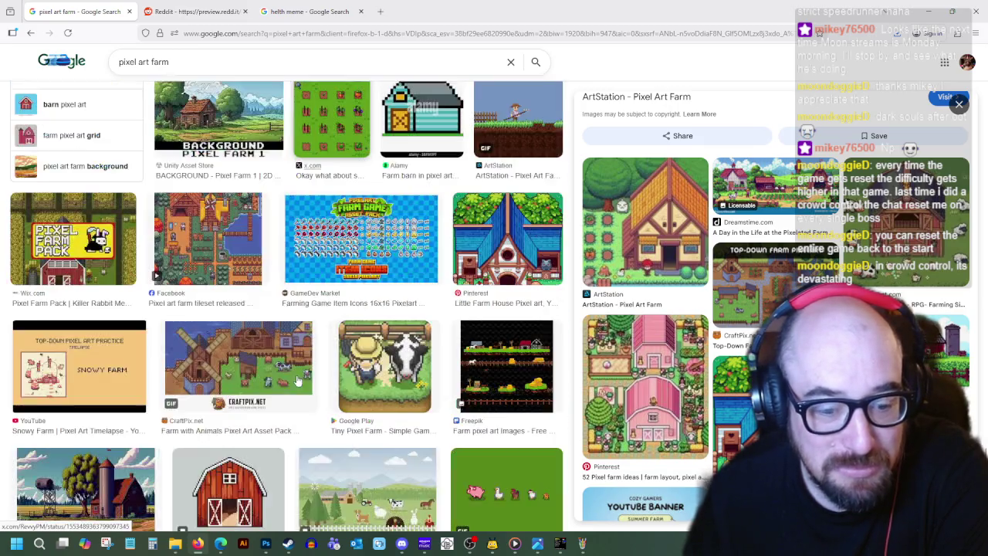
{"action": "scroll", "coordinate": [298, 381], "scroll_direction": "down", "scroll_amount": 3}
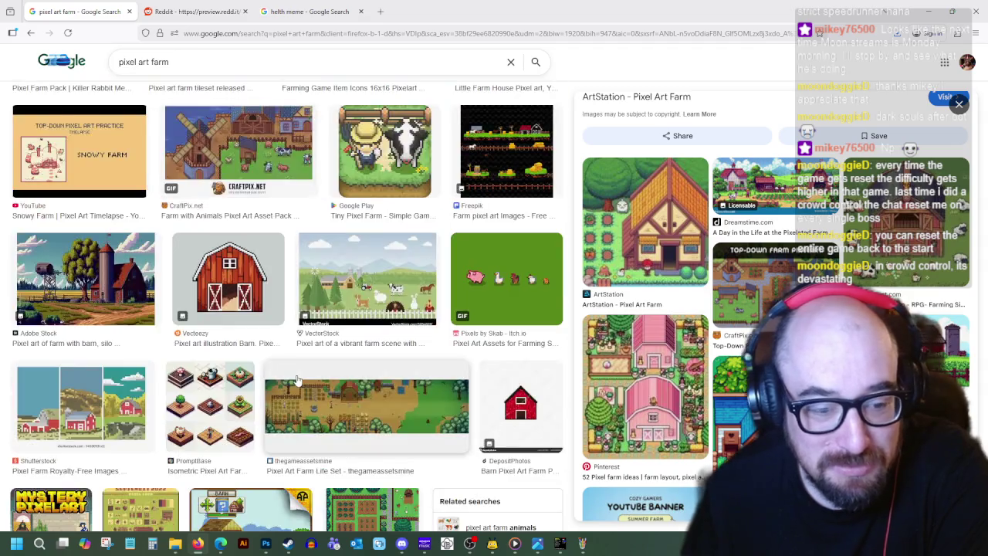
{"action": "scroll", "coordinate": [297, 381], "scroll_direction": "down", "scroll_amount": 3}
{"action": "scroll", "coordinate": [297, 380], "scroll_direction": "down", "scroll_amount": 3}
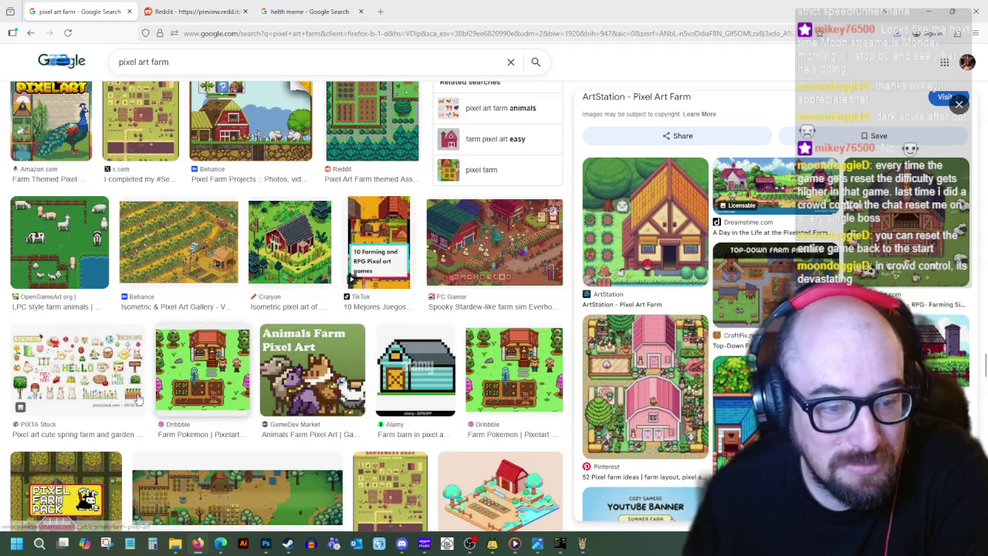
- Close the ArtStation image preview and switch to the Reddit tab with the grass image
{"action": "scroll", "coordinate": [2, 380], "scroll_direction": "up", "scroll_amount": 5}
{"action": "scroll", "coordinate": [2, 270], "scroll_direction": "up", "scroll_amount": 5}
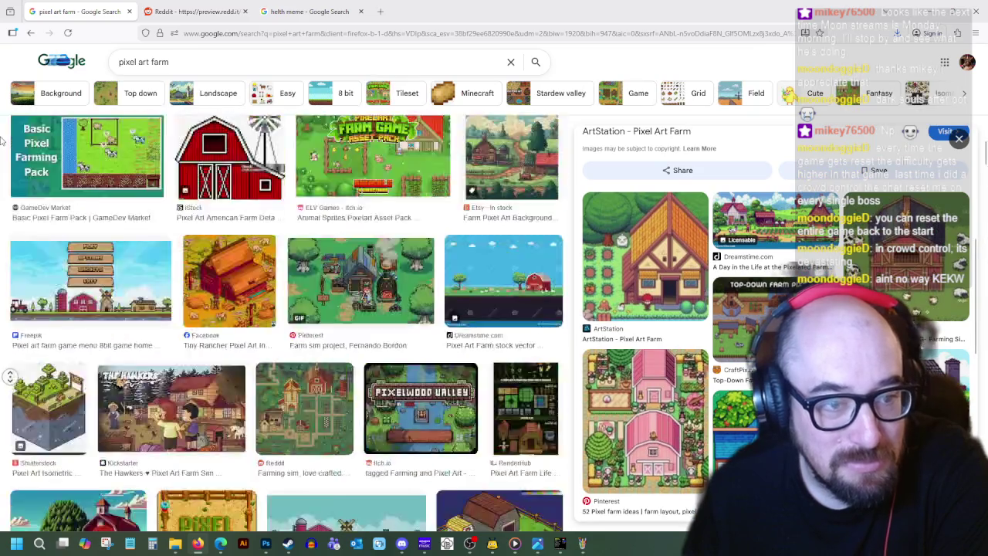
{"action": "scroll", "coordinate": [3, 140], "scroll_direction": "up", "scroll_amount": 5}
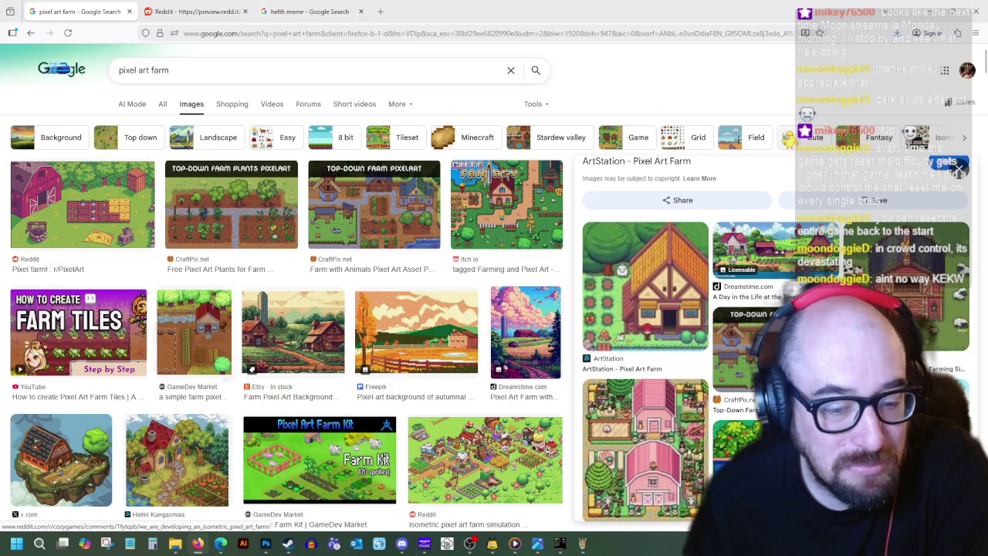
{"action": "scroll", "coordinate": [334, 425], "scroll_direction": "down", "scroll_amount": 3}
{"action": "scroll", "coordinate": [325, 394], "scroll_direction": "down", "scroll_amount": 1}
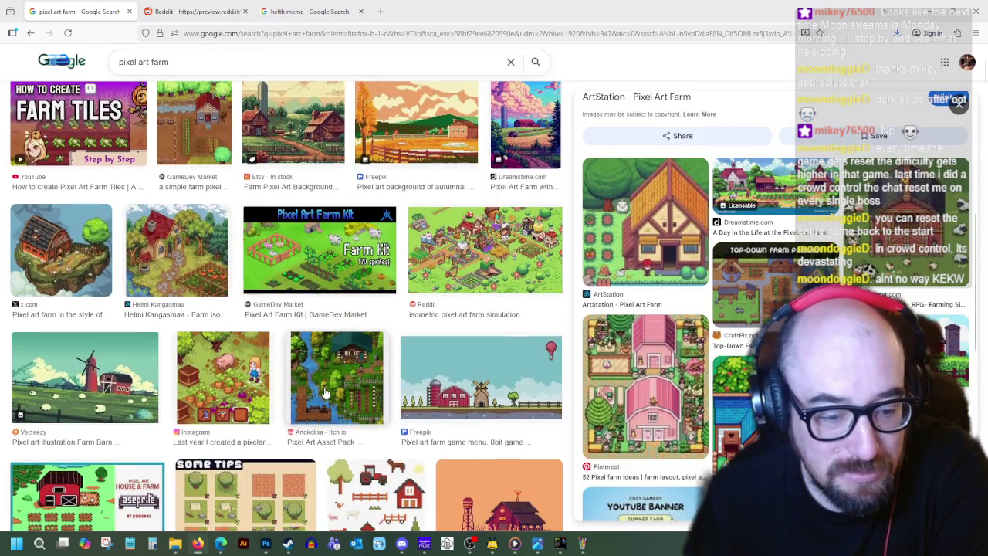
{"action": "scroll", "coordinate": [325, 394], "scroll_direction": "up", "scroll_amount": 3}
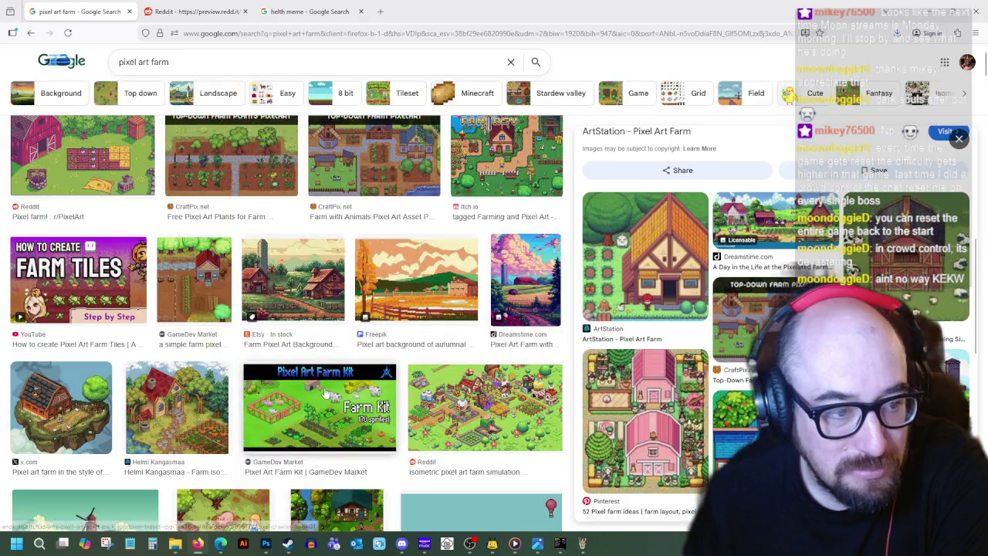
{"action": "scroll", "coordinate": [325, 393], "scroll_direction": "down", "scroll_amount": 3}
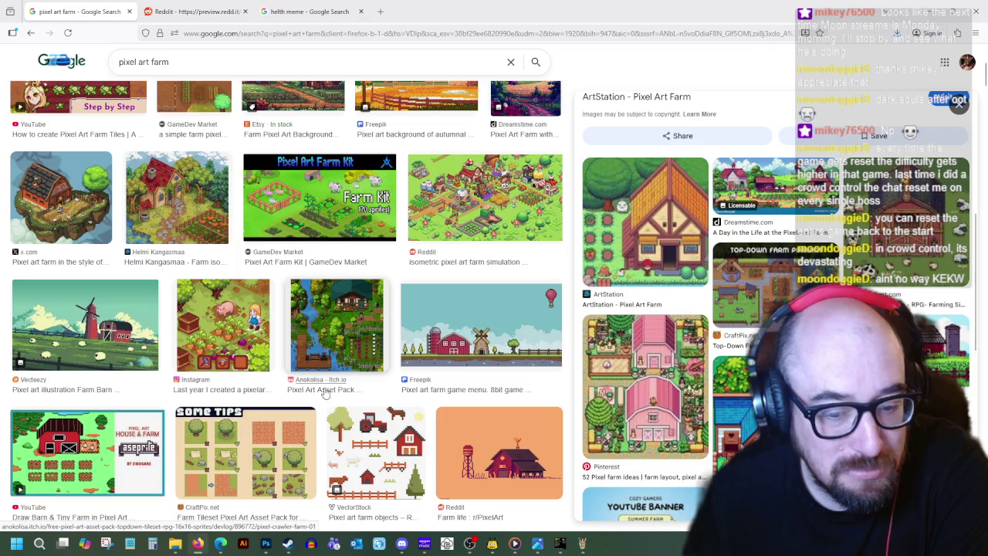
{"action": "left_click", "coordinate": [959, 106]}
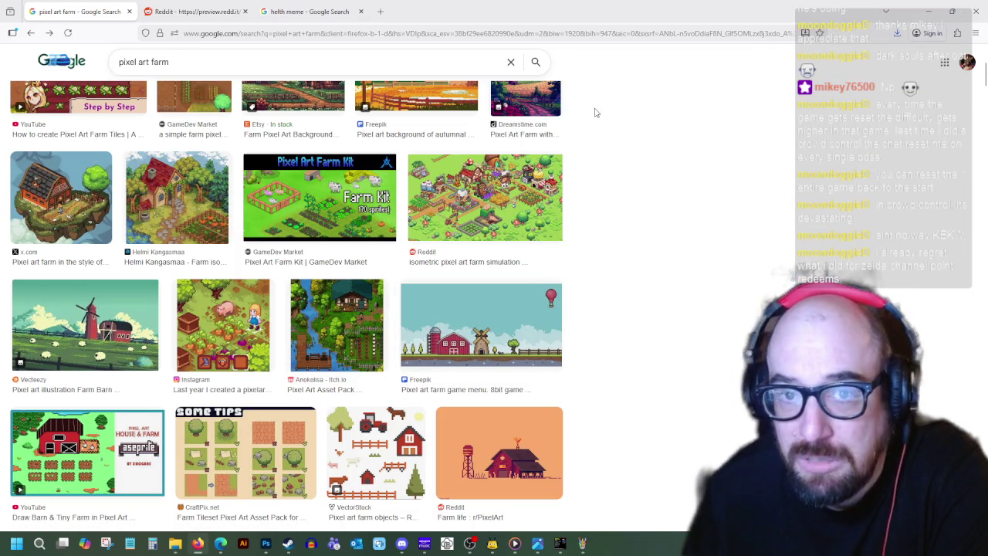
{"action": "left_click", "coordinate": [193, 12]}
- Reload the pixel art farm results and preview the Adobe Stock barn-and-silo farm image
{"action": "left_click", "coordinate": [78, 11]}
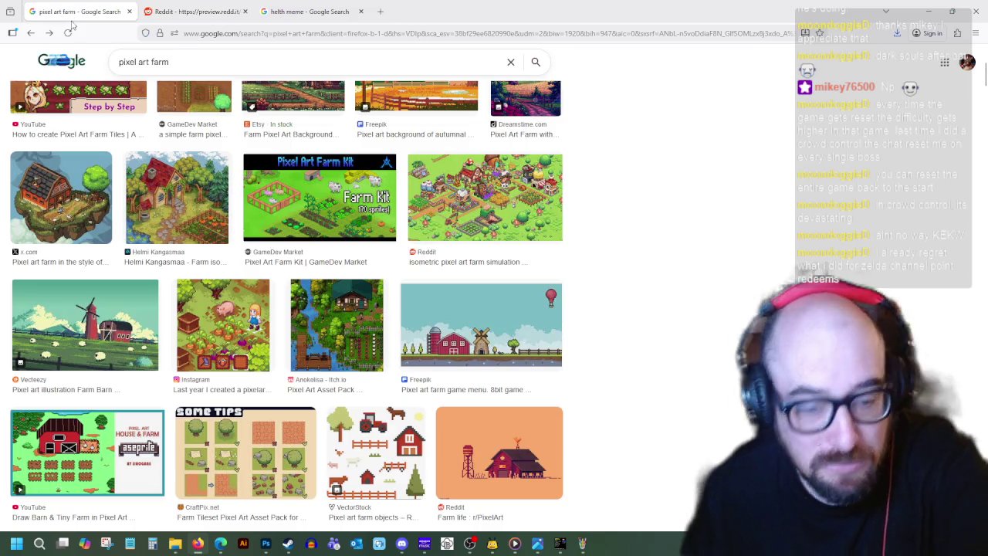
{"action": "left_click", "coordinate": [69, 31]}
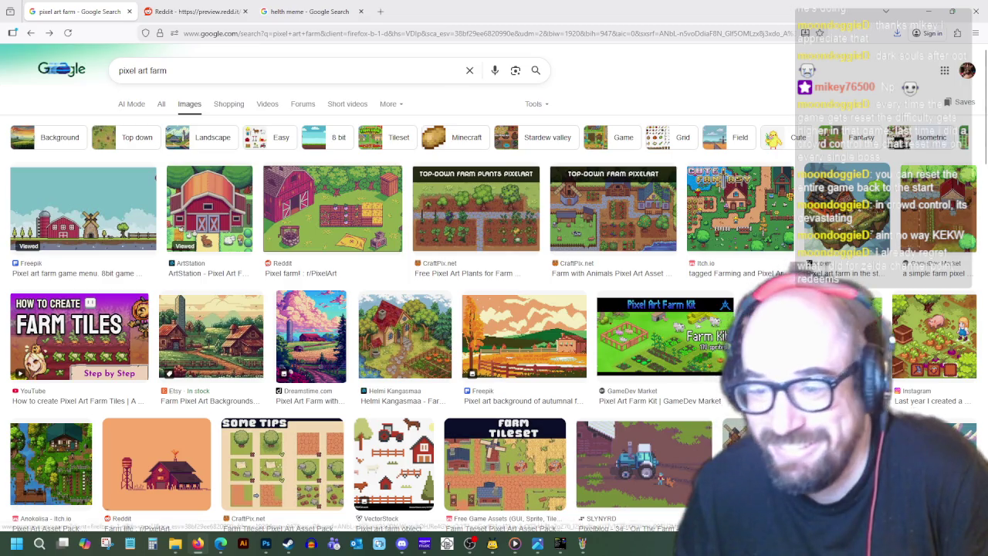
{"action": "left_click", "coordinate": [920, 278]}
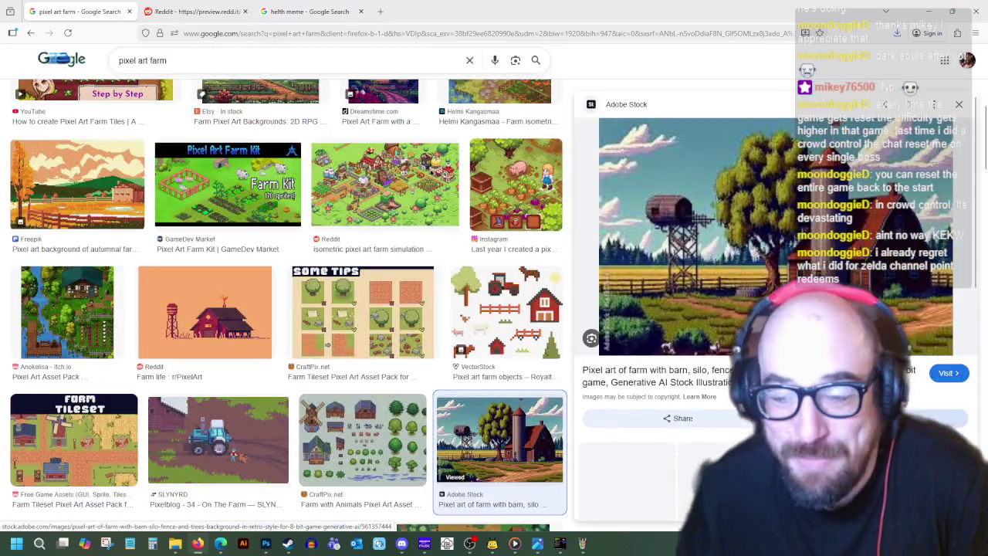
{"action": "scroll", "coordinate": [771, 309], "scroll_direction": "down", "scroll_amount": 3}
{"action": "scroll", "coordinate": [772, 309], "scroll_direction": "down", "scroll_amount": 2}
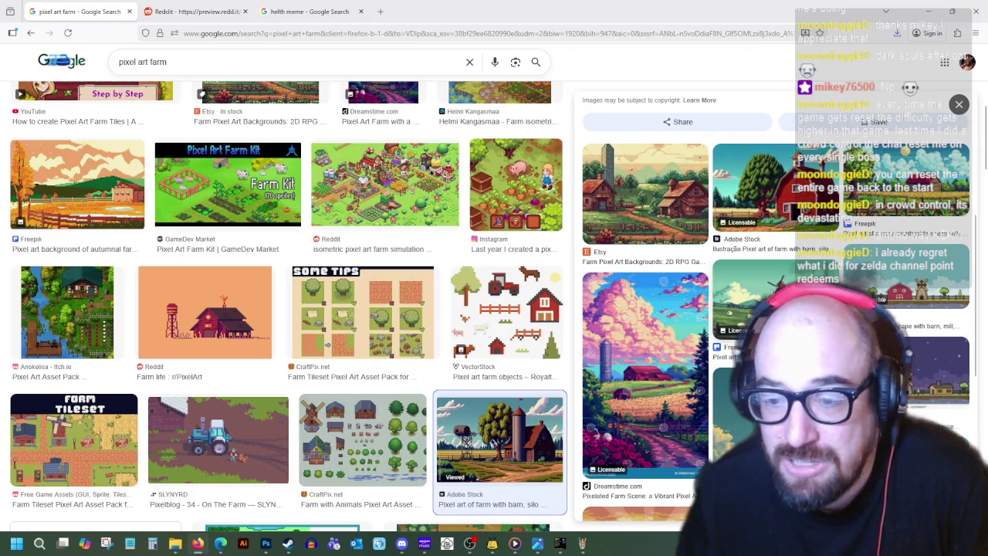
- Preview the Freepik farm barn illustration with sheep and scroll its related images
{"action": "left_click", "coordinate": [907, 185]}
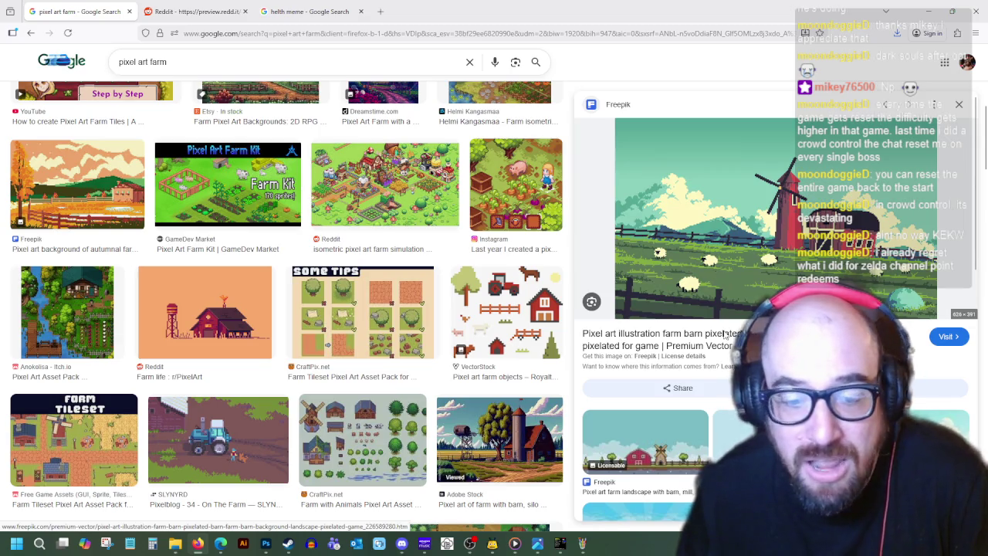
{"action": "scroll", "coordinate": [724, 337], "scroll_direction": "down", "scroll_amount": 3}
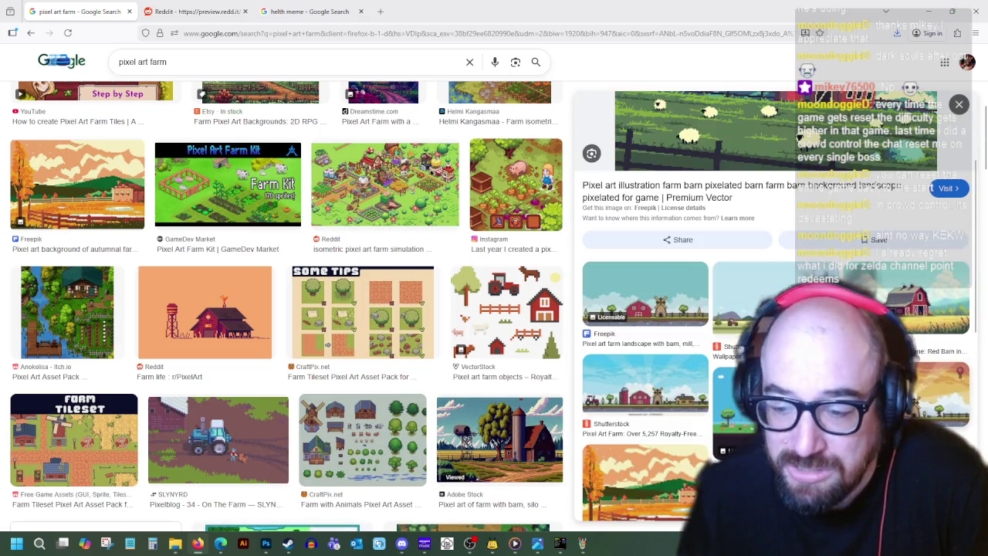
{"action": "scroll", "coordinate": [626, 409], "scroll_direction": "down", "scroll_amount": 2}
{"action": "scroll", "coordinate": [626, 409], "scroll_direction": "down", "scroll_amount": 2}
{"action": "scroll", "coordinate": [627, 410], "scroll_direction": "up", "scroll_amount": 6}
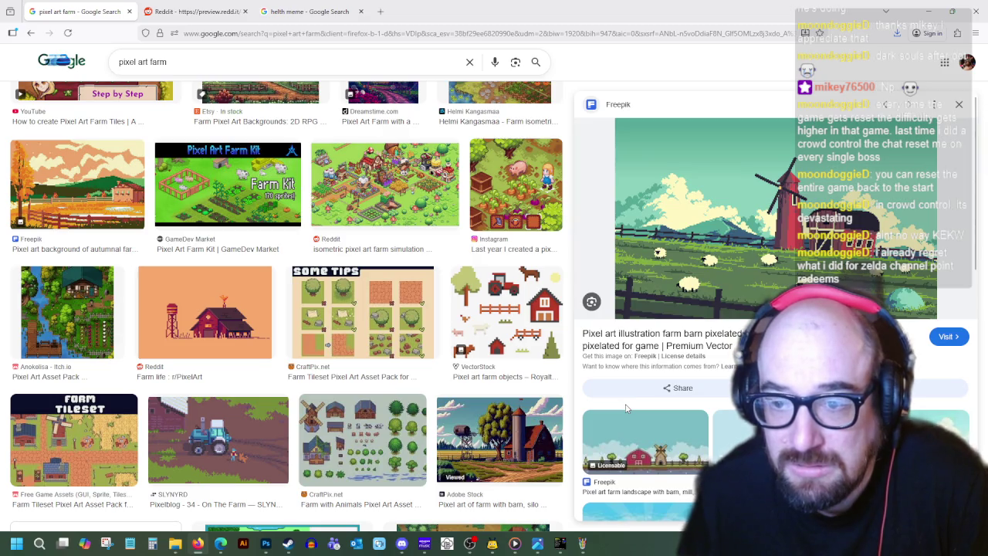
{"action": "scroll", "coordinate": [627, 409], "scroll_direction": "down", "scroll_amount": 4}
{"action": "scroll", "coordinate": [627, 409], "scroll_direction": "down", "scroll_amount": 3}
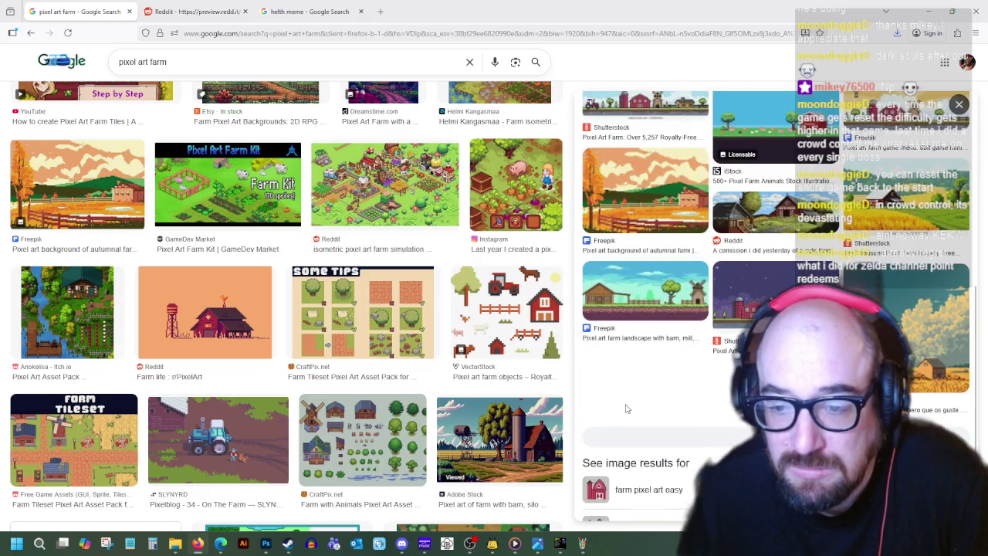
{"action": "scroll", "coordinate": [627, 409], "scroll_direction": "down", "scroll_amount": 2}
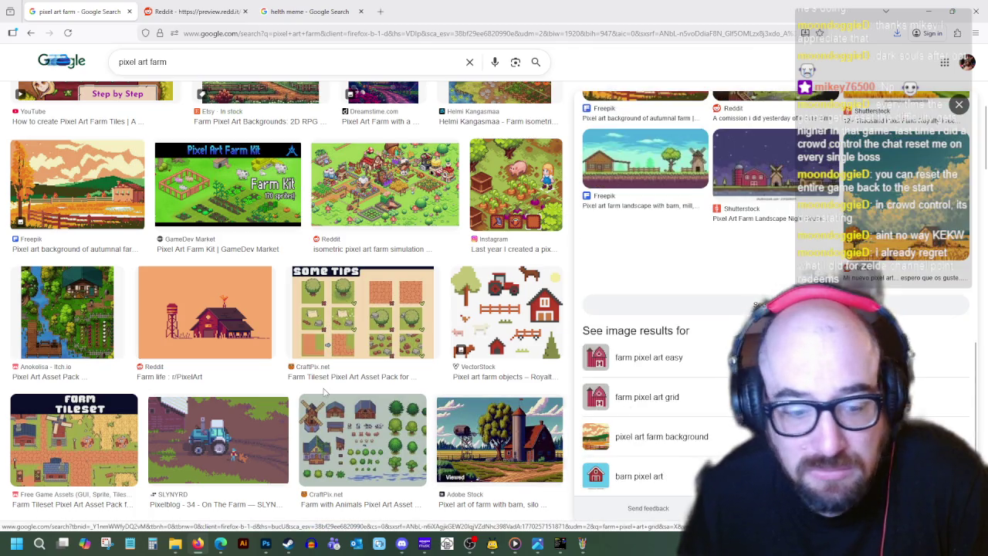
{"action": "scroll", "coordinate": [340, 441], "scroll_direction": "down", "scroll_amount": 4}
{"action": "scroll", "coordinate": [512, 400], "scroll_direction": "up", "scroll_amount": 3}
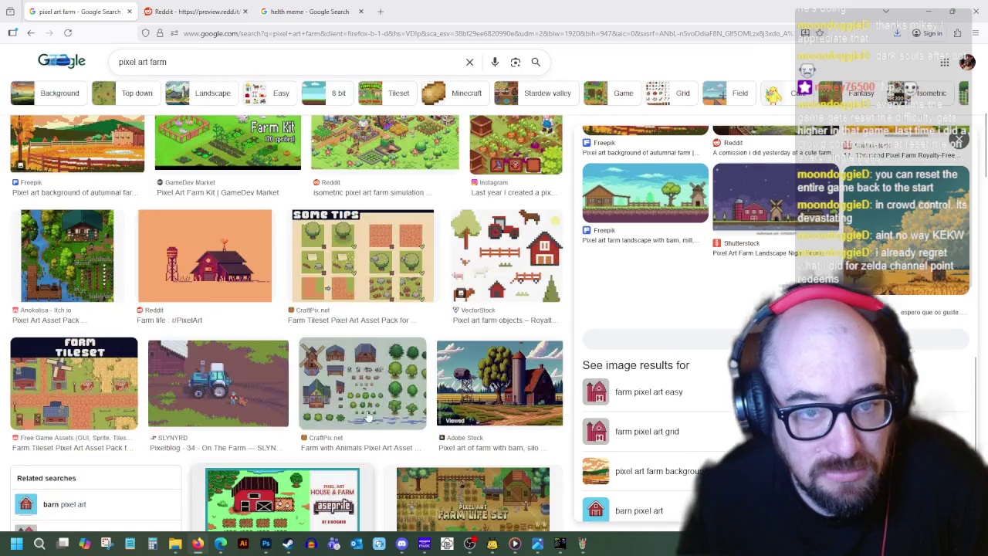
- Reopen the Adobe Stock barn and silo preview and browse its related farm scenes
{"action": "left_click", "coordinate": [512, 401]}
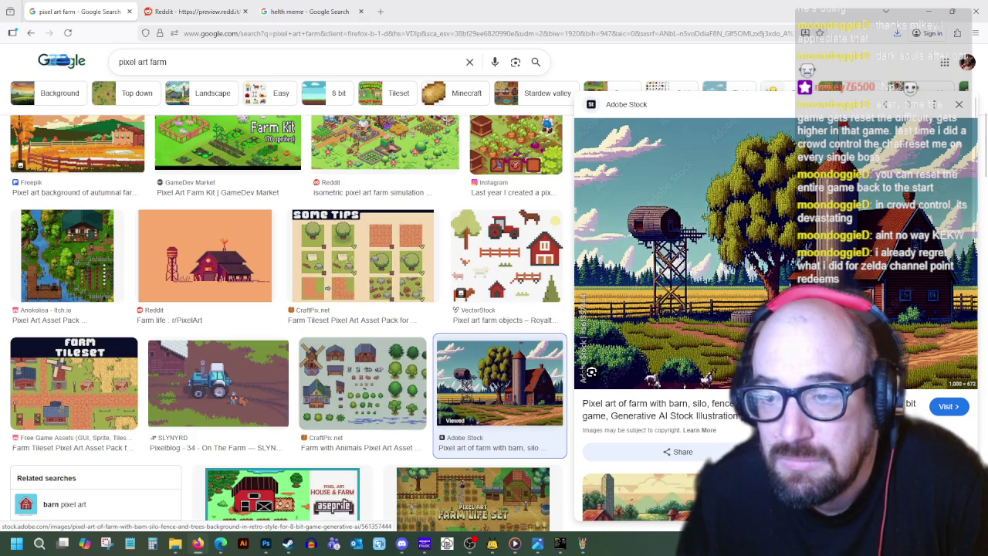
{"action": "scroll", "coordinate": [679, 347], "scroll_direction": "down", "scroll_amount": 2}
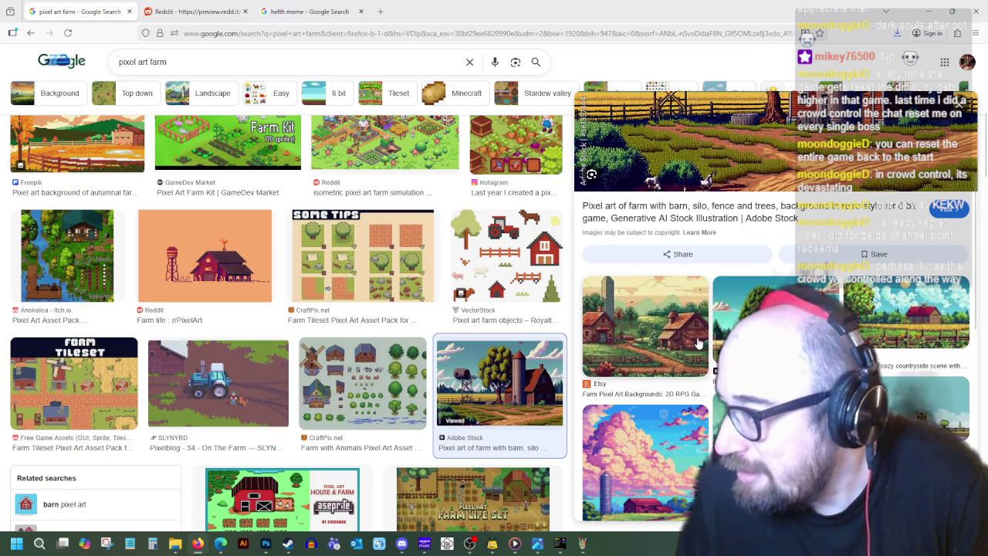
{"action": "scroll", "coordinate": [727, 360], "scroll_direction": "down", "scroll_amount": 2}
{"action": "scroll", "coordinate": [639, 294], "scroll_direction": "down", "scroll_amount": 1}
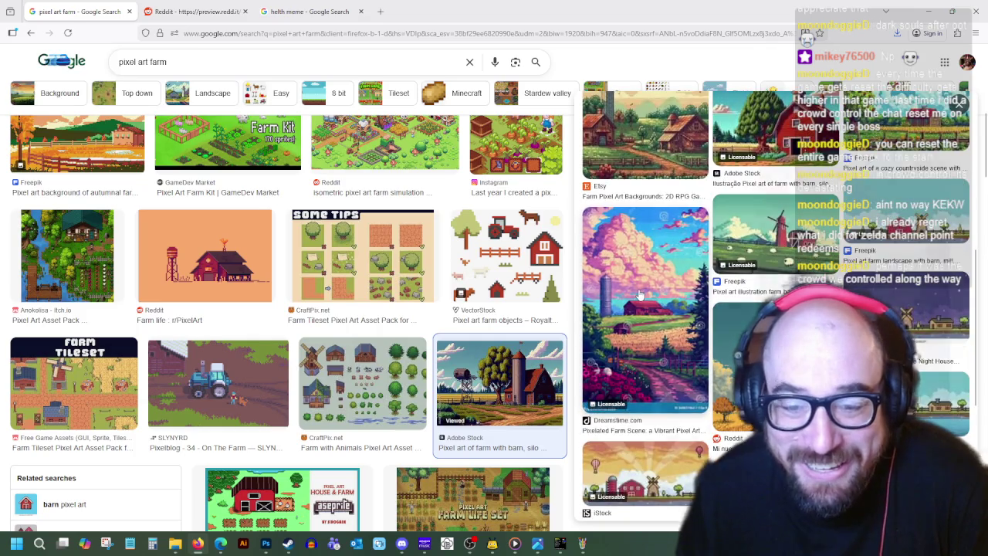
- Preview the Dreamstime pixelated farm scene and scroll through more farm results
{"action": "left_click", "coordinate": [639, 294]}
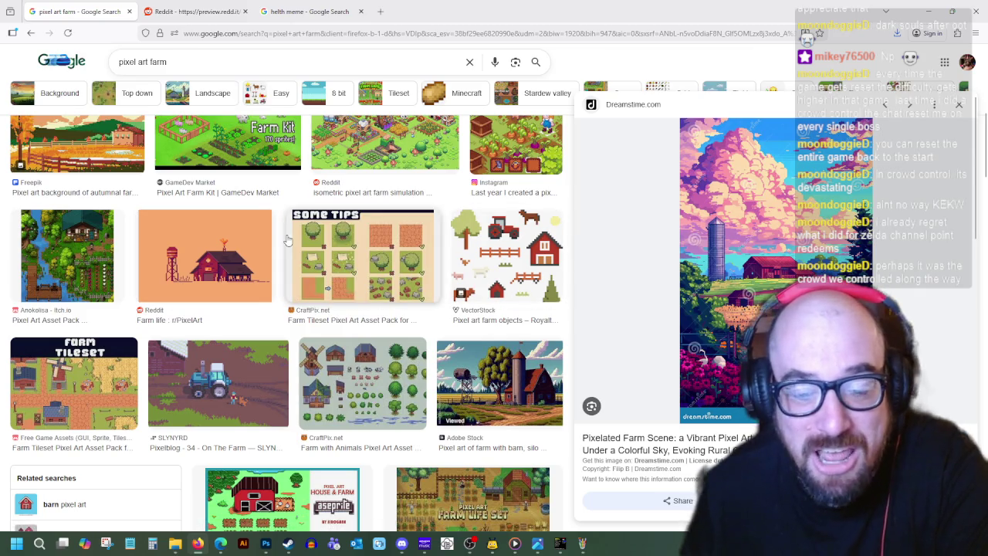
{"action": "scroll", "coordinate": [569, 367], "scroll_direction": "down", "scroll_amount": 2}
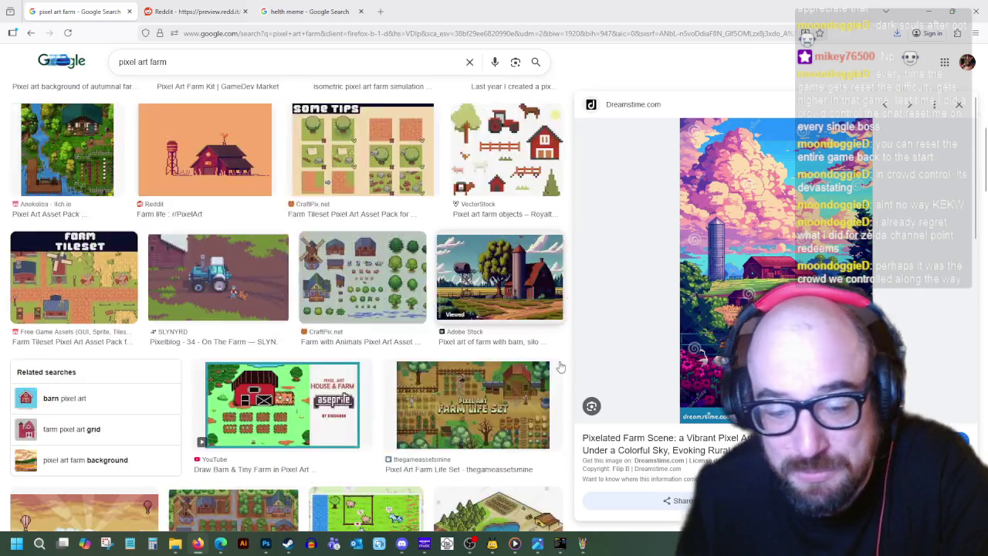
{"action": "scroll", "coordinate": [569, 367], "scroll_direction": "down", "scroll_amount": 2}
{"action": "scroll", "coordinate": [669, 375], "scroll_direction": "down", "scroll_amount": 3}
{"action": "scroll", "coordinate": [663, 414], "scroll_direction": "down", "scroll_amount": 2}
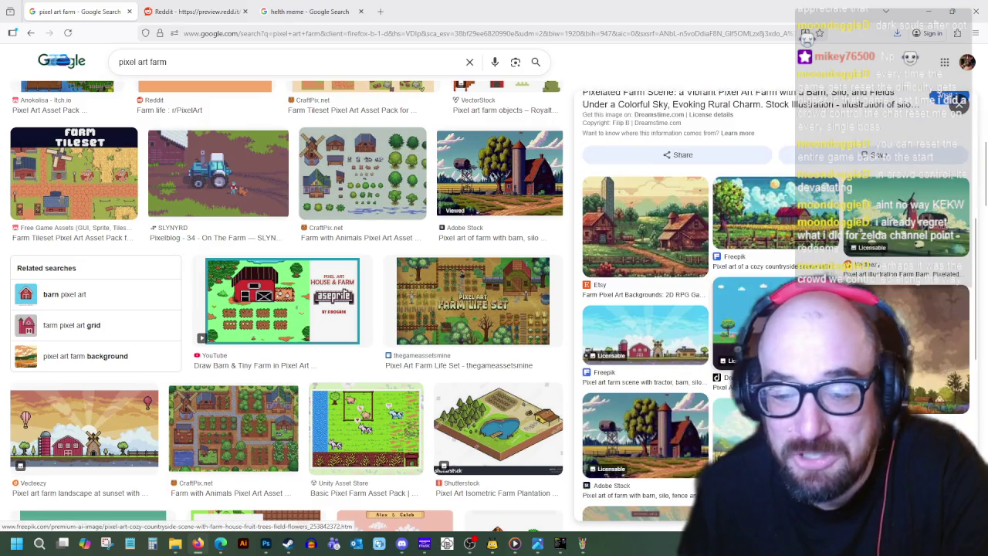
{"action": "scroll", "coordinate": [698, 417], "scroll_direction": "down", "scroll_amount": 3}
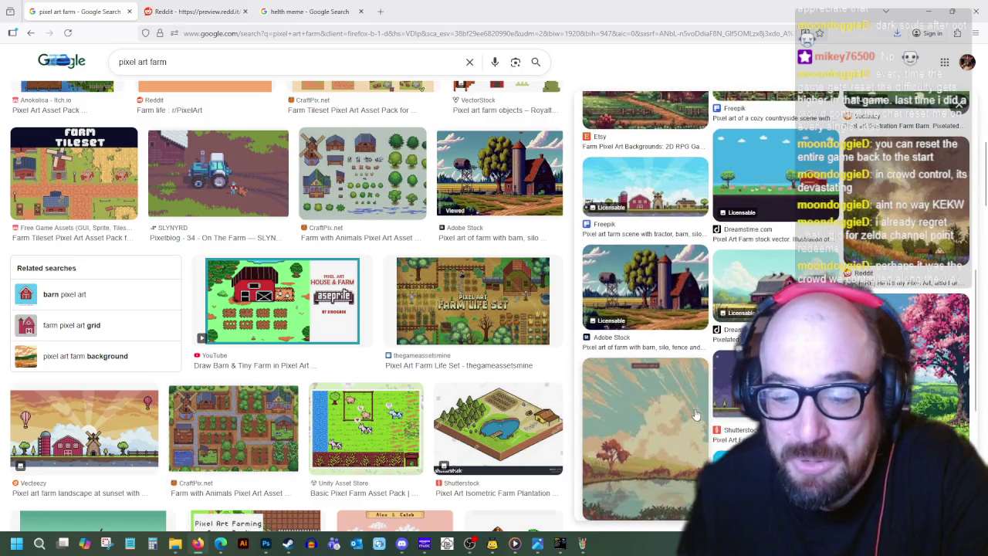
{"action": "scroll", "coordinate": [694, 414], "scroll_direction": "down", "scroll_amount": 3}
{"action": "scroll", "coordinate": [434, 375], "scroll_direction": "down", "scroll_amount": 2}
{"action": "scroll", "coordinate": [435, 363], "scroll_direction": "down", "scroll_amount": 1}
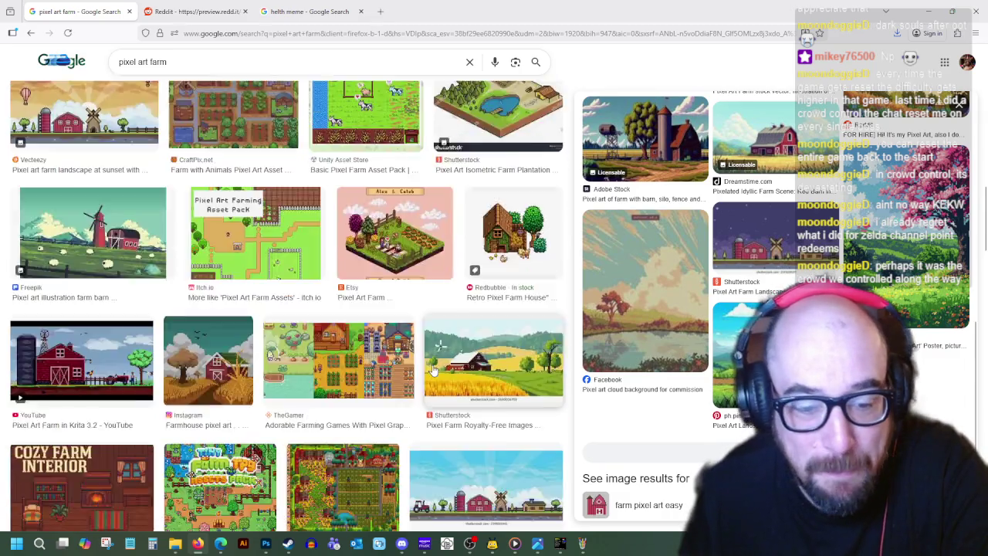
{"action": "scroll", "coordinate": [434, 352], "scroll_direction": "down", "scroll_amount": 1}
{"action": "scroll", "coordinate": [445, 402], "scroll_direction": "down", "scroll_amount": 2}
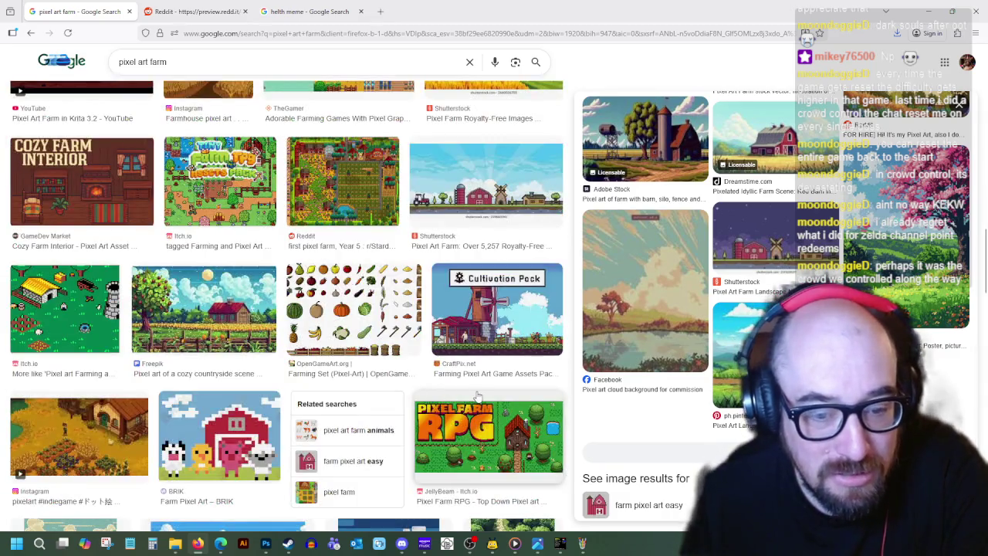
{"action": "scroll", "coordinate": [324, 355], "scroll_direction": "down", "scroll_amount": 2}
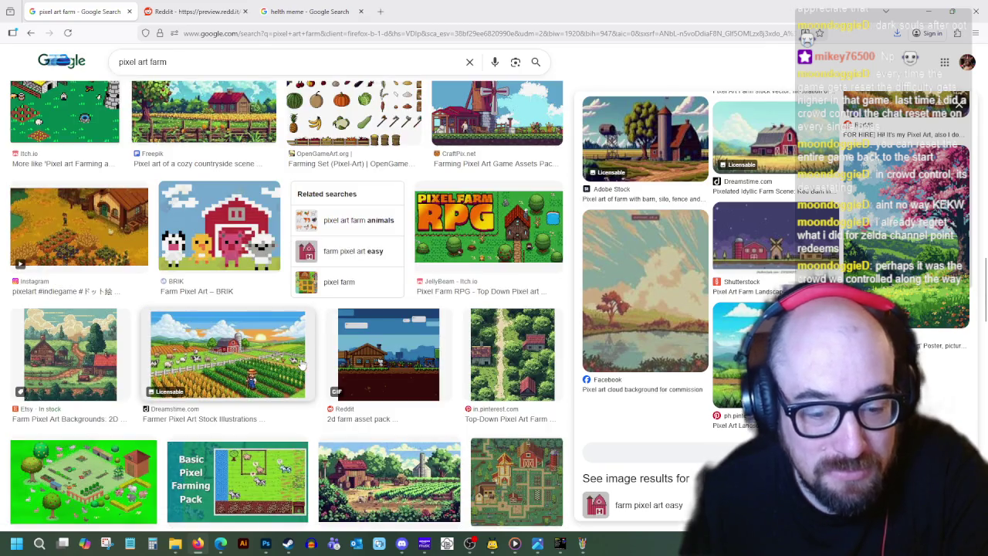
{"action": "scroll", "coordinate": [302, 365], "scroll_direction": "down", "scroll_amount": 2}
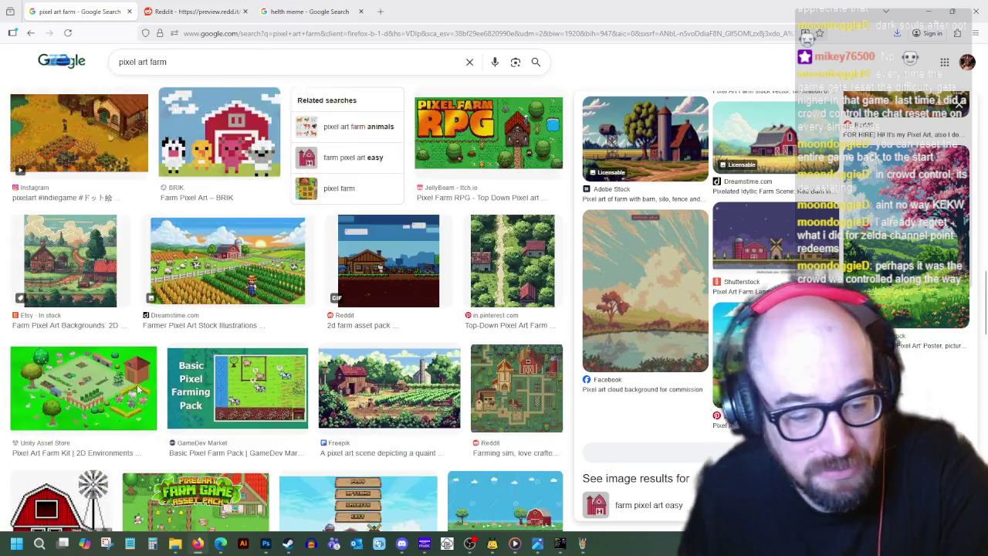
{"action": "scroll", "coordinate": [311, 448], "scroll_direction": "down", "scroll_amount": 1}
{"action": "scroll", "coordinate": [314, 393], "scroll_direction": "down", "scroll_amount": 2}
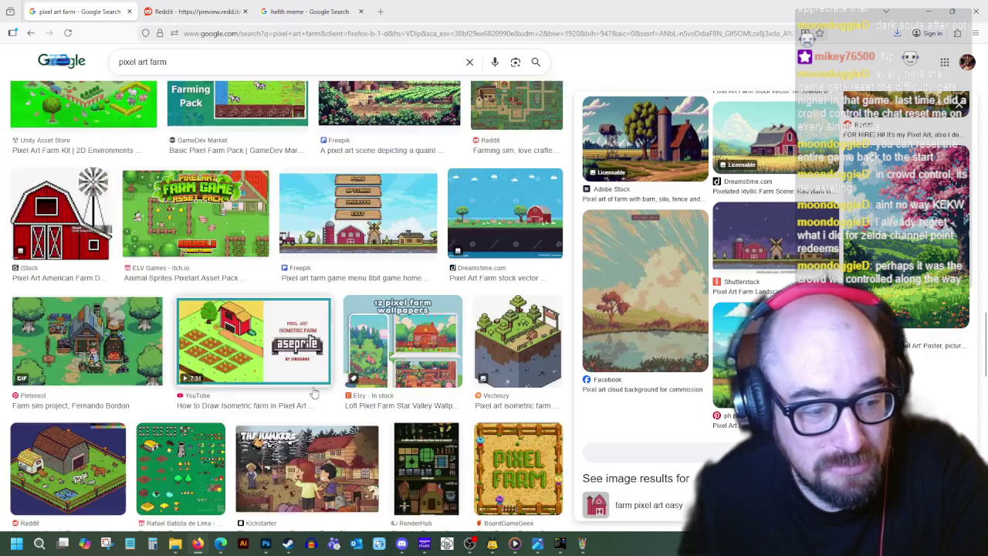
- Reopen the Adobe Stock farm-with-silo preview, then return to the Paint worldmap sheet
{"action": "scroll", "coordinate": [319, 389], "scroll_direction": "up", "scroll_amount": 1}
{"action": "scroll", "coordinate": [318, 390], "scroll_direction": "down", "scroll_amount": 2}
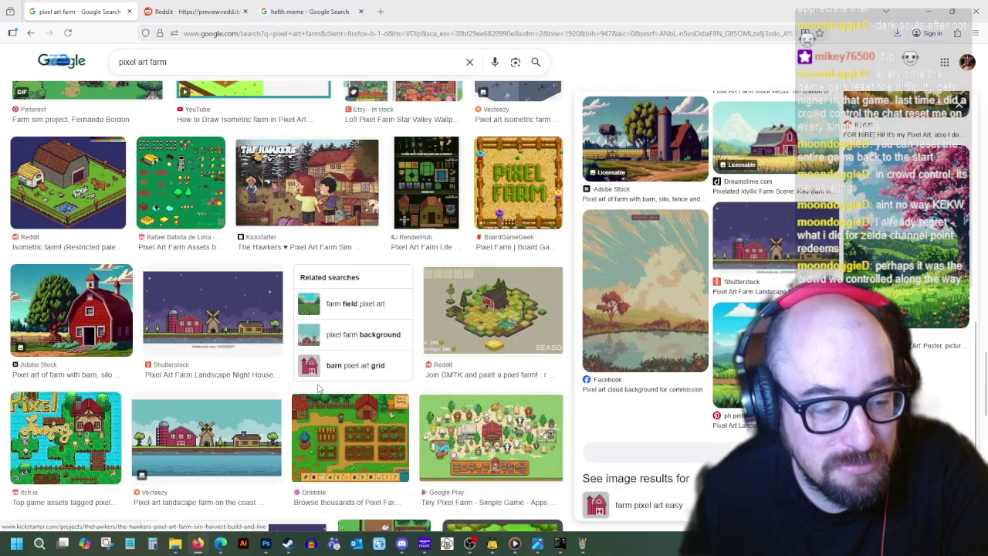
{"action": "scroll", "coordinate": [319, 389], "scroll_direction": "down", "scroll_amount": 3}
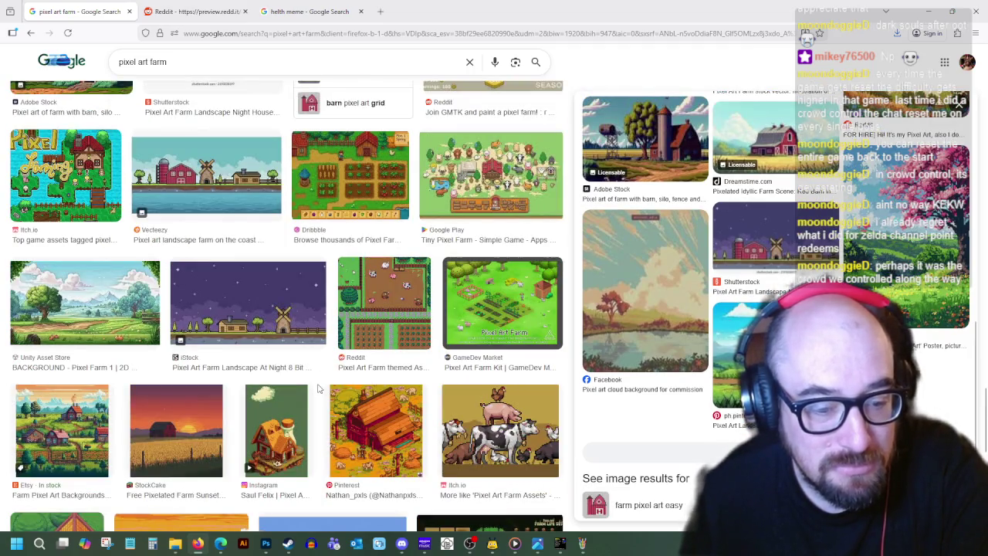
{"action": "scroll", "coordinate": [319, 388], "scroll_direction": "down", "scroll_amount": 1}
{"action": "scroll", "coordinate": [319, 388], "scroll_direction": "down", "scroll_amount": 3}
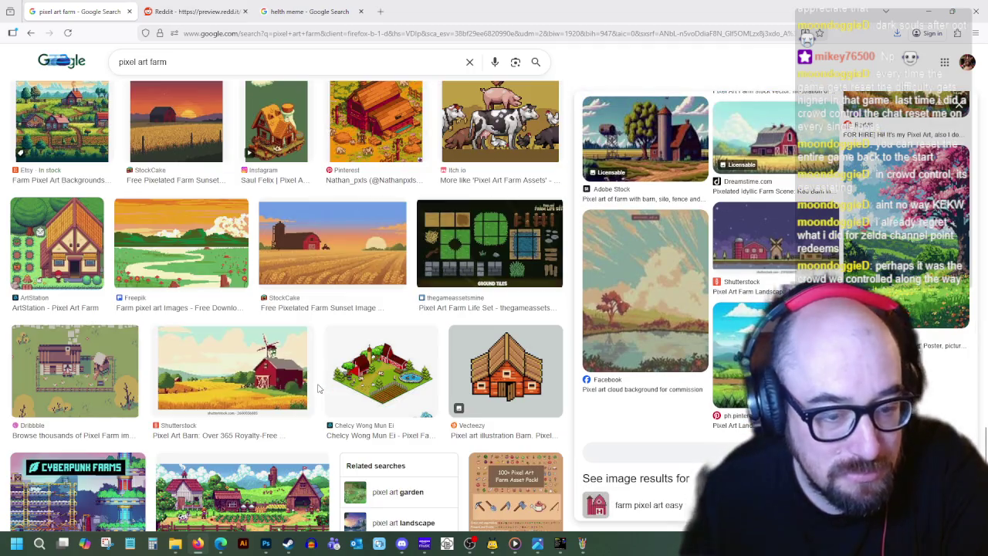
{"action": "scroll", "coordinate": [319, 388], "scroll_direction": "down", "scroll_amount": 3}
{"action": "scroll", "coordinate": [319, 390], "scroll_direction": "down", "scroll_amount": 3}
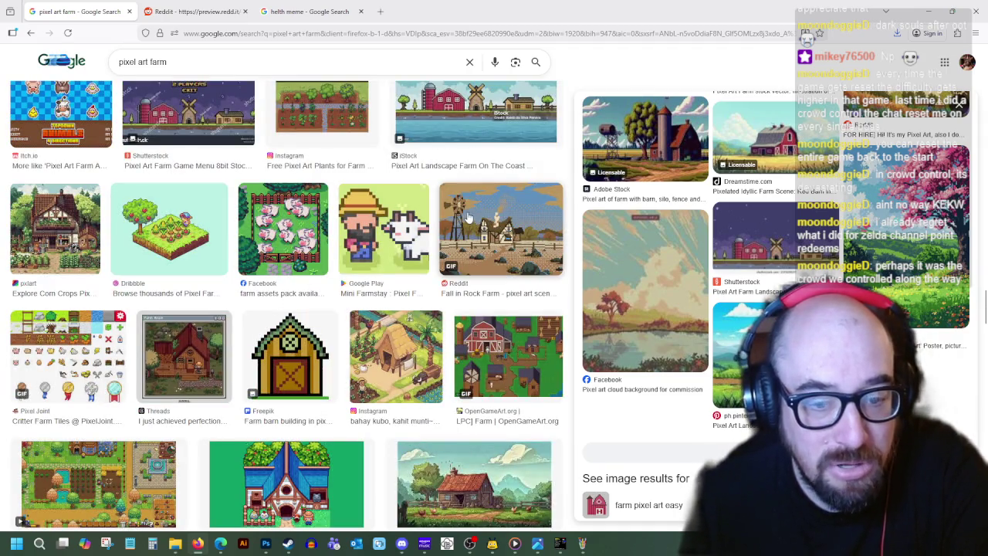
{"action": "scroll", "coordinate": [384, 366], "scroll_direction": "down", "scroll_amount": 4}
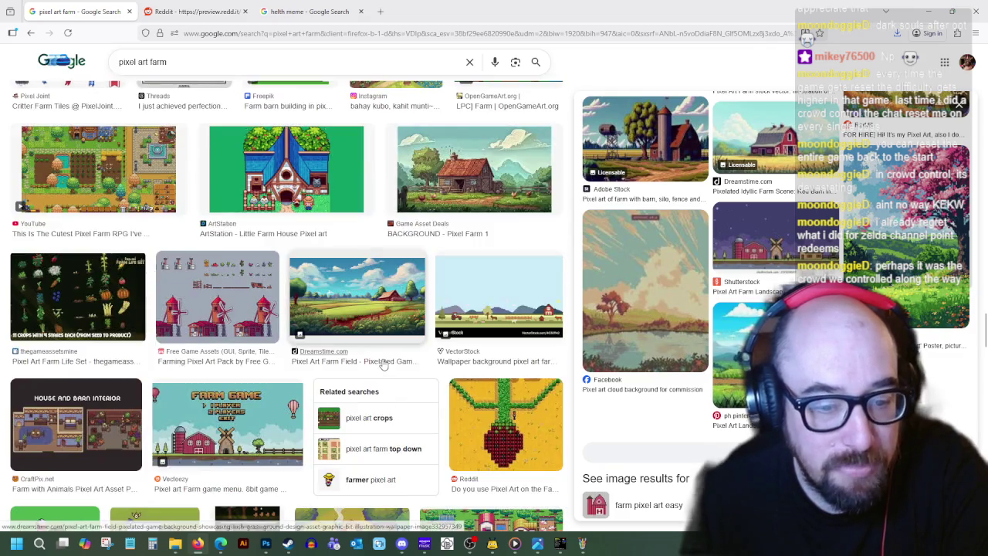
{"action": "scroll", "coordinate": [384, 366], "scroll_direction": "down", "scroll_amount": 4}
{"action": "scroll", "coordinate": [383, 362], "scroll_direction": "down", "scroll_amount": 4}
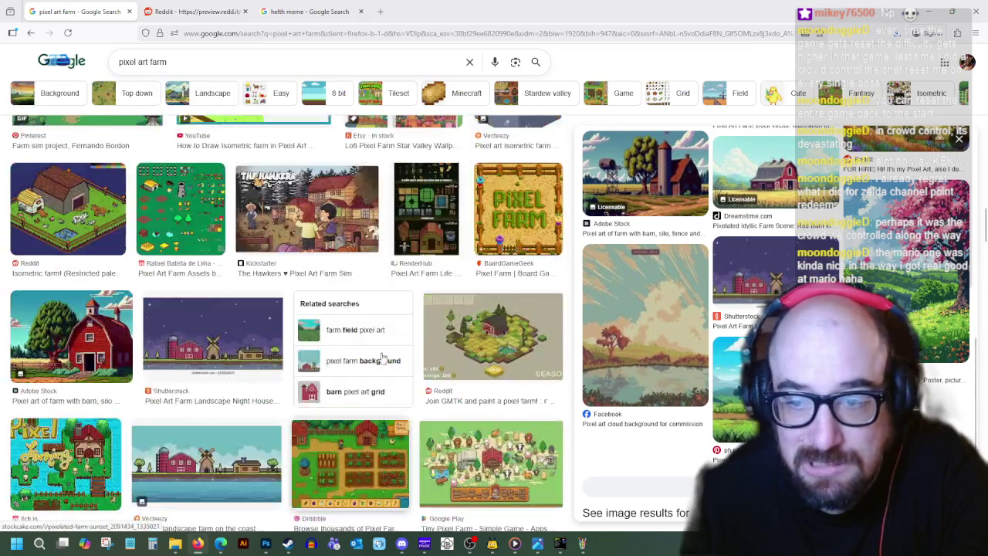
{"action": "scroll", "coordinate": [381, 359], "scroll_direction": "down", "scroll_amount": 4}
{"action": "scroll", "coordinate": [382, 359], "scroll_direction": "down", "scroll_amount": 4}
{"action": "left_click", "coordinate": [645, 174]}
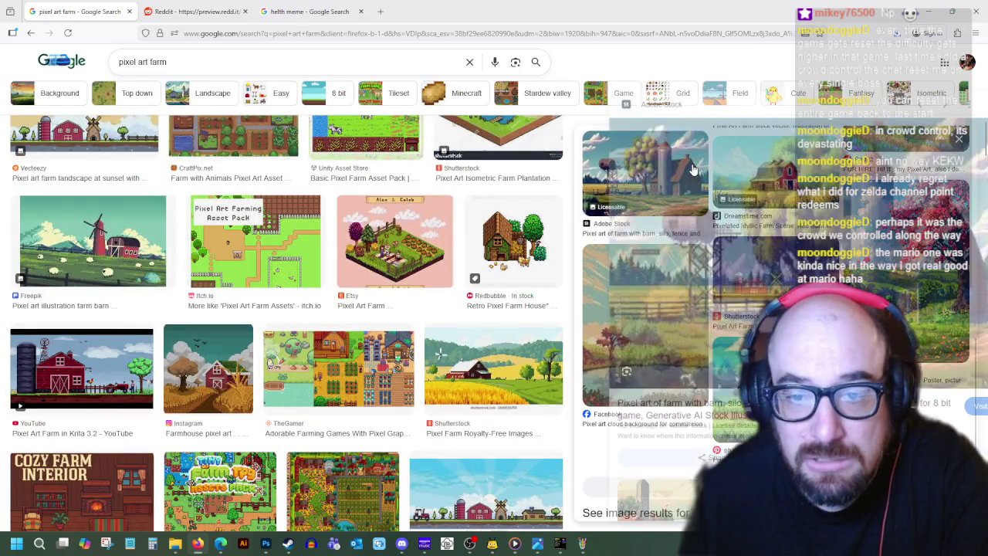
{"action": "left_click", "coordinate": [583, 544]}
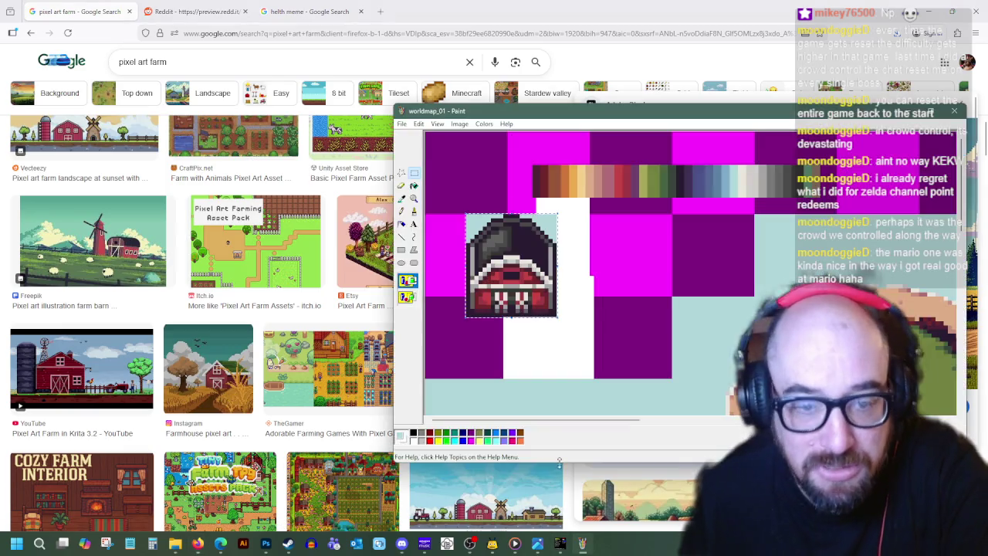
- Shift the barn sprite about 64 px lower and reposition the Paint window to the left
{"action": "mouse_move", "coordinate": [555, 111]}
{"action": "left_mouse_down"}
{"action": "mouse_move", "coordinate": [451, 131]}
{"action": "mouse_move", "coordinate": [460, 134]}
{"action": "left_mouse_up"}
{"action": "mouse_move", "coordinate": [403, 312]}
{"action": "left_mouse_down"}
{"action": "mouse_move", "coordinate": [403, 361]}
{"action": "mouse_move", "coordinate": [409, 339]}
{"action": "left_mouse_up"}
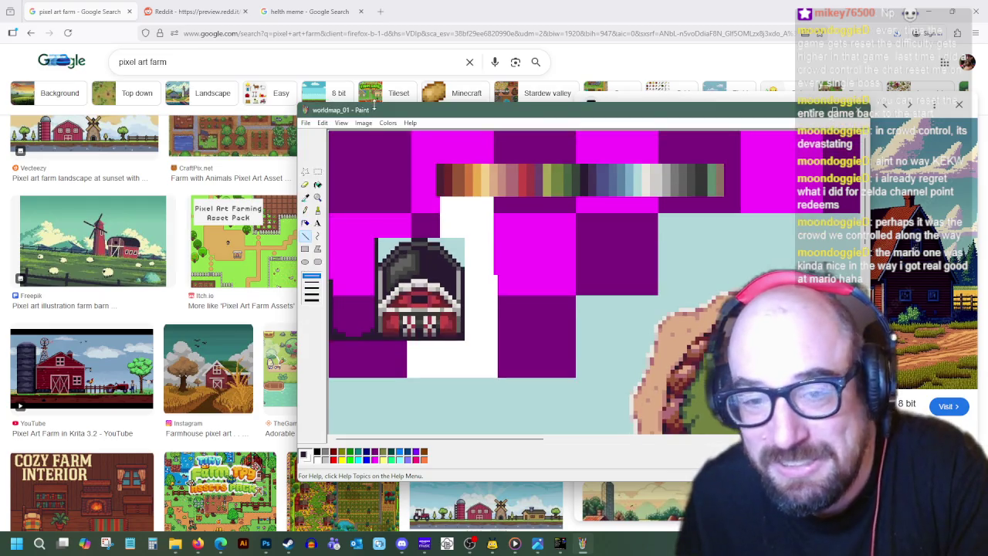
{"action": "mouse_move", "coordinate": [561, 125]}
{"action": "left_mouse_down"}
{"action": "mouse_move", "coordinate": [464, 127]}
{"action": "mouse_move", "coordinate": [482, 135]}
{"action": "left_mouse_up"}
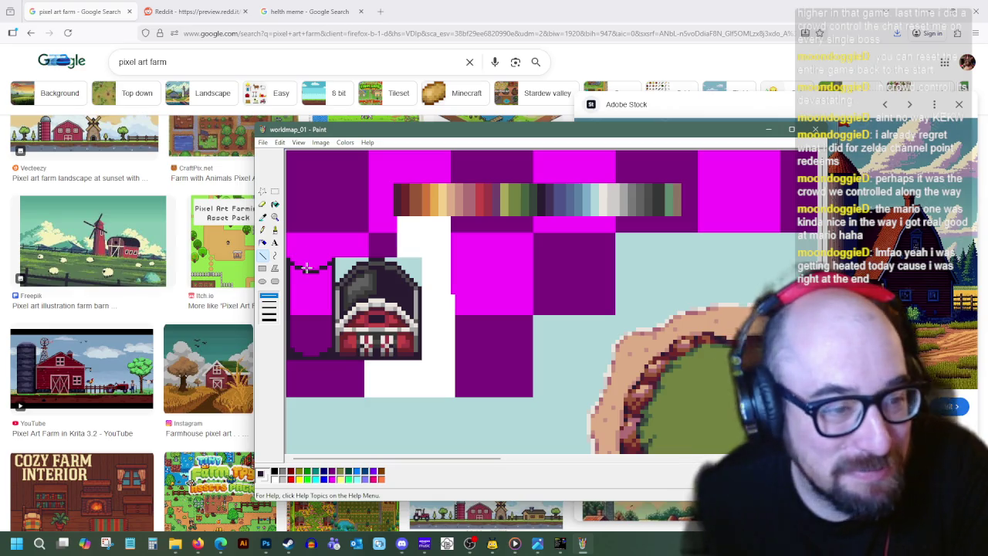
{"action": "left_click", "coordinate": [585, 9]}
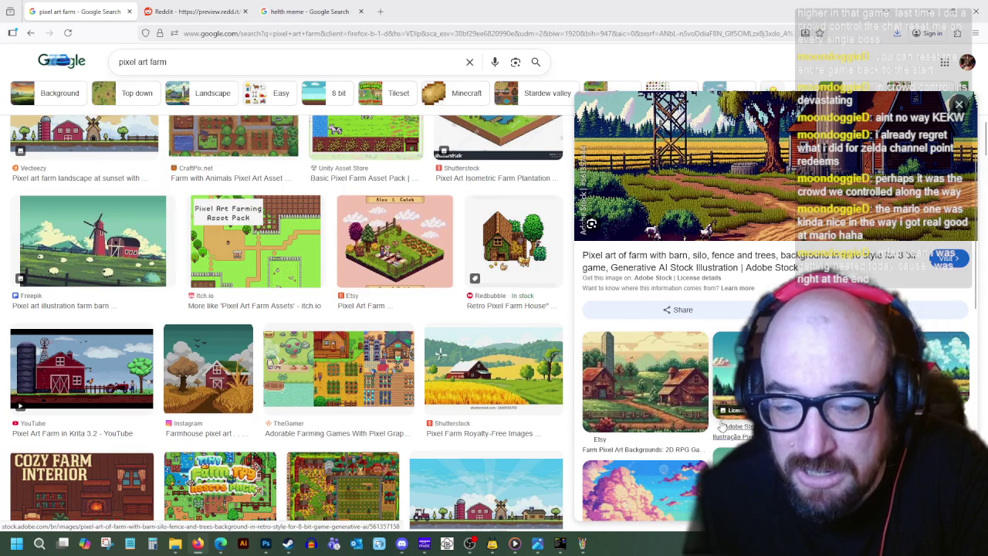
- Preview the iStock pixel art farm landscape at sunset
{"action": "scroll", "coordinate": [600, 407], "scroll_direction": "down", "scroll_amount": 3}
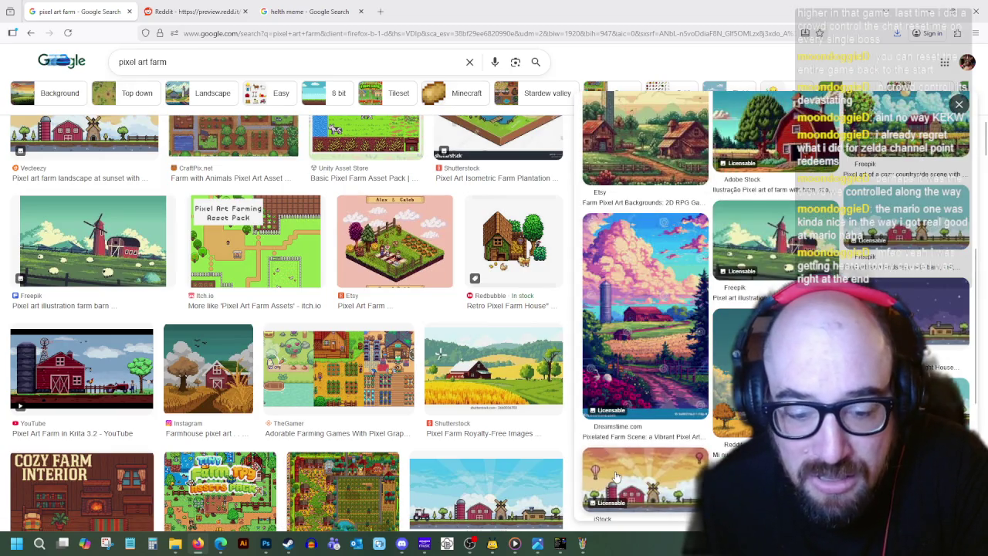
{"action": "left_click", "coordinate": [618, 475]}
{"action": "scroll", "coordinate": [681, 418], "scroll_direction": "down", "scroll_amount": 2}
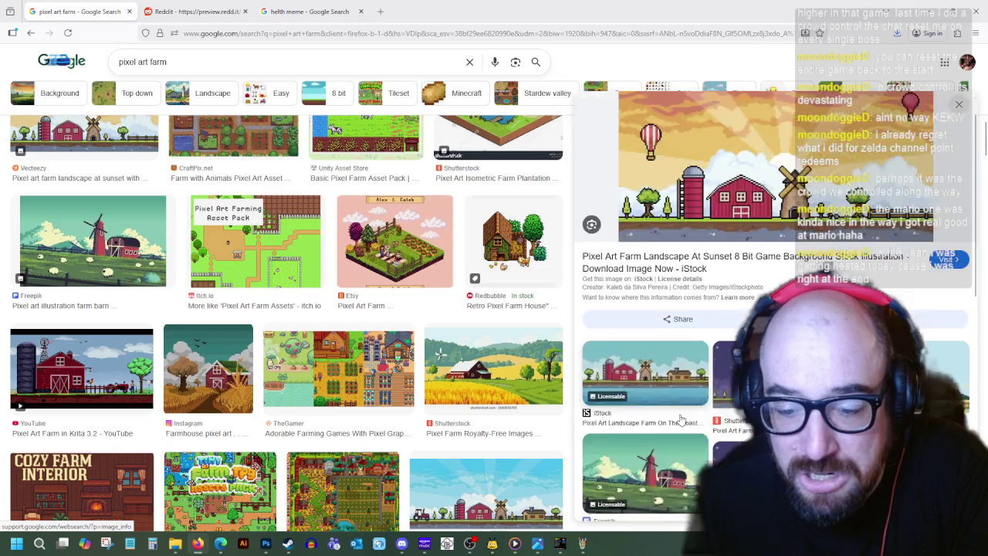
{"action": "scroll", "coordinate": [679, 417], "scroll_direction": "up", "scroll_amount": 2}
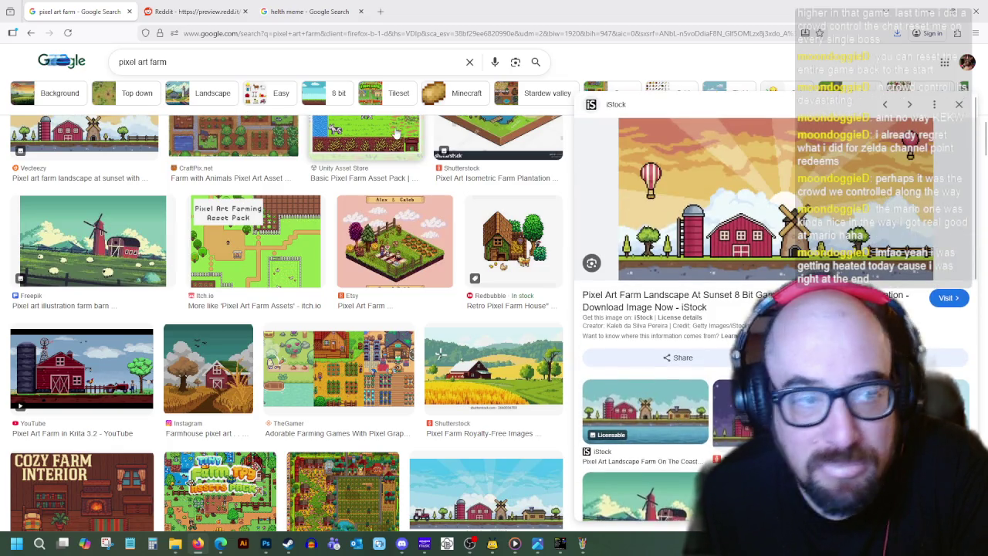
- Briefly search 'pixel art dome overhead', then go back to the pixel art farm results
{"action": "double_click", "coordinate": [192, 61]}
{"action": "type", "text": "dome"}
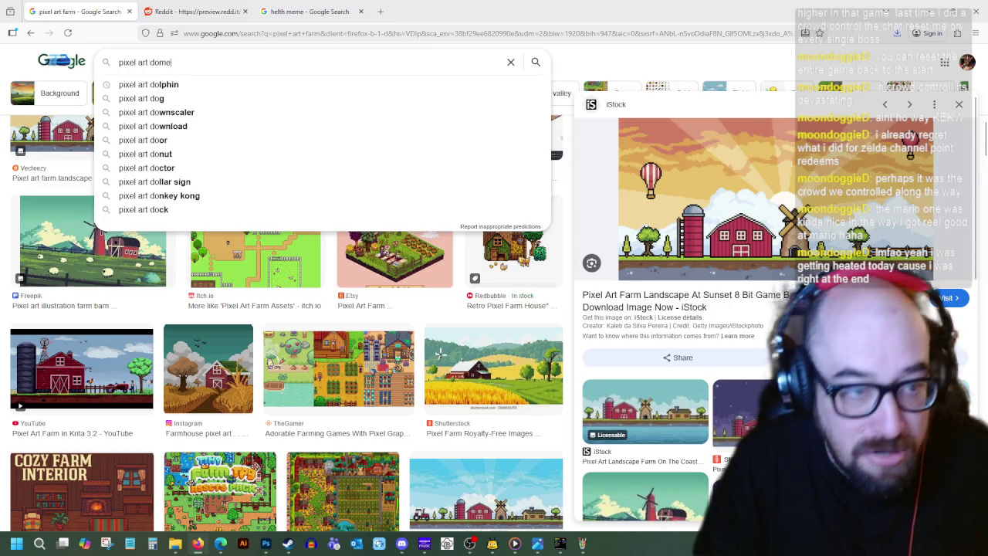
{"action": "type", "text": " overhead"}
{"action": "key", "text": "Return"}
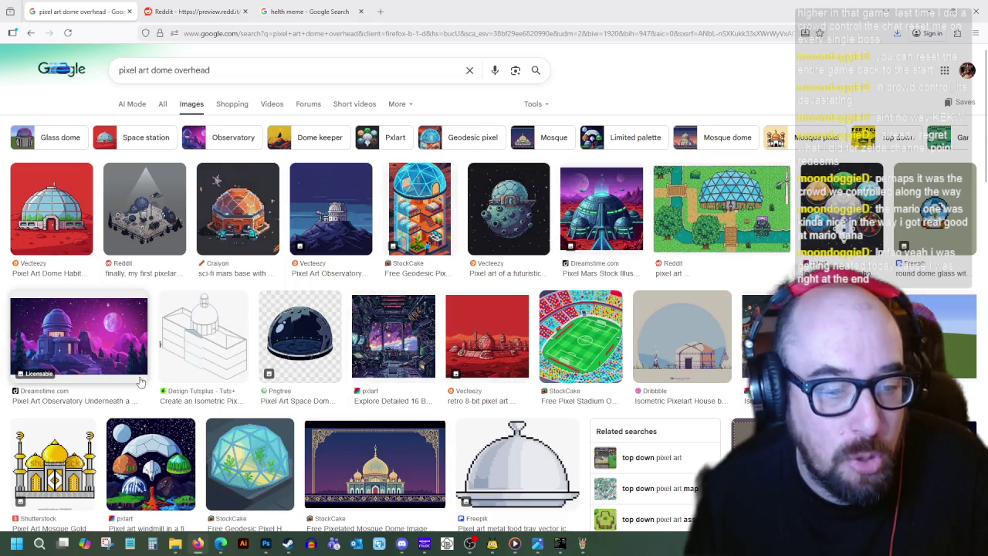
{"action": "scroll", "coordinate": [275, 312], "scroll_direction": "down", "scroll_amount": 3}
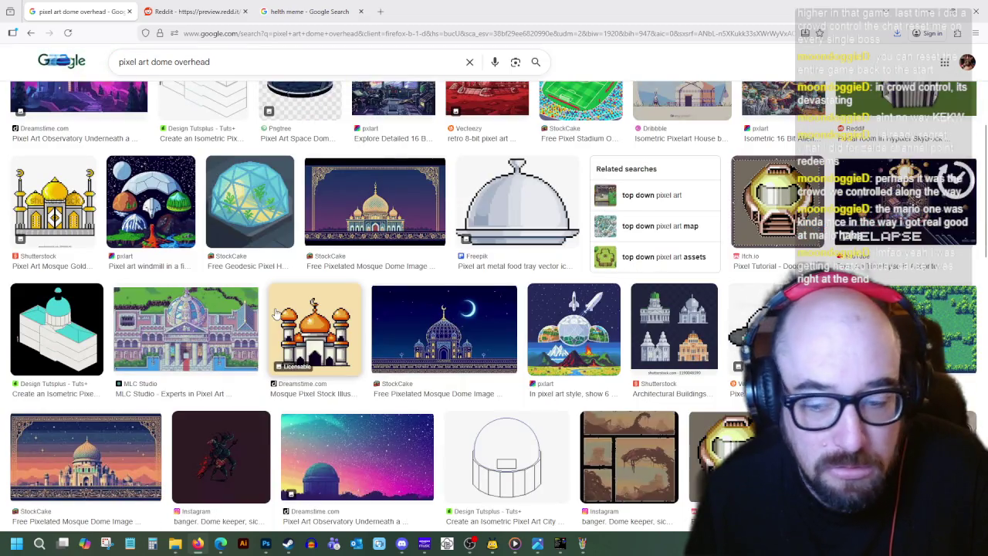
{"action": "scroll", "coordinate": [275, 312], "scroll_direction": "down", "scroll_amount": 3}
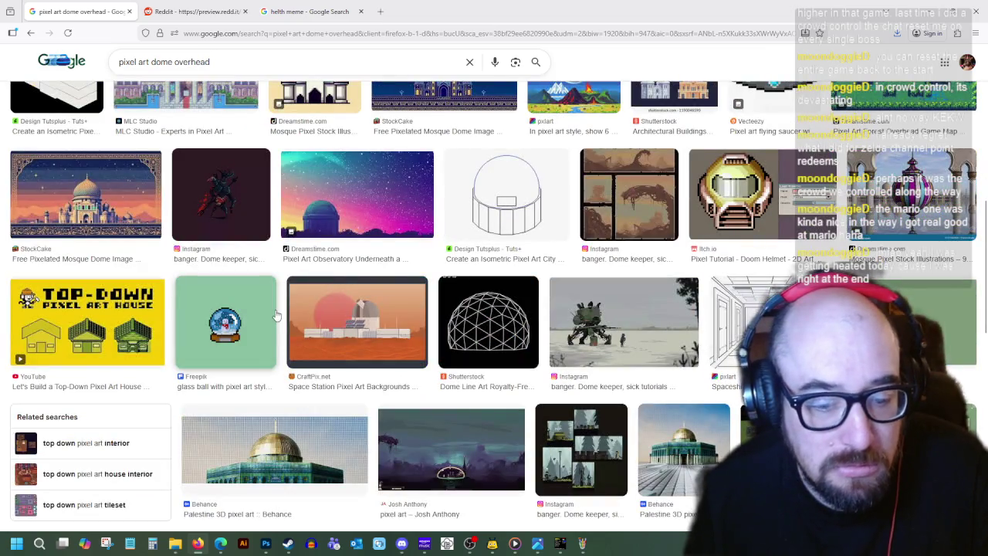
{"action": "scroll", "coordinate": [355, 324], "scroll_direction": "up", "scroll_amount": 4}
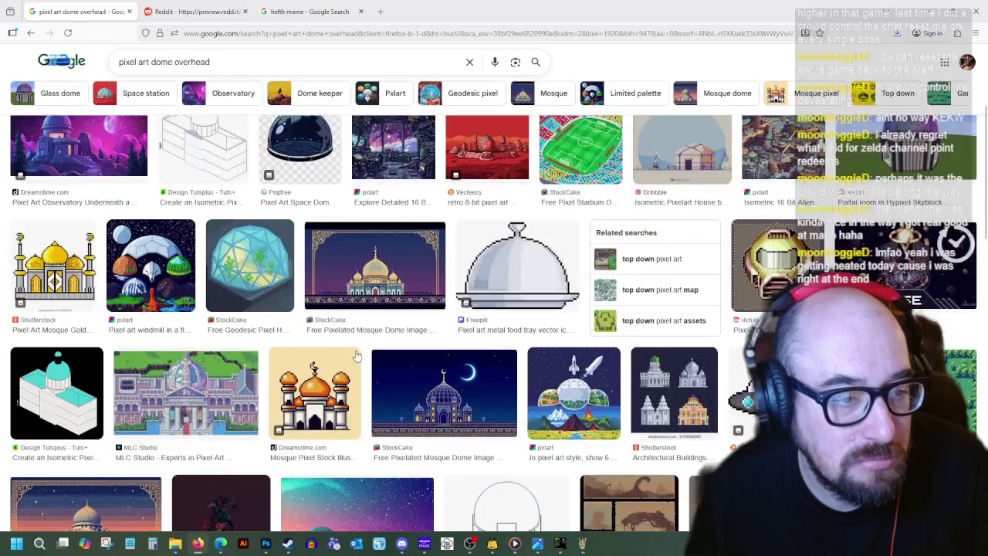
{"action": "left_click", "coordinate": [30, 34]}
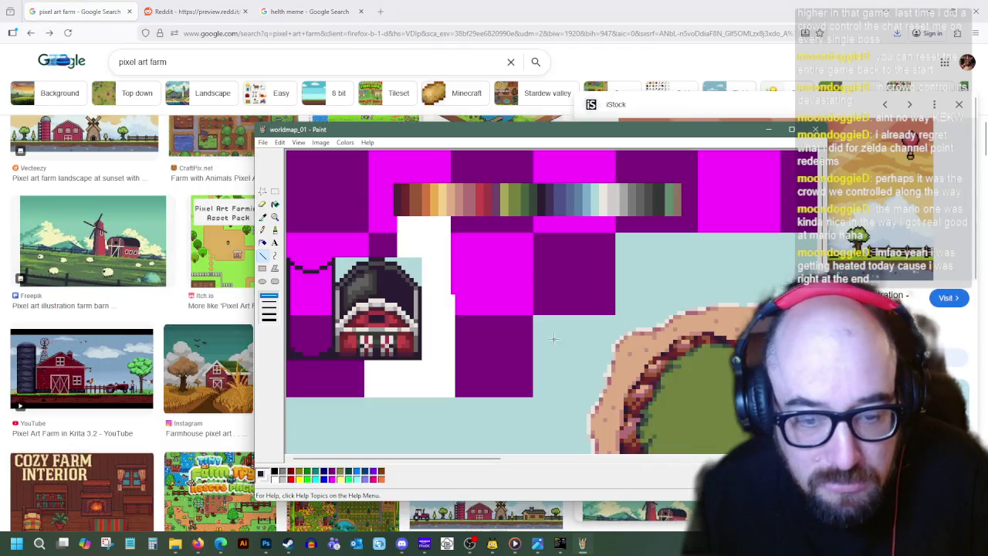
- Sample light grey from the colour strip and fill the two silo blocks left of the barn
{"action": "key", "text": "alt+Tab"}
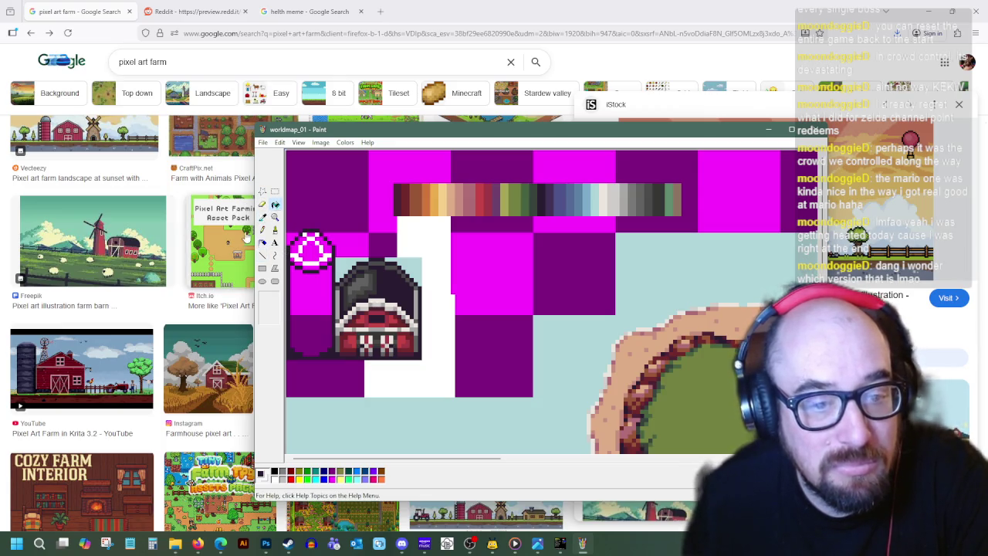
{"action": "left_click", "coordinate": [612, 201]}
{"action": "left_click", "coordinate": [317, 302]}
{"action": "left_click", "coordinate": [316, 329]}
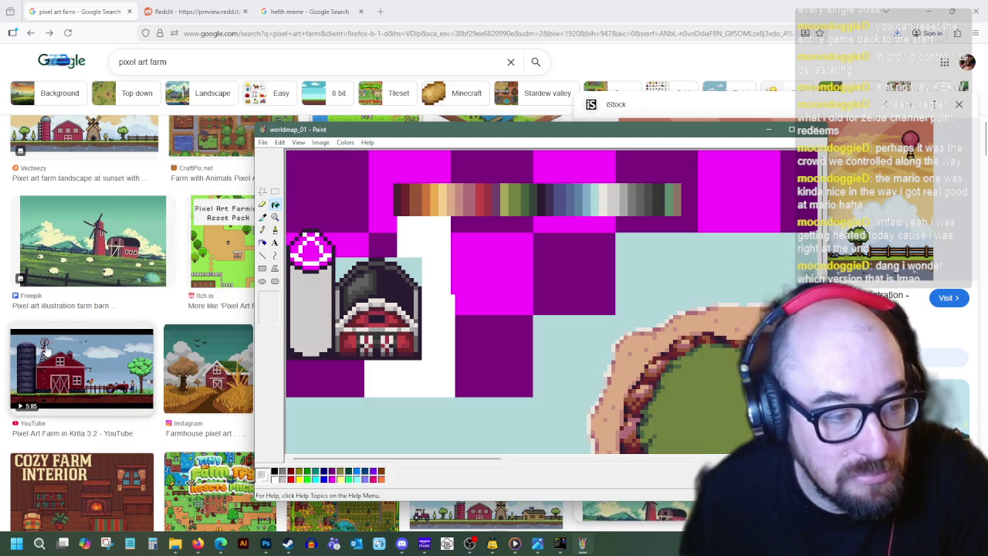
- Search 'pixel art ball top down' and preview the Fluffy ball o' leaves reference
{"action": "key", "text": "alt+Tab"}
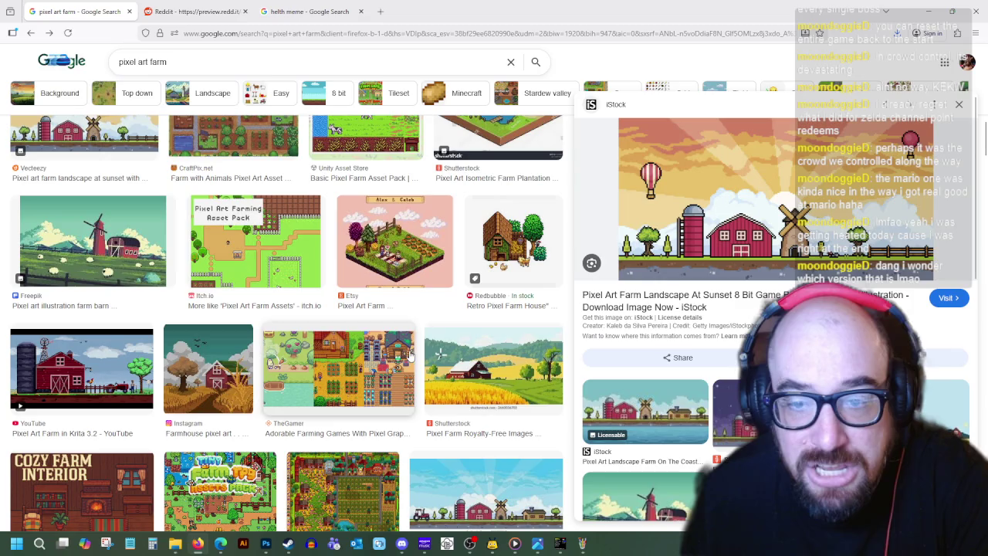
{"action": "scroll", "coordinate": [617, 448], "scroll_direction": "down", "scroll_amount": 2}
{"action": "scroll", "coordinate": [610, 446], "scroll_direction": "down", "scroll_amount": 3}
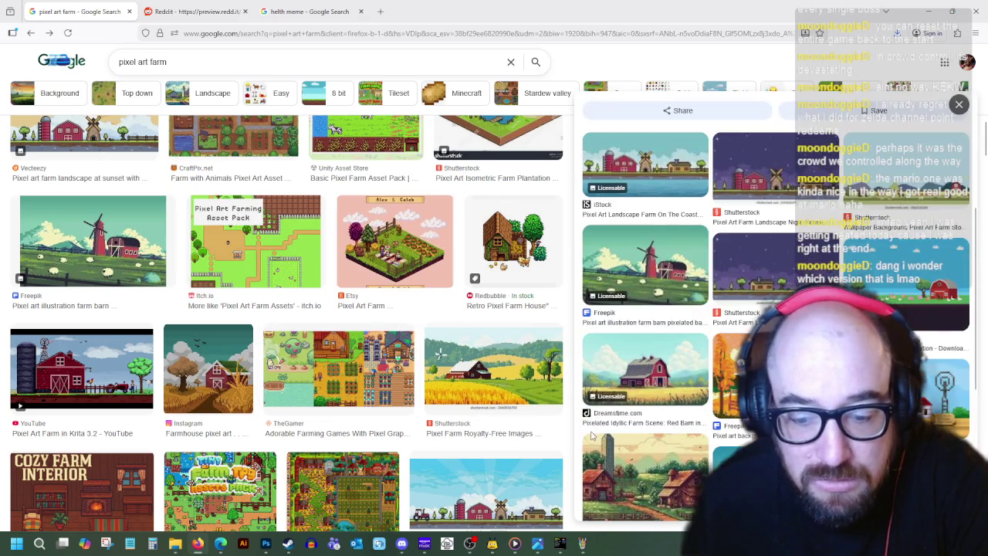
{"action": "double_click", "coordinate": [174, 60]}
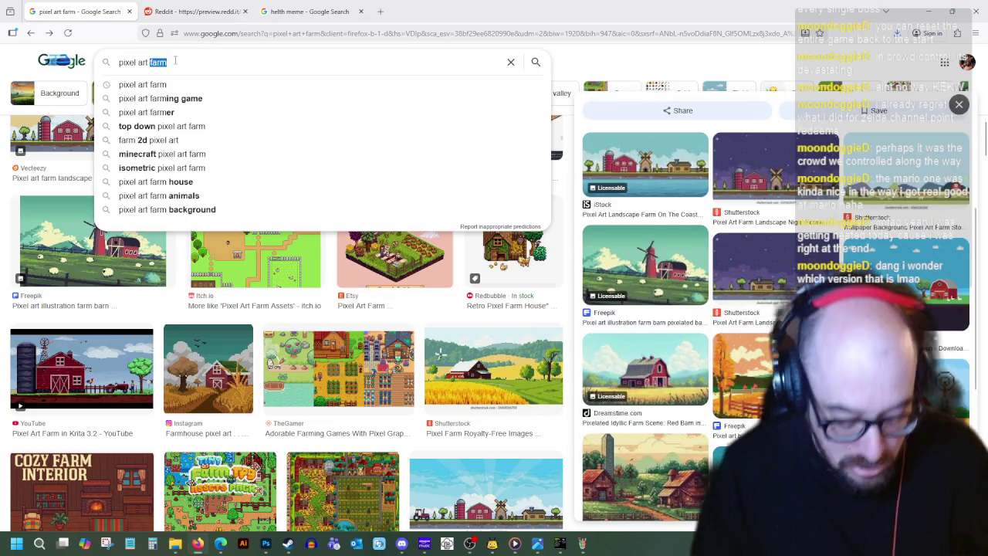
{"action": "type", "text": "ball top dow"}
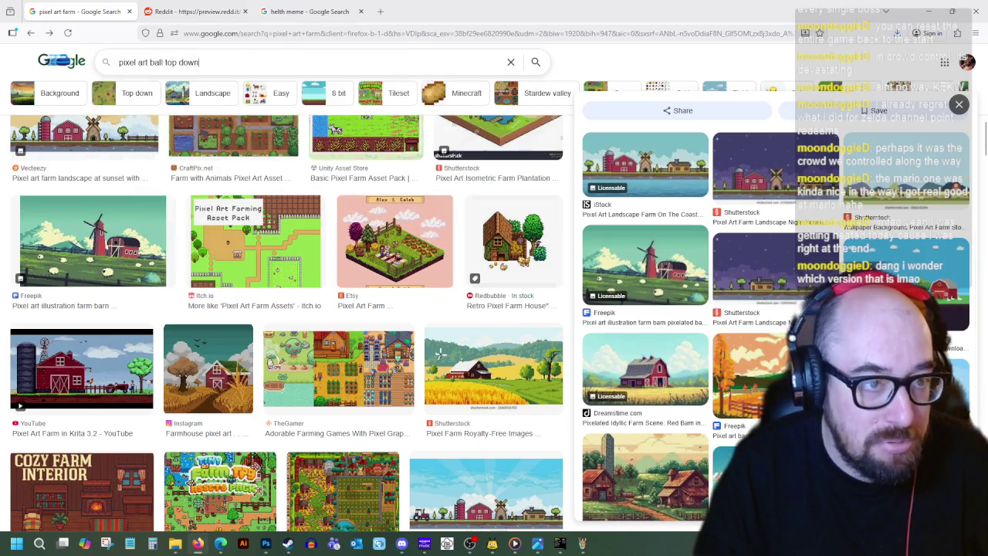
{"action": "type", "text": "n"}
{"action": "key", "text": "Return"}
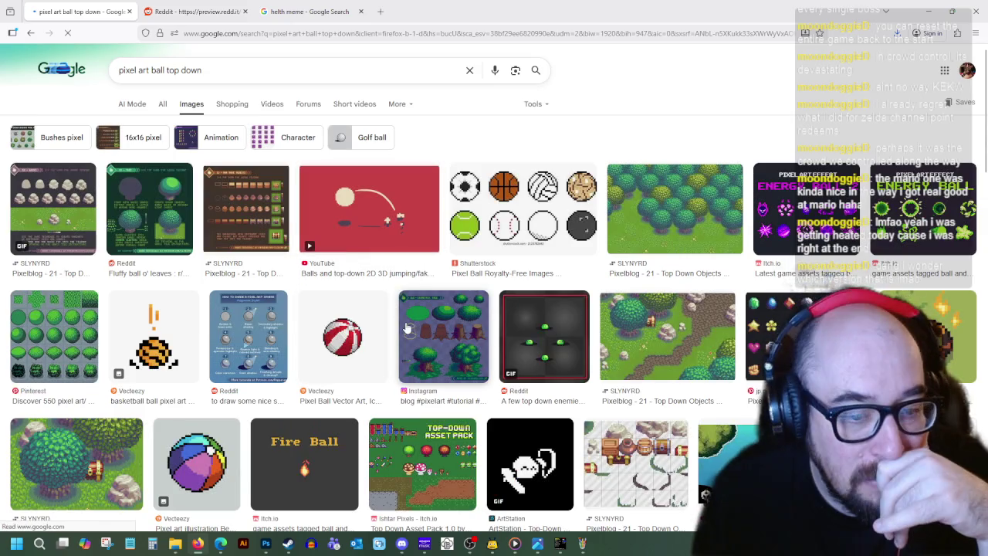
{"action": "left_click", "coordinate": [164, 222]}
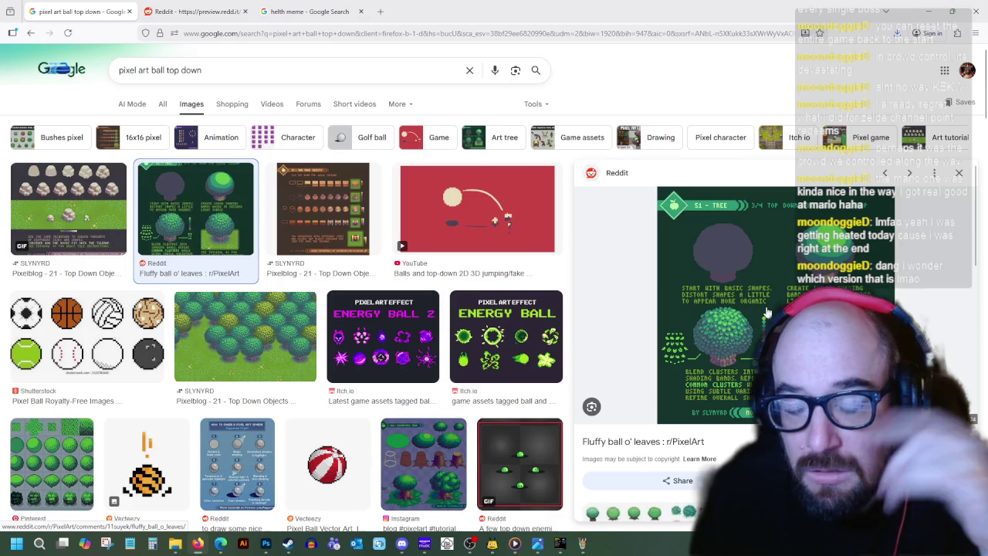
{"action": "key", "text": "alt+Tab"}
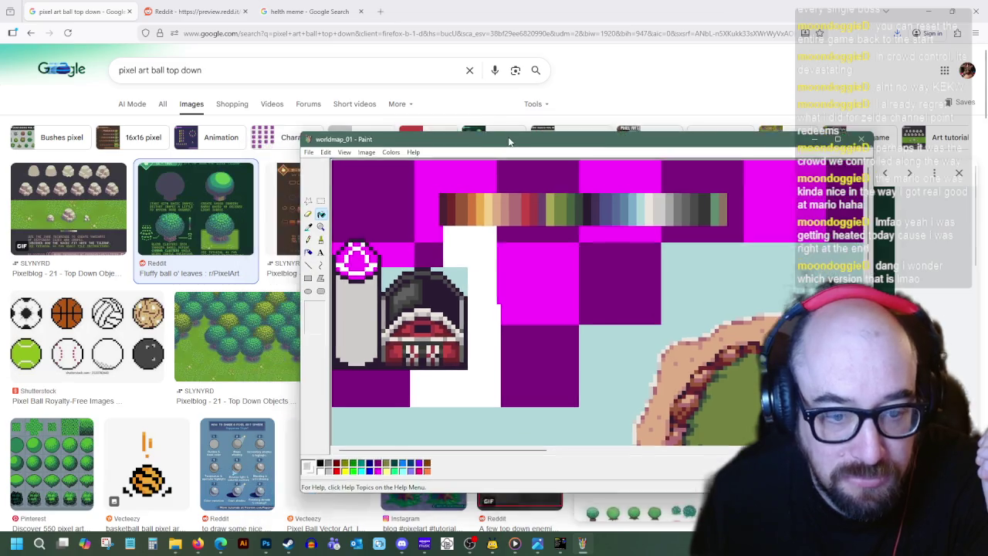
- Move the Paint window down-right and pick magenta for drawing lines on the dome
{"action": "left_click_drag", "start_coordinate": [415, 123], "coordinate": [540, 171]}
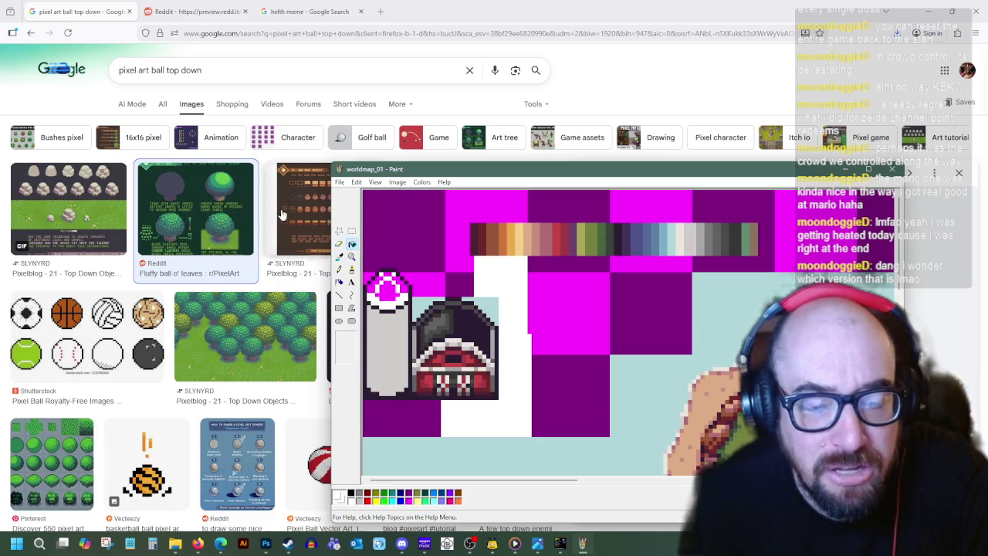
{"action": "left_click", "coordinate": [339, 295]}
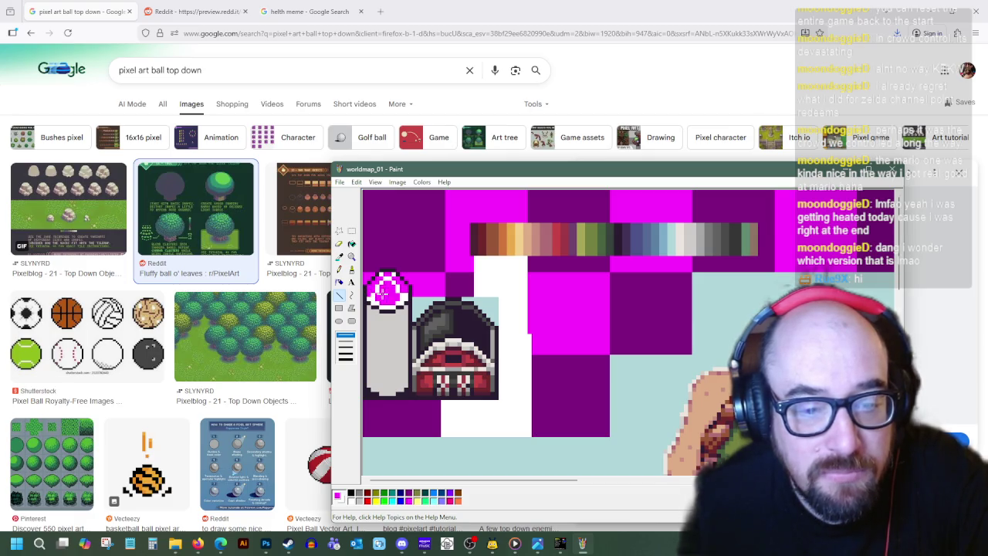
{"action": "left_click", "coordinate": [560, 544]}
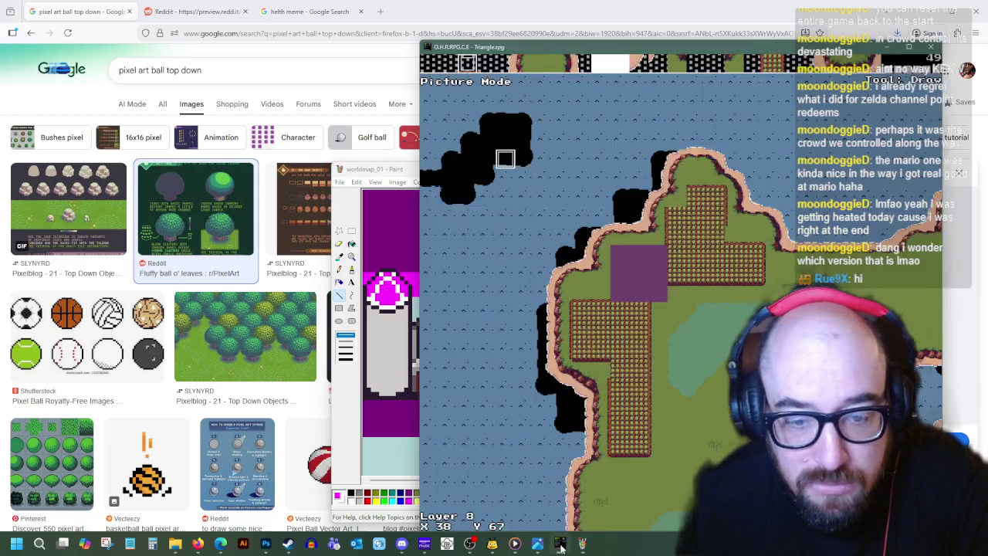
{"action": "double_click", "coordinate": [587, 14]}
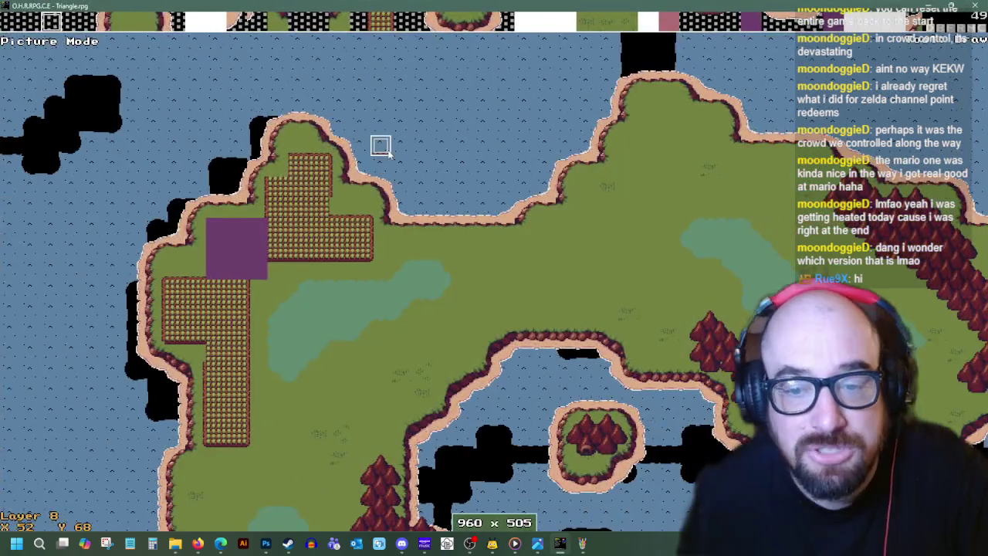
{"action": "key", "text": "Right"}
{"action": "key", "text": "Right"}
{"action": "key", "text": "Right"}
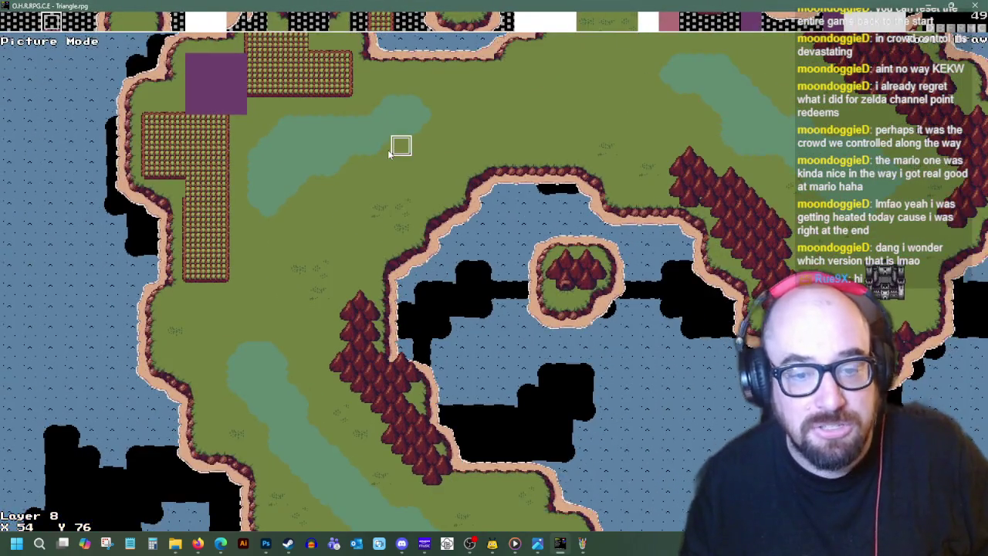
{"action": "key", "text": "Right"}
{"action": "key", "text": "Right"}
{"action": "key", "text": "Right"}
{"action": "key", "text": "Right"}
{"action": "key", "text": "Right"}
{"action": "key", "text": "Down"}
{"action": "key", "text": "Down"}
{"action": "key", "text": "Right"}
{"action": "key", "text": "Right"}
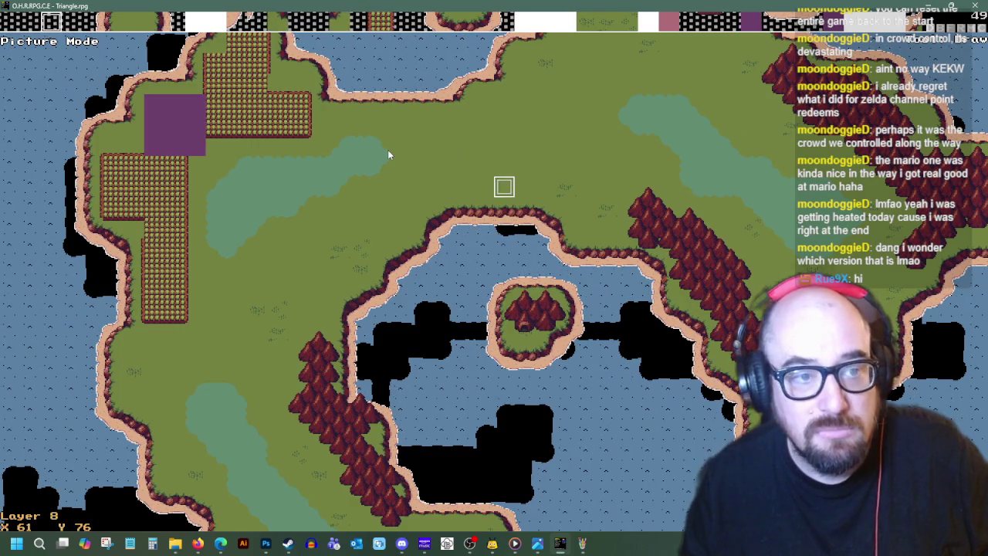
{"action": "key", "text": "Up"}
{"action": "key", "text": "Up"}
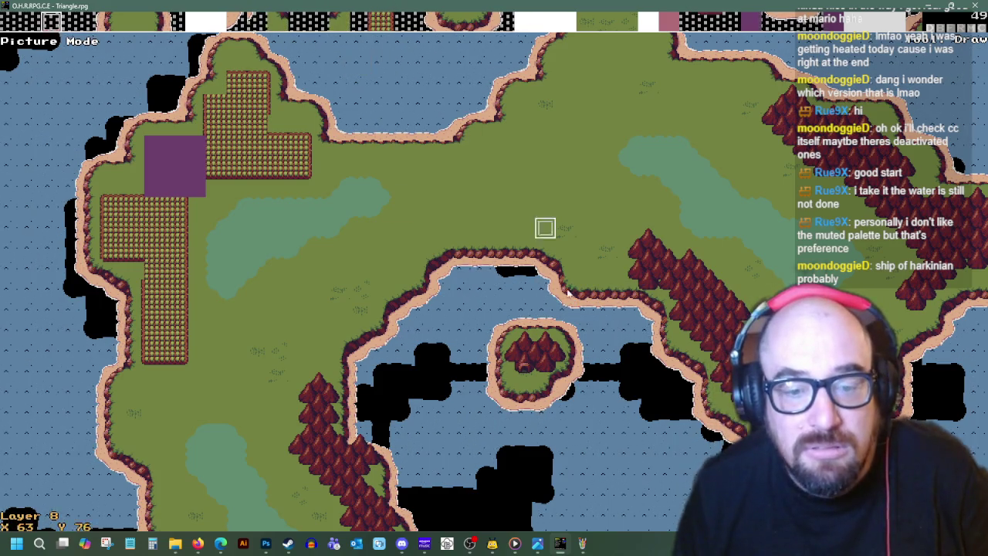
{"action": "left_click", "coordinate": [561, 545]}
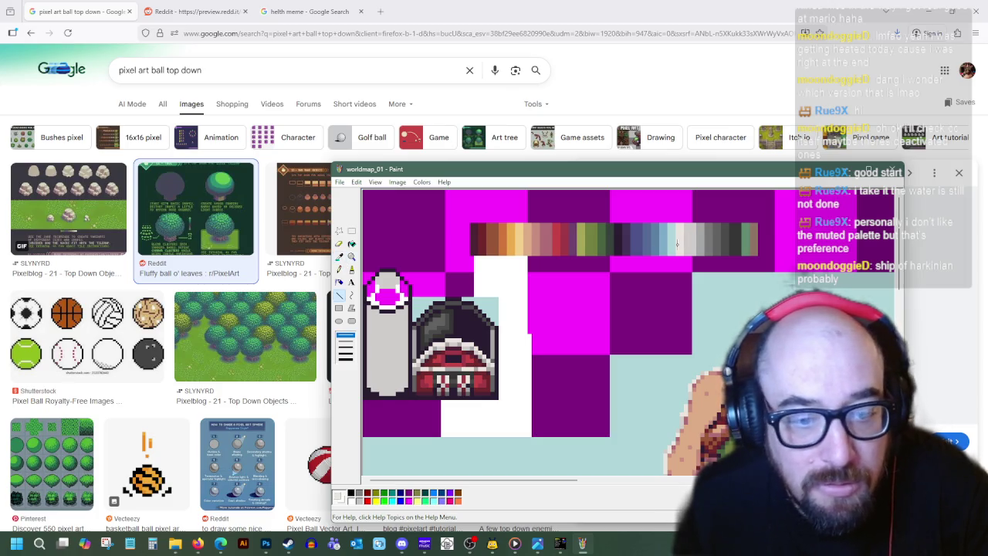
- Sample greys from the palette strip and the silo dome with Pick Color
{"action": "left_click", "coordinate": [352, 245]}
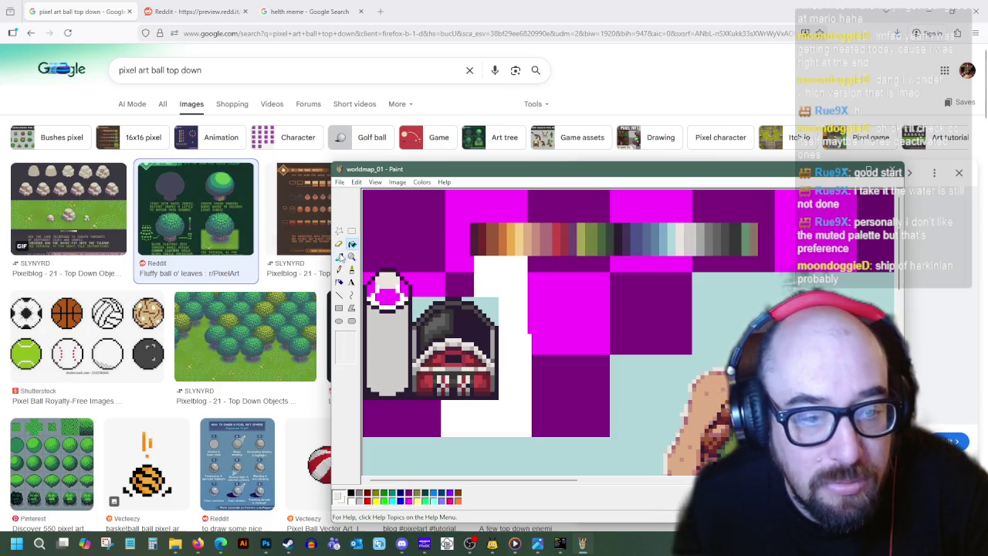
{"action": "left_click", "coordinate": [339, 297]}
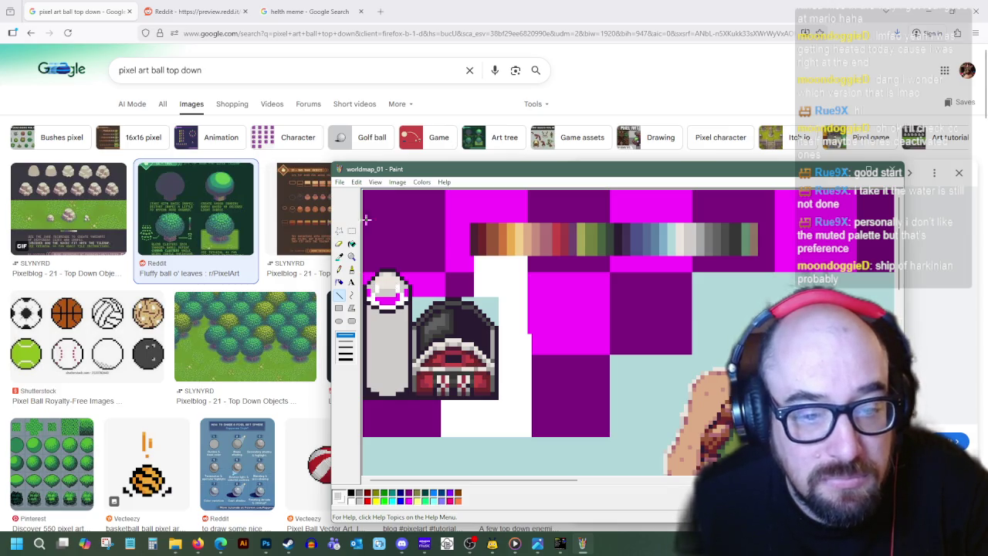
{"action": "left_click", "coordinate": [339, 256]}
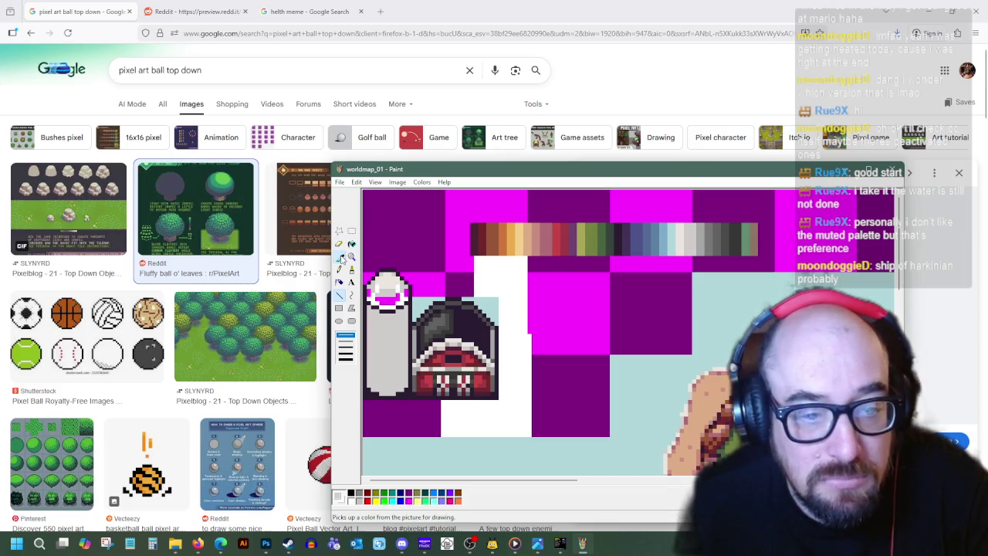
{"action": "left_click", "coordinate": [695, 241]}
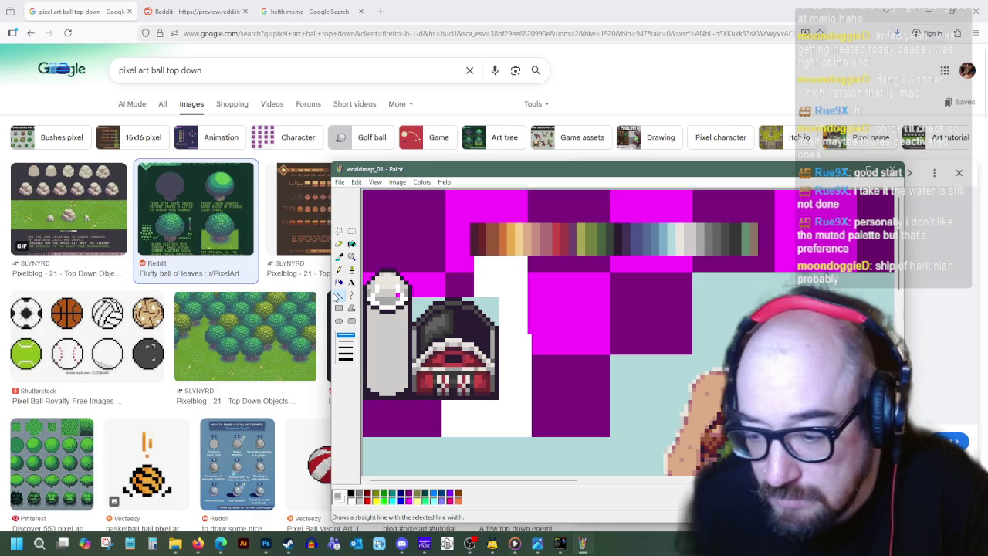
{"action": "left_click", "coordinate": [340, 257]}
{"action": "left_click", "coordinate": [395, 291]}
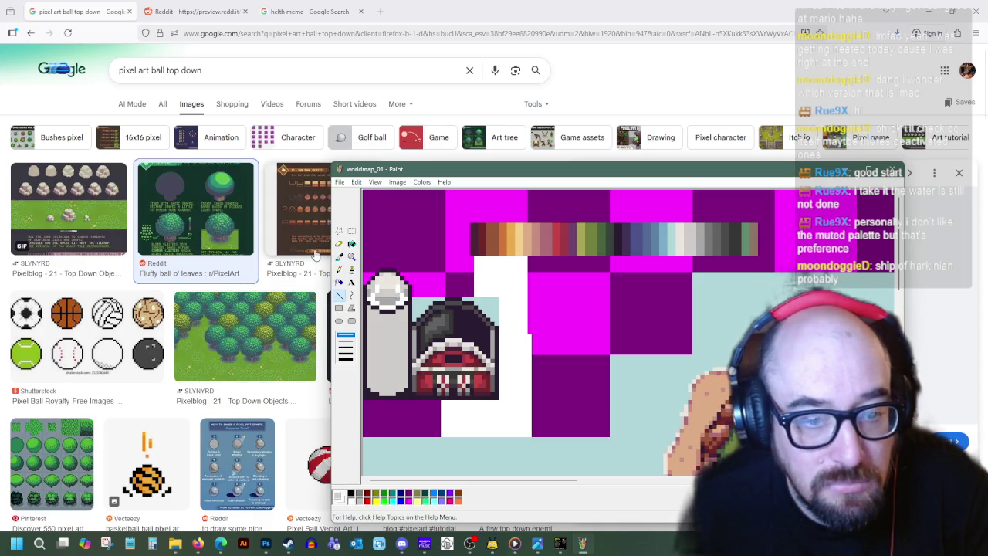
{"action": "left_click", "coordinate": [340, 257]}
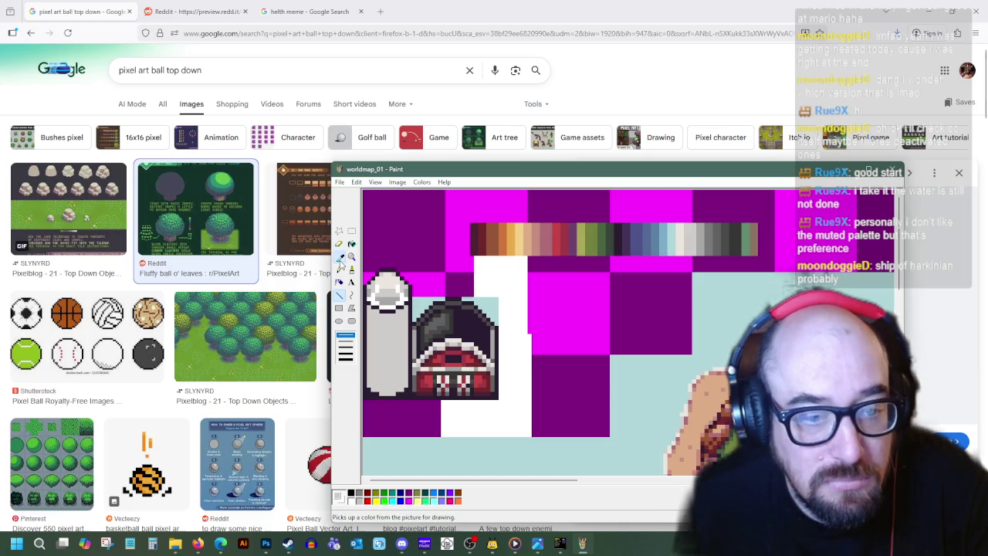
{"action": "left_click", "coordinate": [387, 288]}
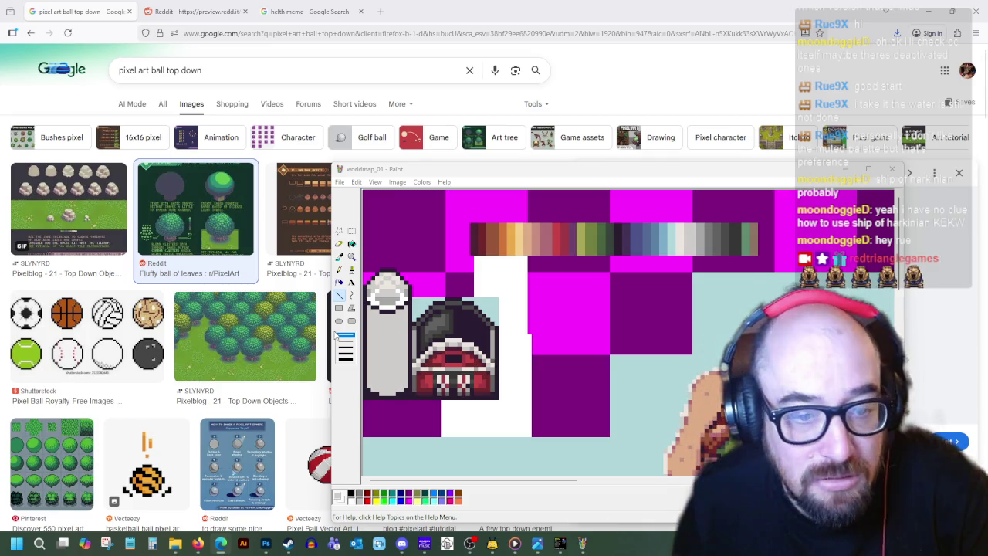
- Shade the silo dome with the Line and Pencil tools, sampling another grey from the strip
{"action": "left_click", "coordinate": [339, 260]}
{"action": "left_click", "coordinate": [338, 294]}
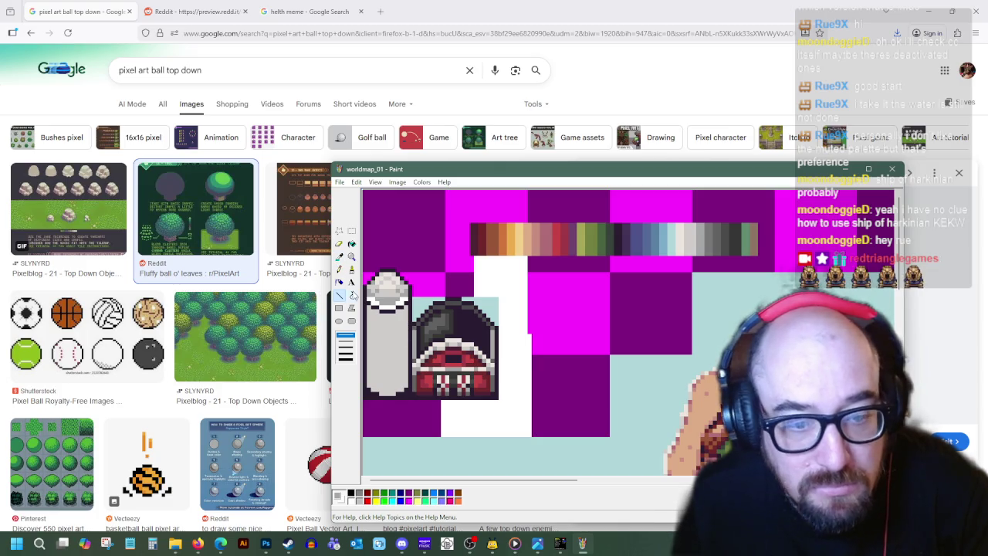
{"action": "left_click", "coordinate": [340, 268]}
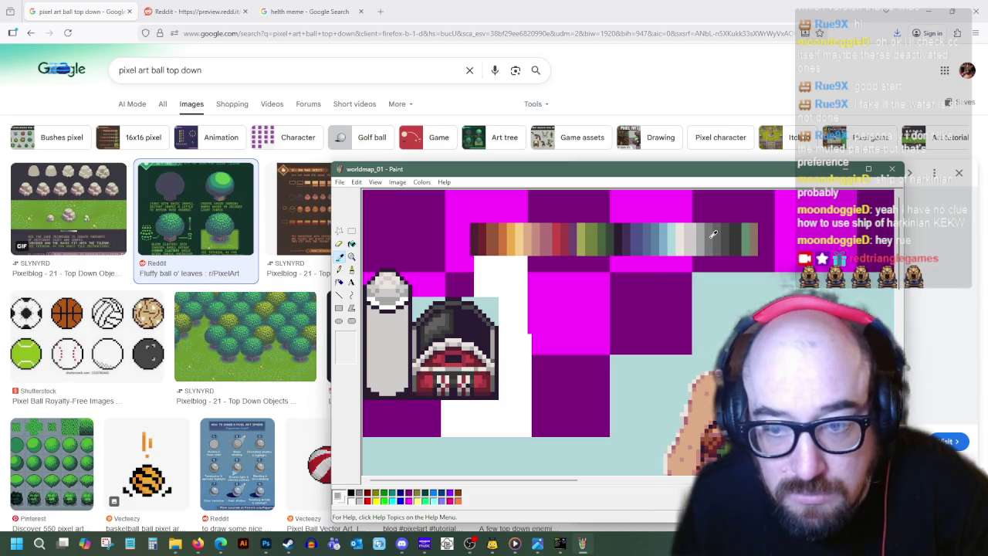
{"action": "left_click", "coordinate": [339, 294]}
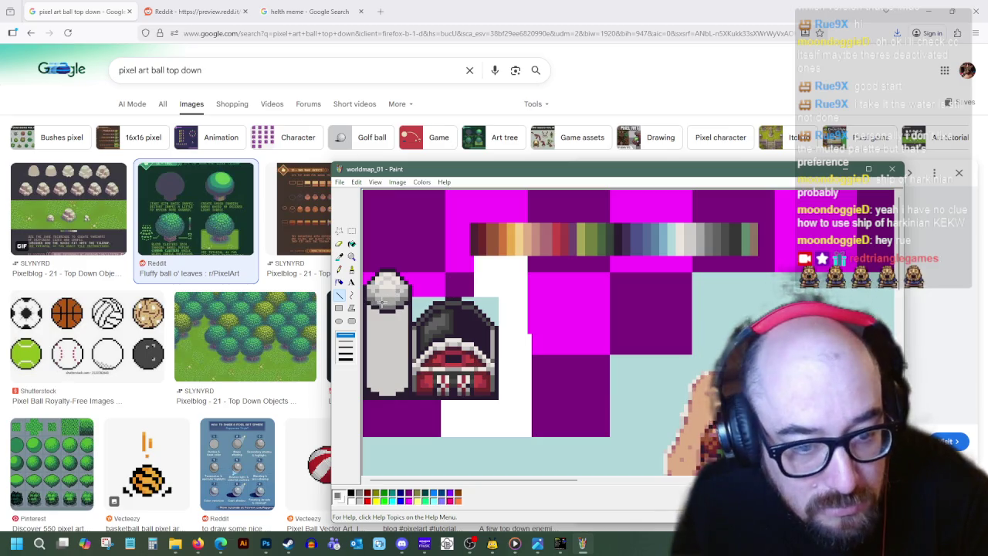
{"action": "left_click", "coordinate": [338, 256]}
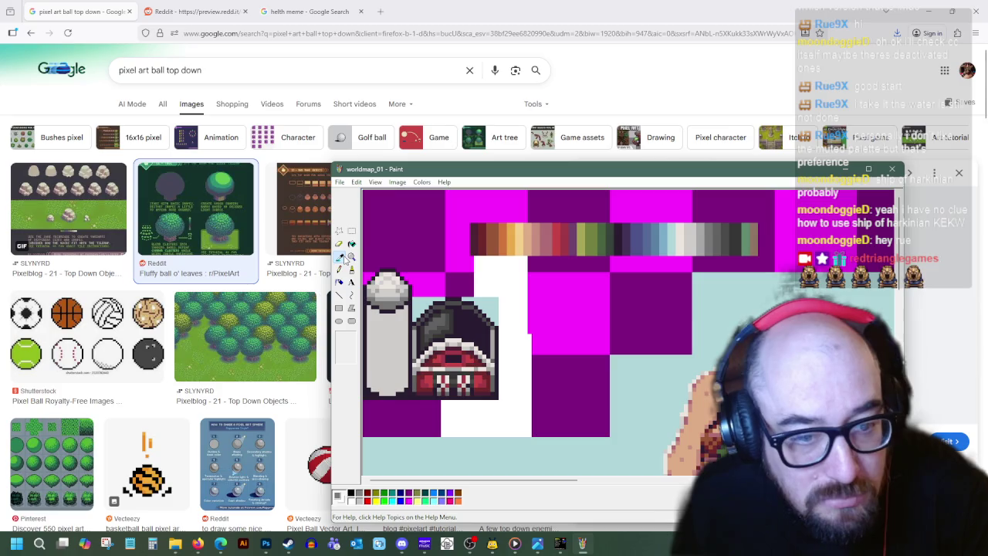
{"action": "left_click", "coordinate": [710, 243]}
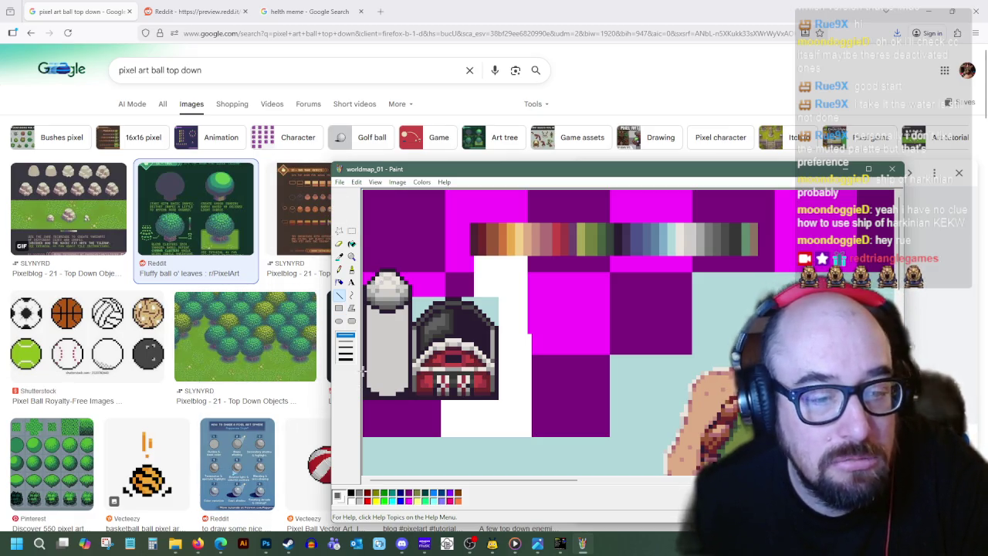
{"action": "left_click", "coordinate": [28, 34]}
- Return to the pixel art farm results and preview the night-time pixel farm landscape
{"action": "left_click", "coordinate": [29, 35]}
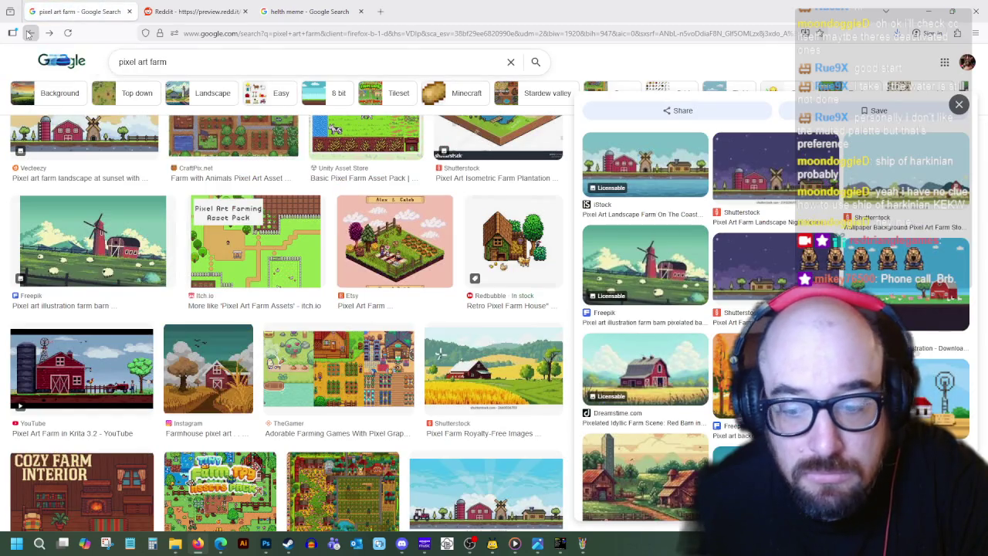
{"action": "scroll", "coordinate": [181, 392], "scroll_direction": "up", "scroll_amount": 2}
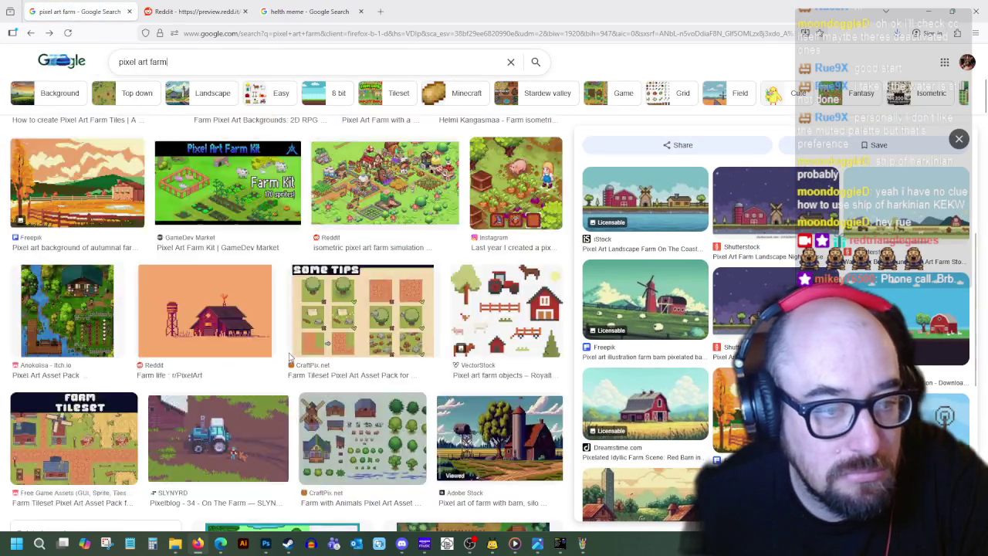
{"action": "scroll", "coordinate": [182, 392], "scroll_direction": "up", "scroll_amount": 2}
{"action": "scroll", "coordinate": [182, 393], "scroll_direction": "up", "scroll_amount": 3}
{"action": "scroll", "coordinate": [266, 352], "scroll_direction": "up", "scroll_amount": 2}
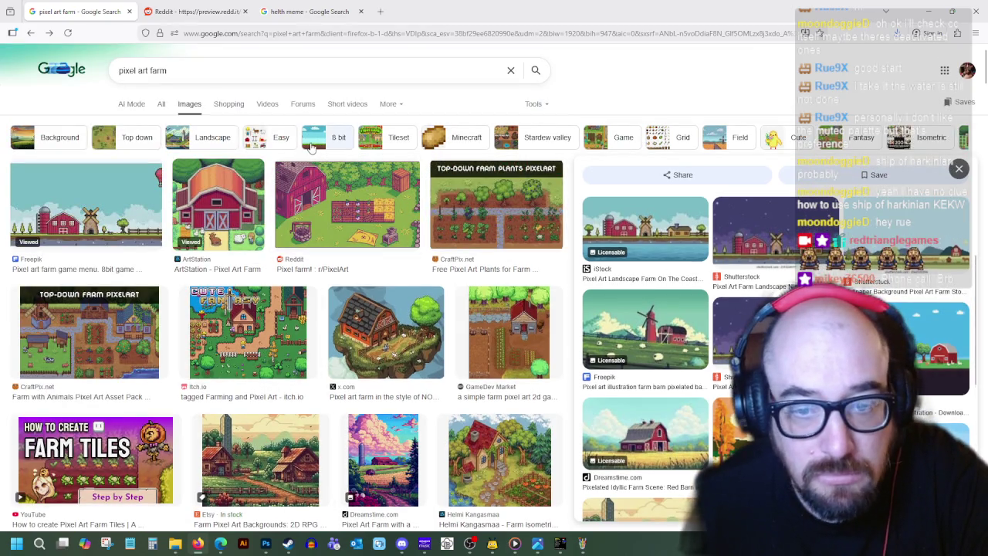
{"action": "left_click", "coordinate": [767, 241]}
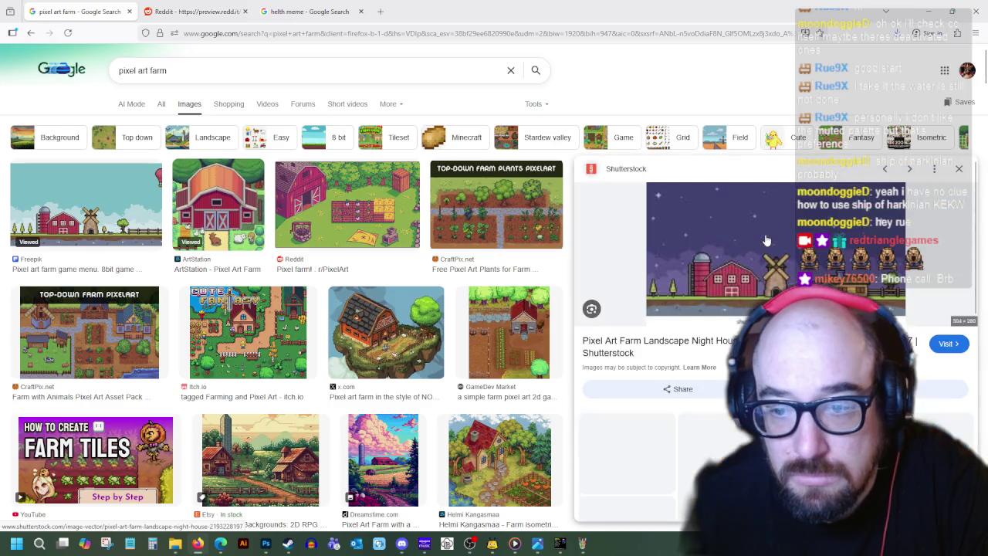
{"action": "scroll", "coordinate": [767, 241], "scroll_direction": "down", "scroll_amount": 2}
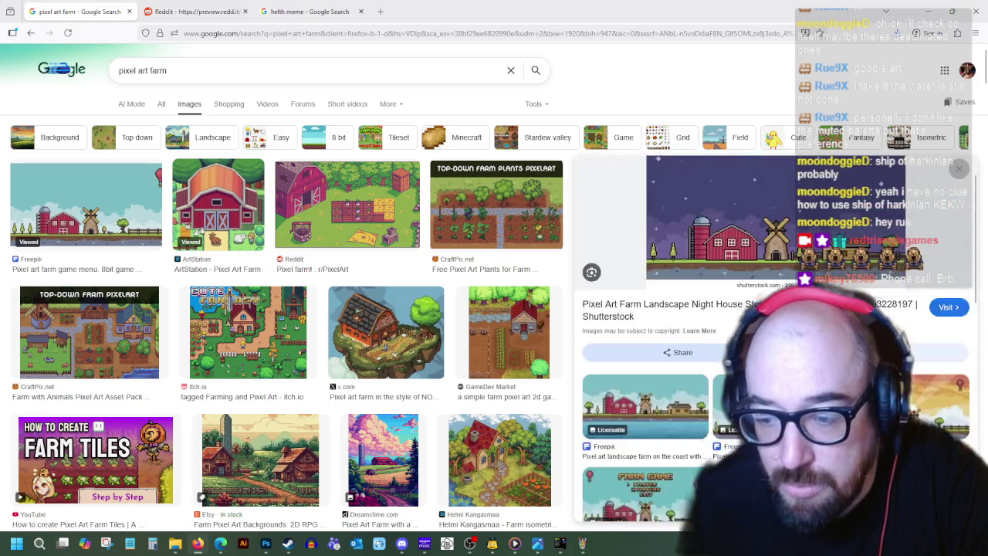
{"action": "scroll", "coordinate": [766, 241], "scroll_direction": "down", "scroll_amount": 5}
{"action": "scroll", "coordinate": [766, 241], "scroll_direction": "down", "scroll_amount": 3}
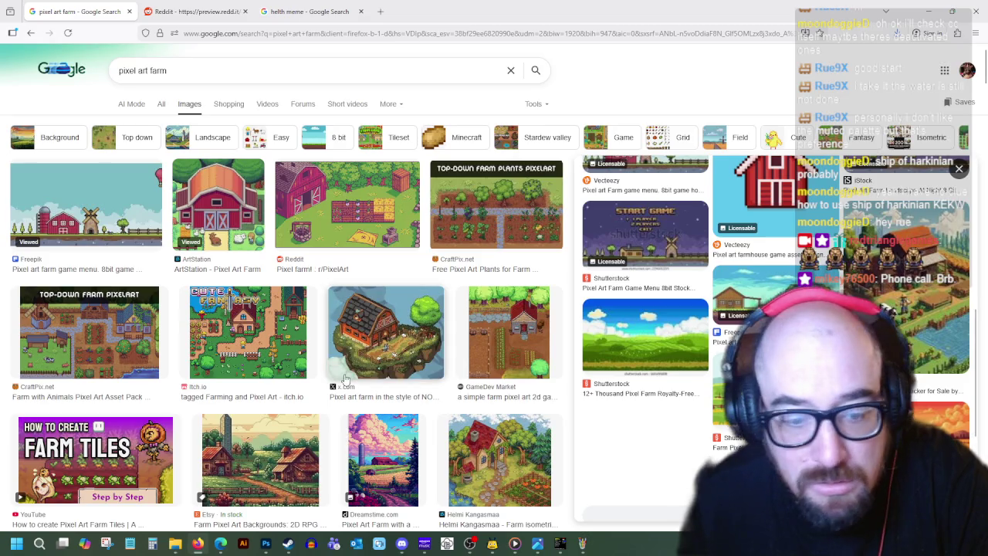
{"action": "scroll", "coordinate": [363, 332], "scroll_direction": "down", "scroll_amount": 4}
- Preview the pink-sky farm scene and the barn-and-silo image, then return to Paint
{"action": "left_click", "coordinate": [392, 121]}
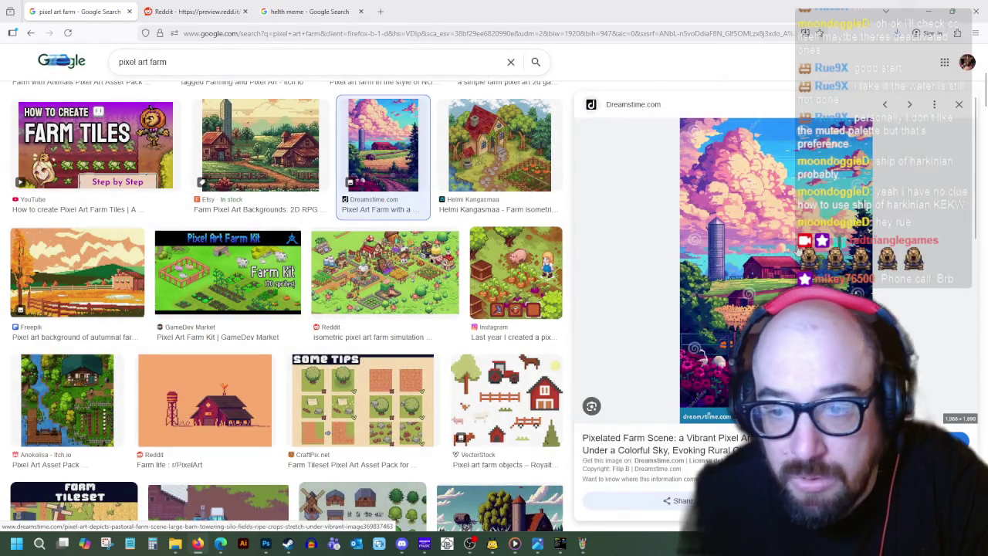
{"action": "scroll", "coordinate": [515, 350], "scroll_direction": "down", "scroll_amount": 3}
{"action": "left_click", "coordinate": [498, 318]}
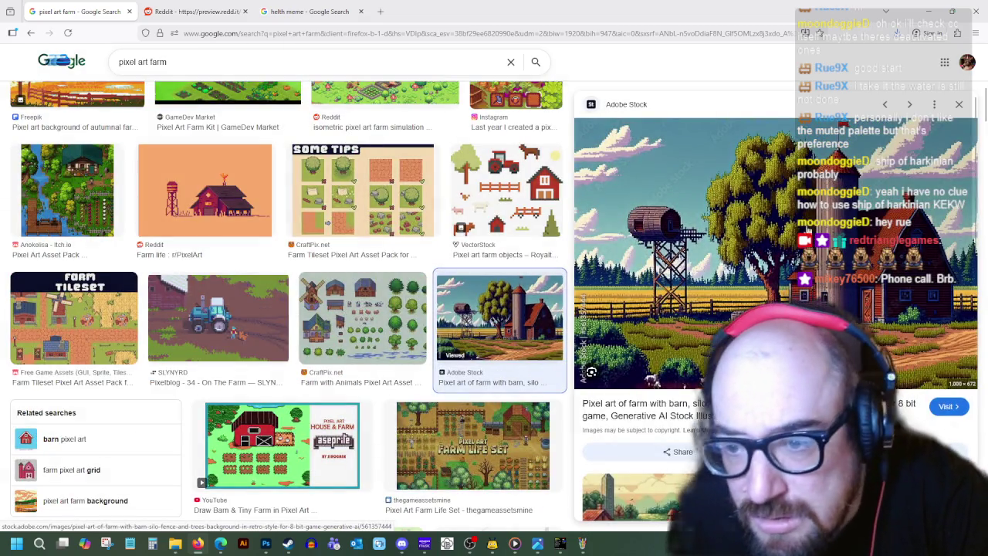
{"action": "scroll", "coordinate": [699, 403], "scroll_direction": "down", "scroll_amount": 3}
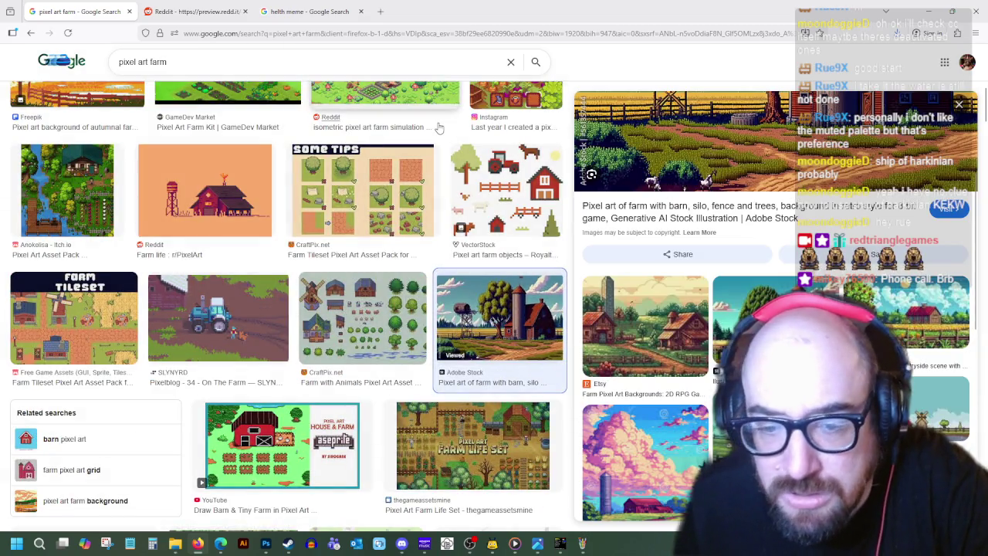
{"action": "left_click", "coordinate": [693, 440]}
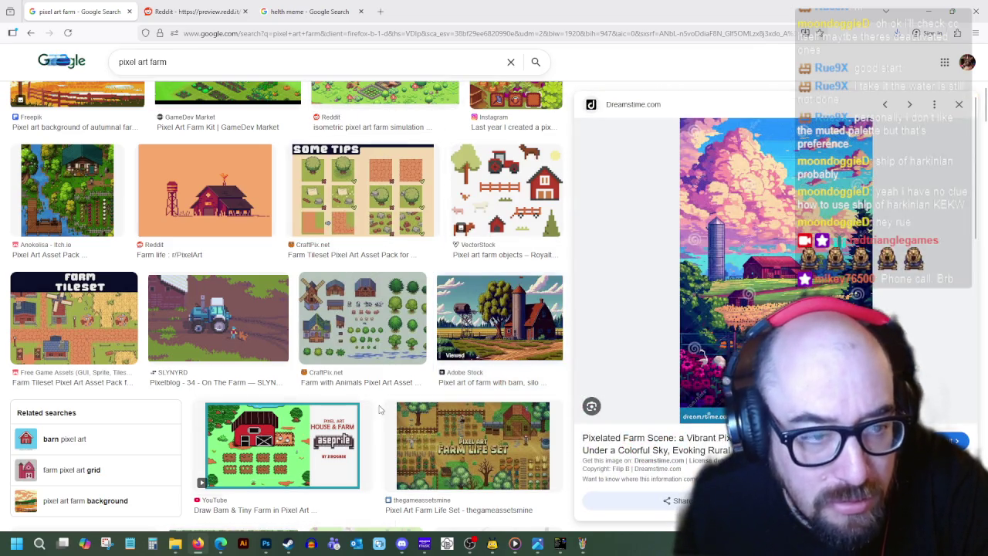
{"action": "left_click", "coordinate": [582, 543]}
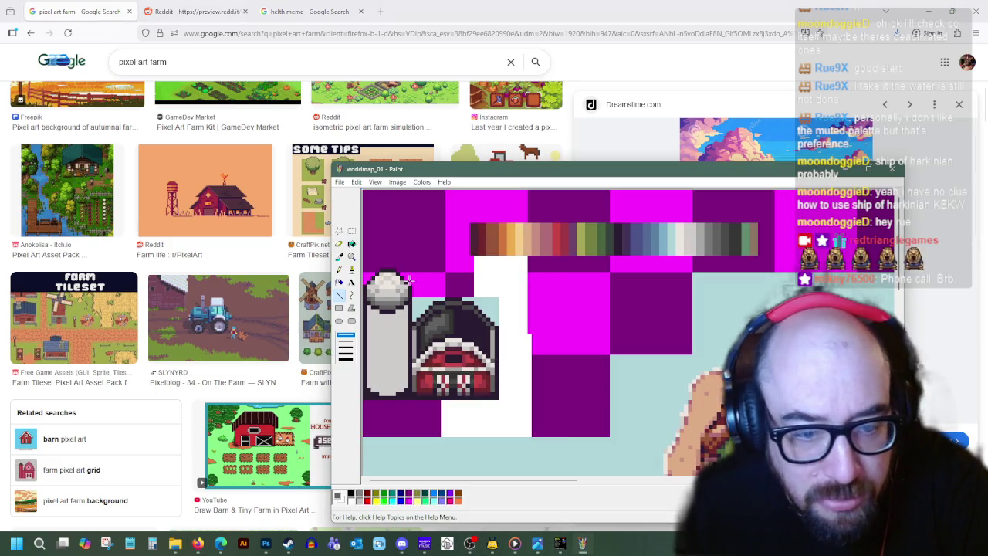
- Move the worldmap window right to uncover references and sample greys, drawing a grey test line
{"action": "left_click_drag", "start_coordinate": [438, 172], "coordinate": [210, 116]}
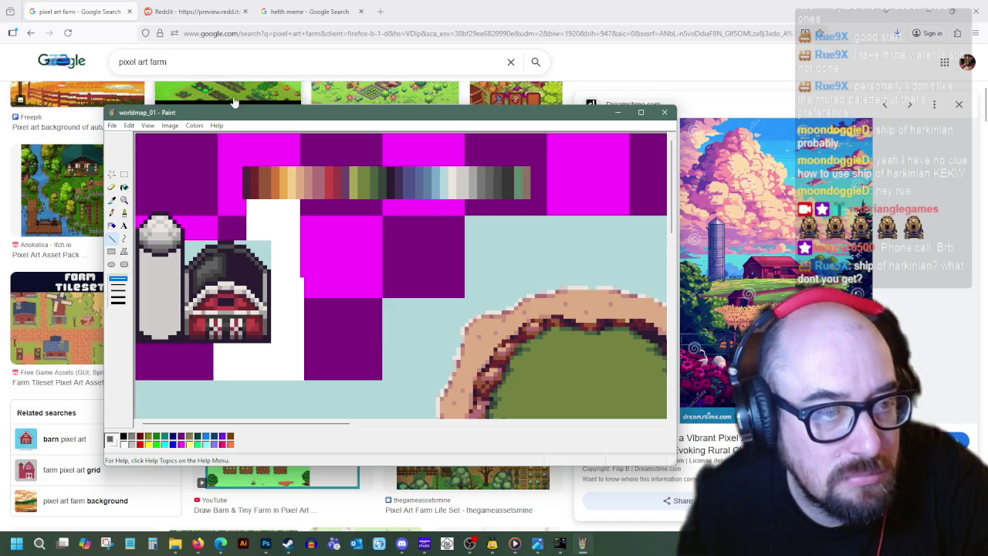
{"action": "left_click_drag", "start_coordinate": [239, 108], "coordinate": [476, 127]}
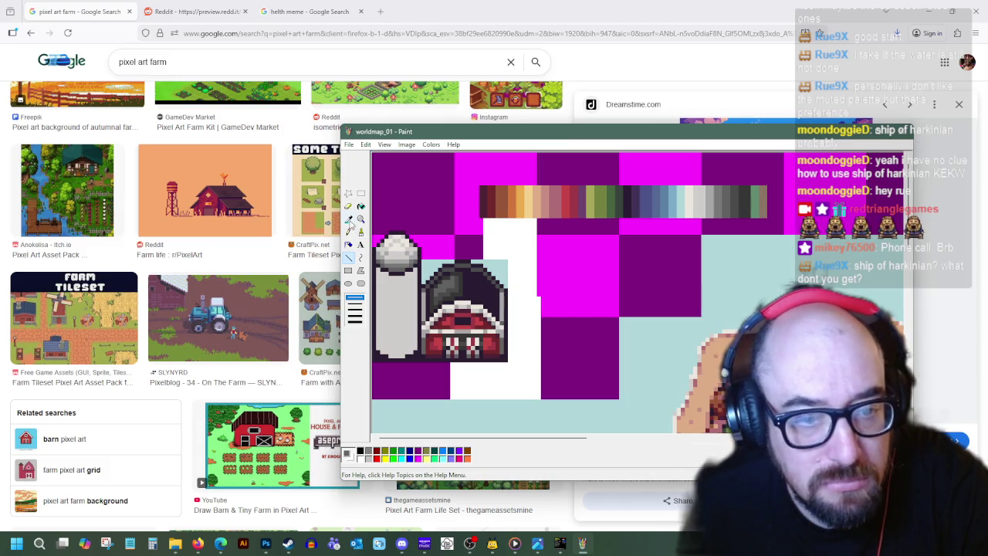
{"action": "left_click", "coordinate": [349, 219]}
{"action": "left_click", "coordinate": [742, 194]}
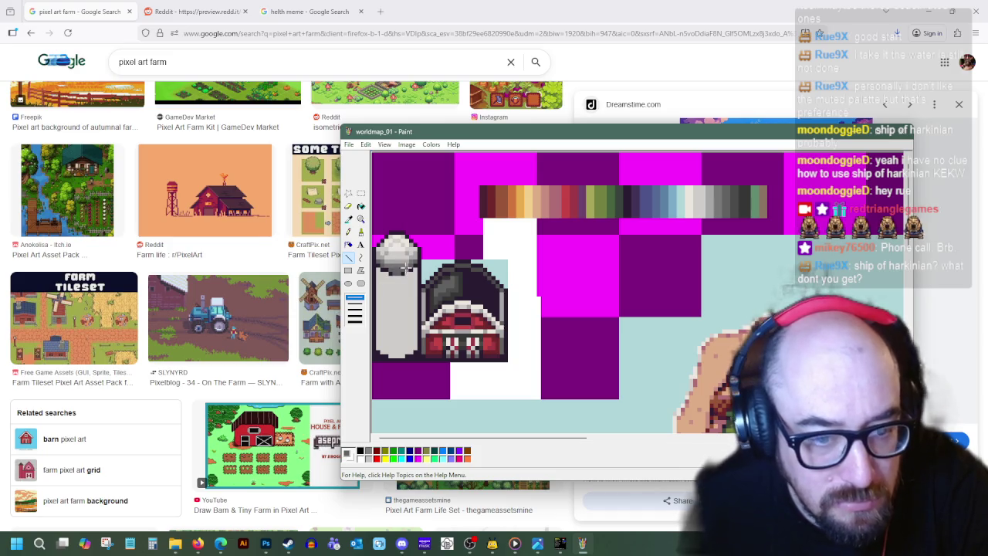
{"action": "left_click", "coordinate": [348, 220]}
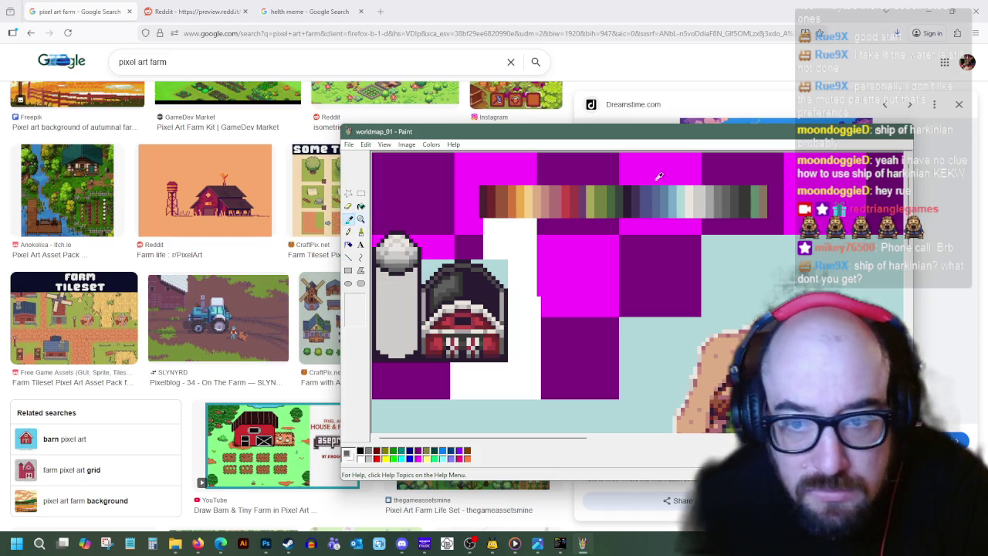
{"action": "left_click", "coordinate": [731, 199]}
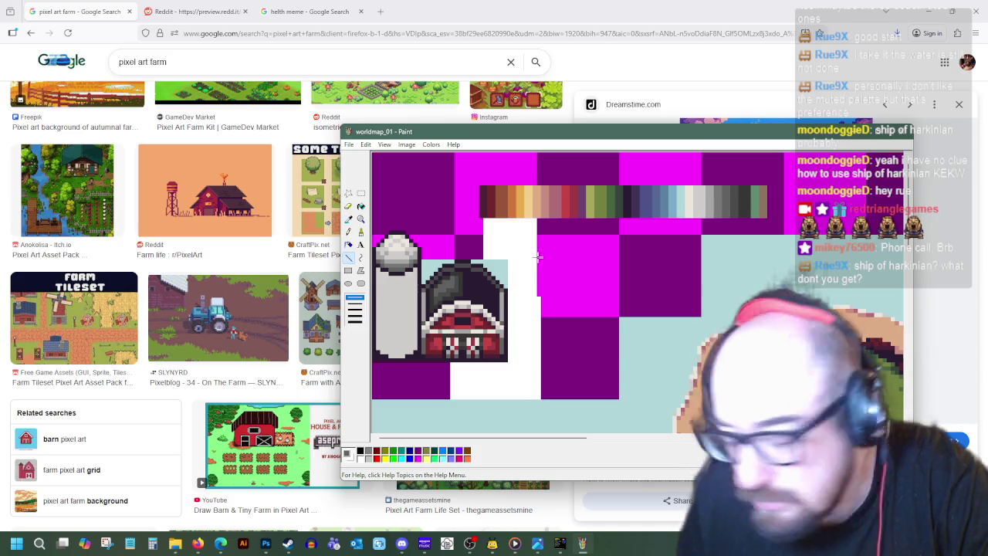
{"action": "left_click_drag", "start_coordinate": [690, 198], "coordinate": [762, 201]}
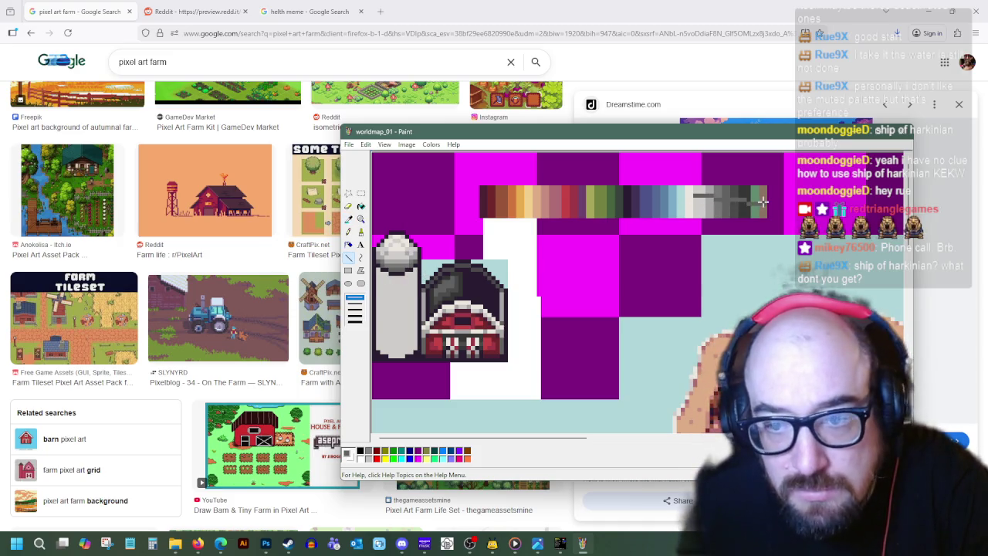
- Resample the colour strip until a dark grey is the drawing colour
{"action": "left_click", "coordinate": [348, 218]}
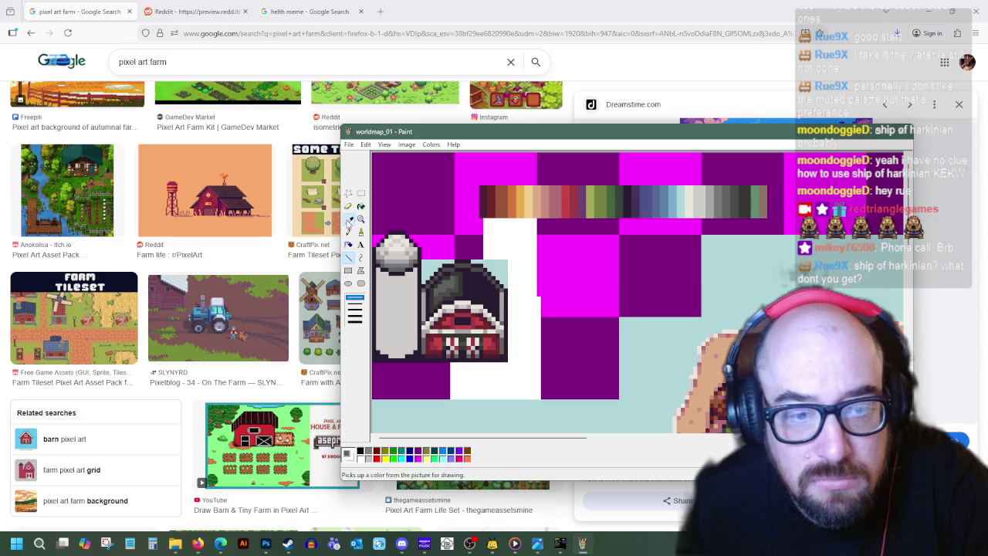
{"action": "left_click", "coordinate": [732, 199]}
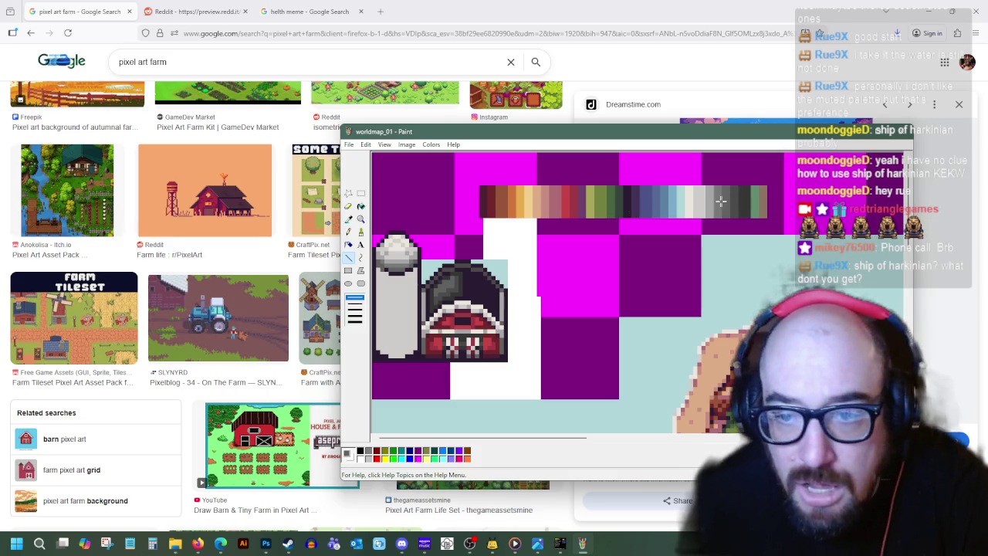
{"action": "left_click", "coordinate": [348, 219]}
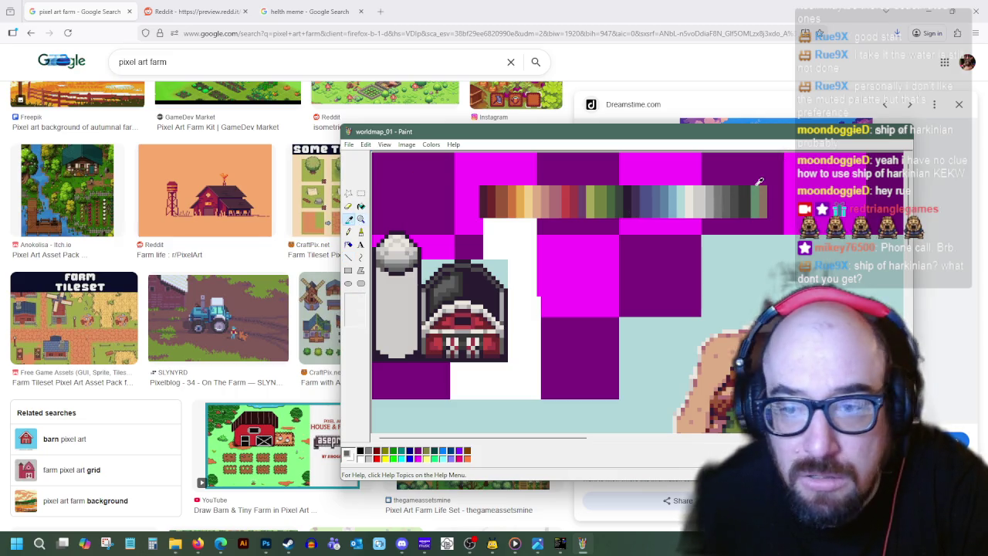
{"action": "left_click", "coordinate": [729, 200]}
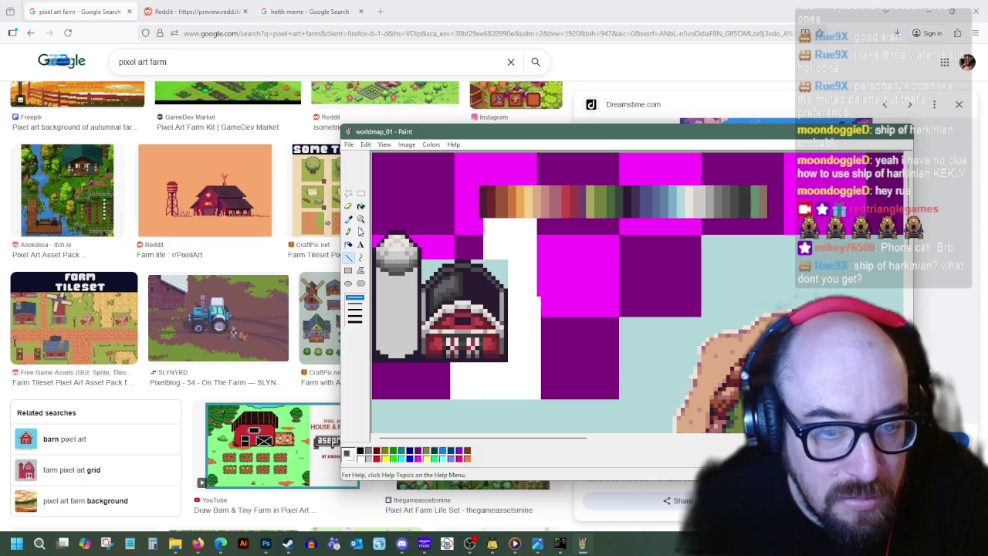
{"action": "left_click", "coordinate": [348, 220]}
{"action": "left_click", "coordinate": [739, 201]}
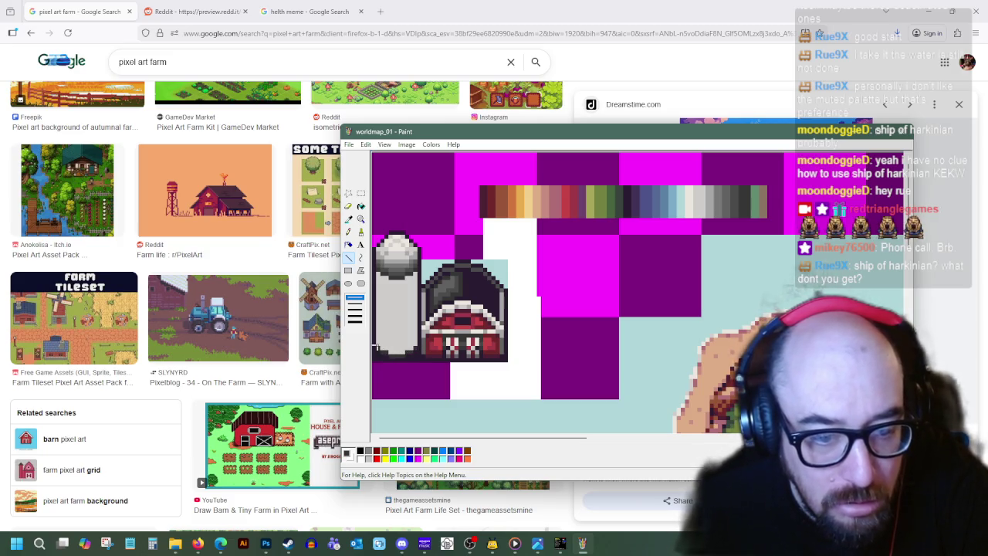
{"action": "left_click", "coordinate": [348, 220]}
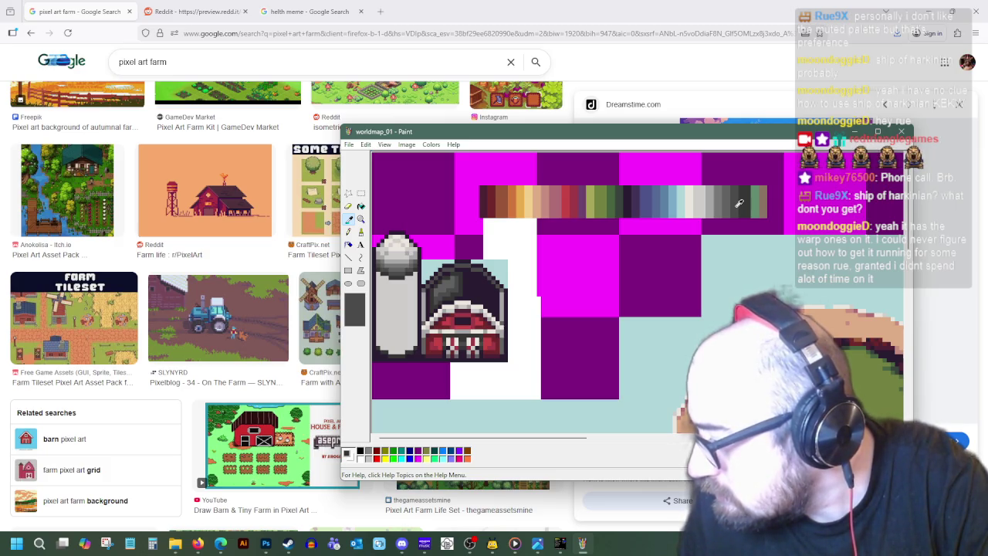
{"action": "left_click", "coordinate": [739, 203]}
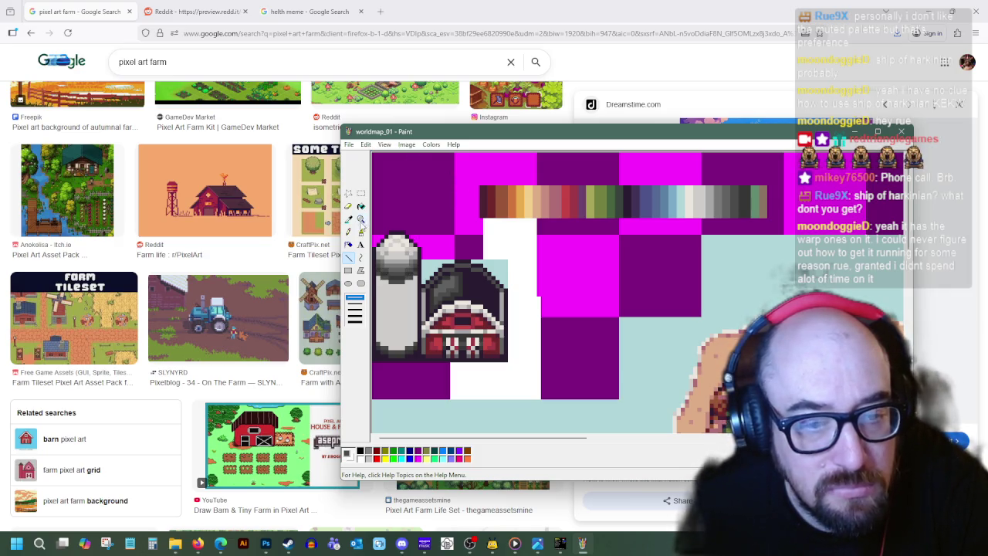
{"action": "left_click", "coordinate": [386, 11]}
- Search Google Images for 'pixel art cylinder'
{"action": "left_click", "coordinate": [201, 9]}
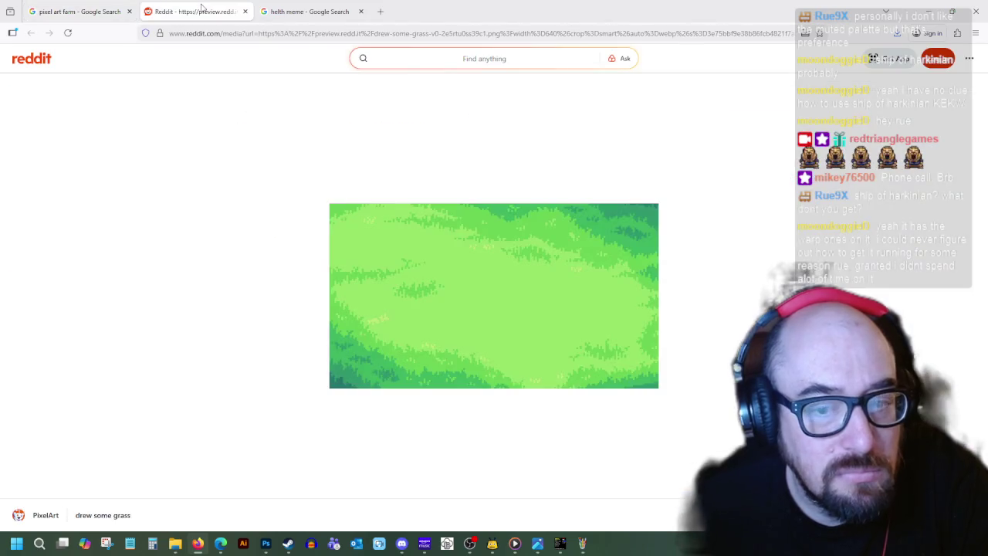
{"action": "left_click", "coordinate": [216, 32]}
{"action": "type", "text": "pixe"}
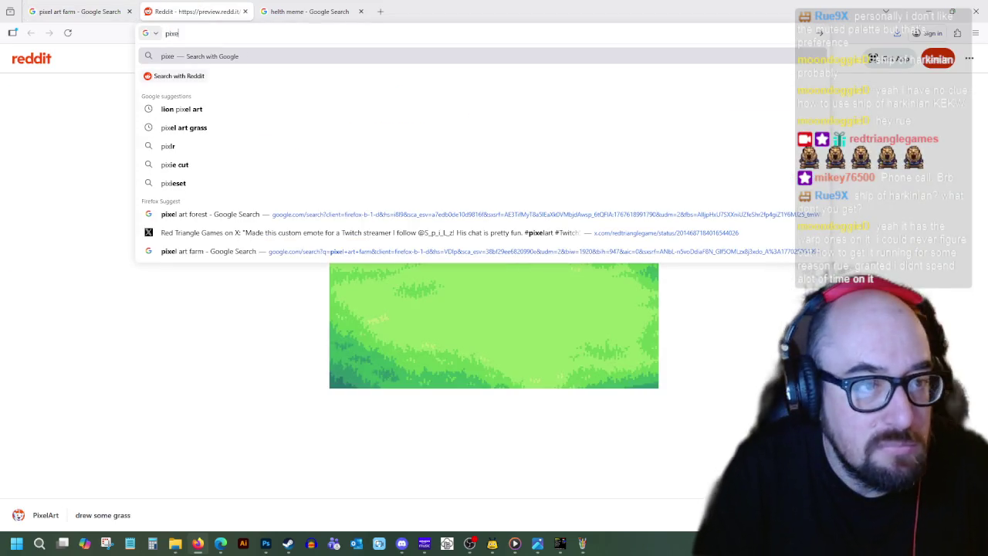
{"action": "type", "text": "l art cylinde"}
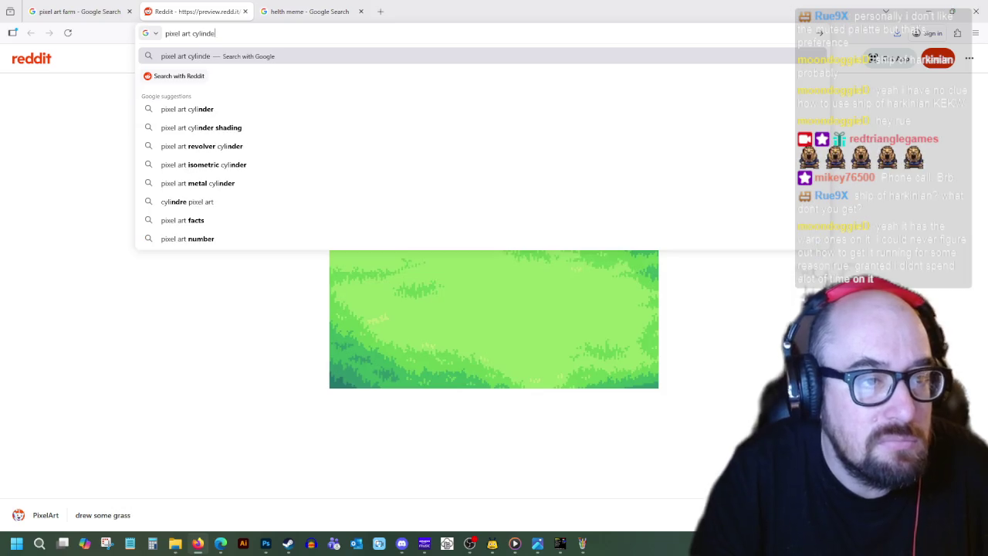
{"action": "type", "text": "r"}
{"action": "key", "text": "Return"}
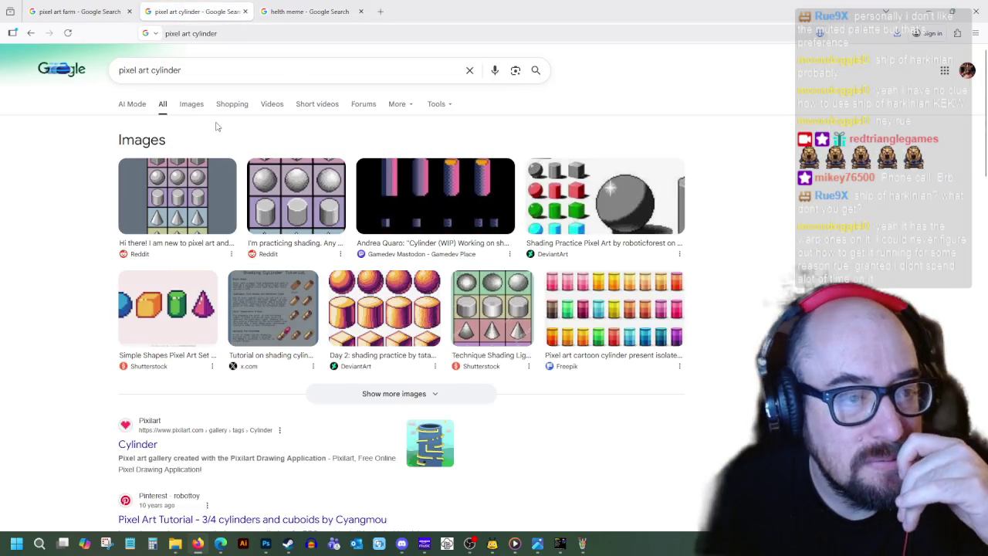
{"action": "left_click", "coordinate": [192, 103]}
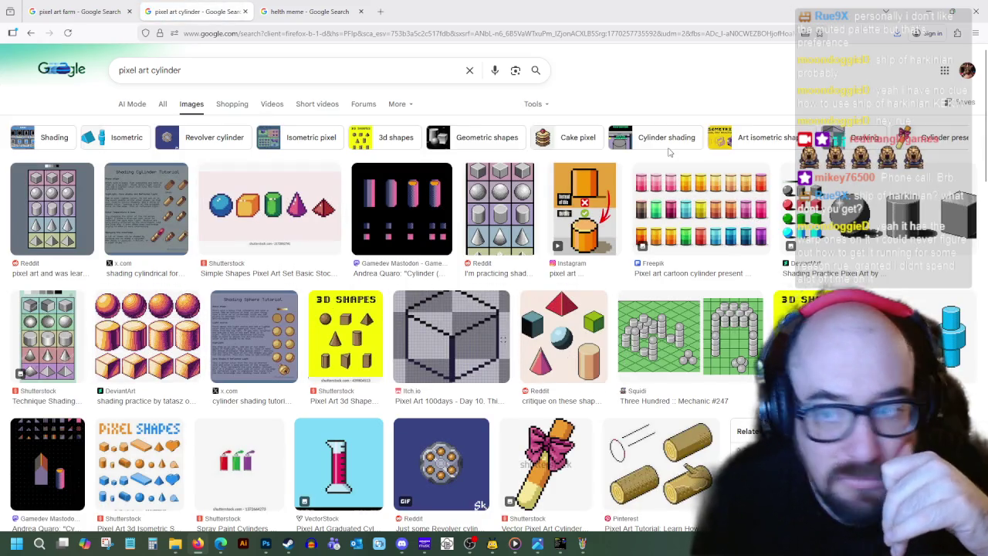
- Enlarge the grey cylinder result for reference and bring the Paint sheet back in front
{"action": "scroll", "coordinate": [621, 344], "scroll_direction": "down", "scroll_amount": 3}
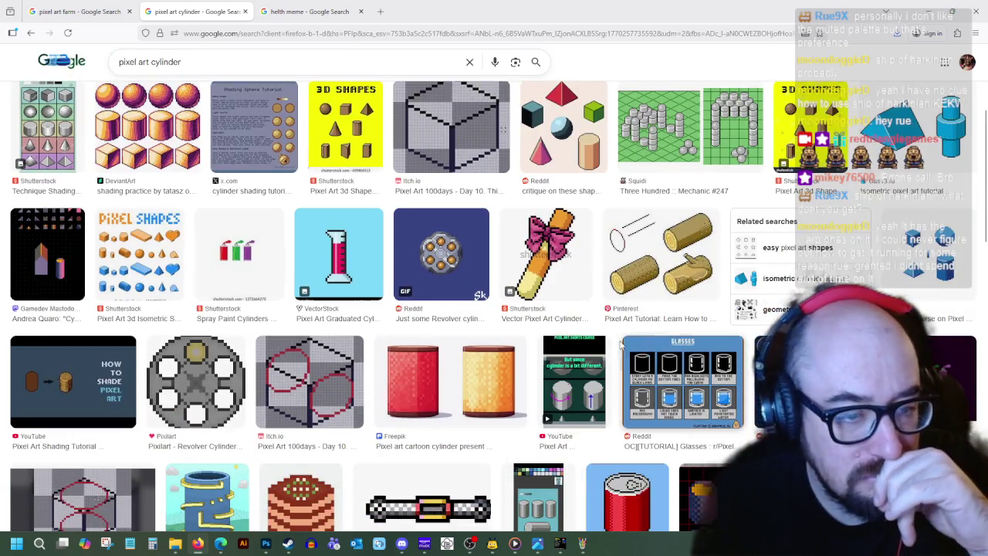
{"action": "scroll", "coordinate": [502, 394], "scroll_direction": "down", "scroll_amount": 3}
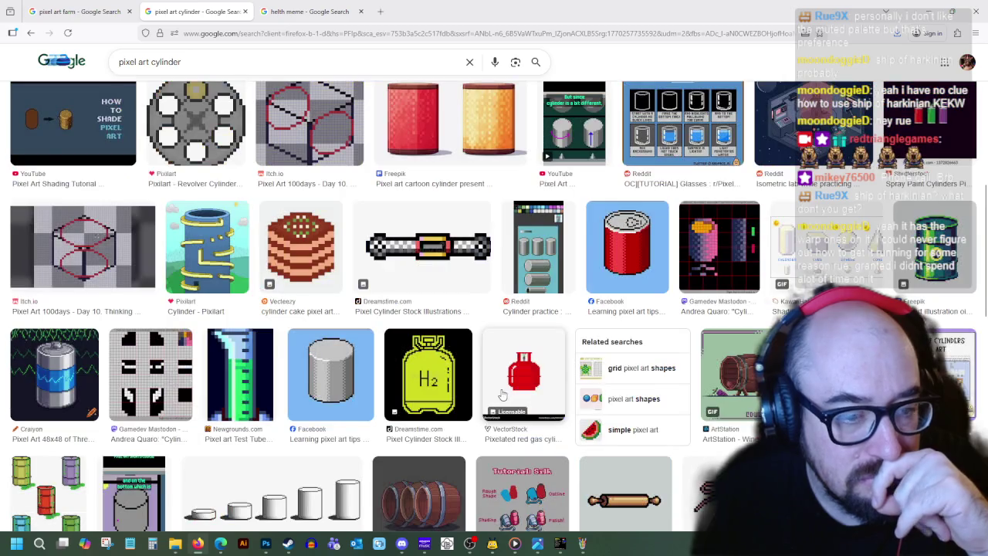
{"action": "left_click", "coordinate": [334, 378]}
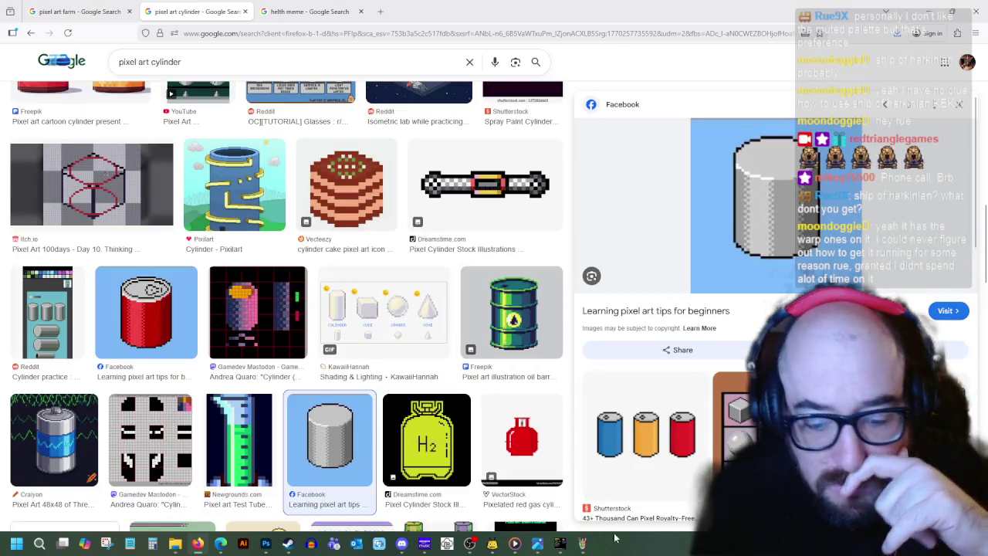
{"action": "left_click", "coordinate": [584, 544]}
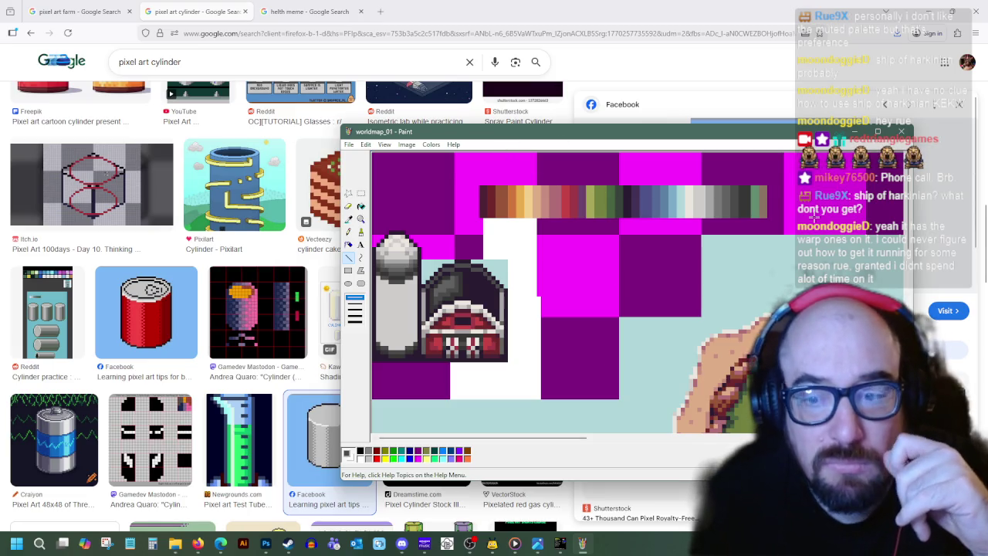
- Narrow and shift the Paint window beside the reference, then draw a dark vertical line down the silo
{"action": "left_click_drag", "start_coordinate": [912, 290], "coordinate": [641, 290]}
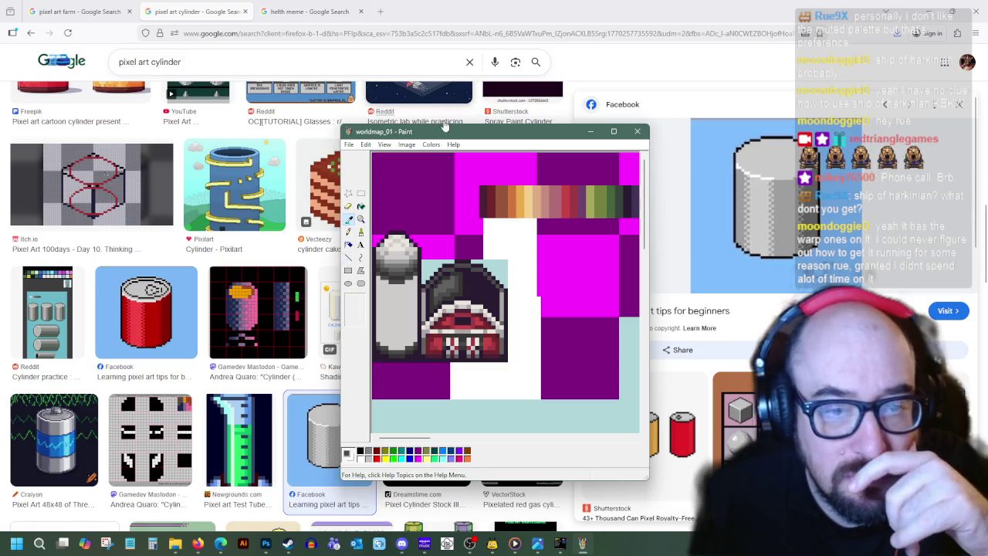
{"action": "left_click_drag", "start_coordinate": [446, 130], "coordinate": [407, 129]}
{"action": "left_click", "coordinate": [309, 256]}
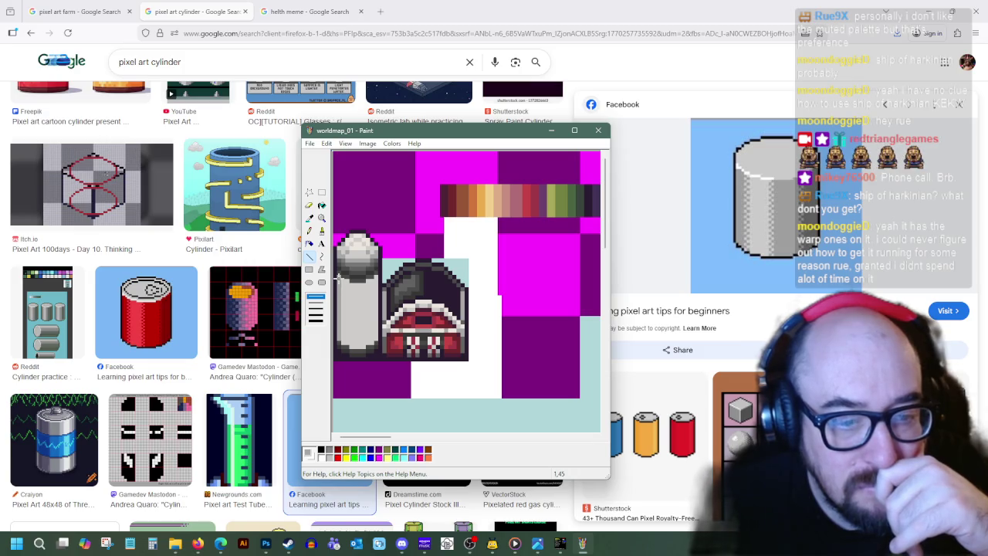
{"action": "left_click_drag", "start_coordinate": [354, 284], "coordinate": [354, 328]}
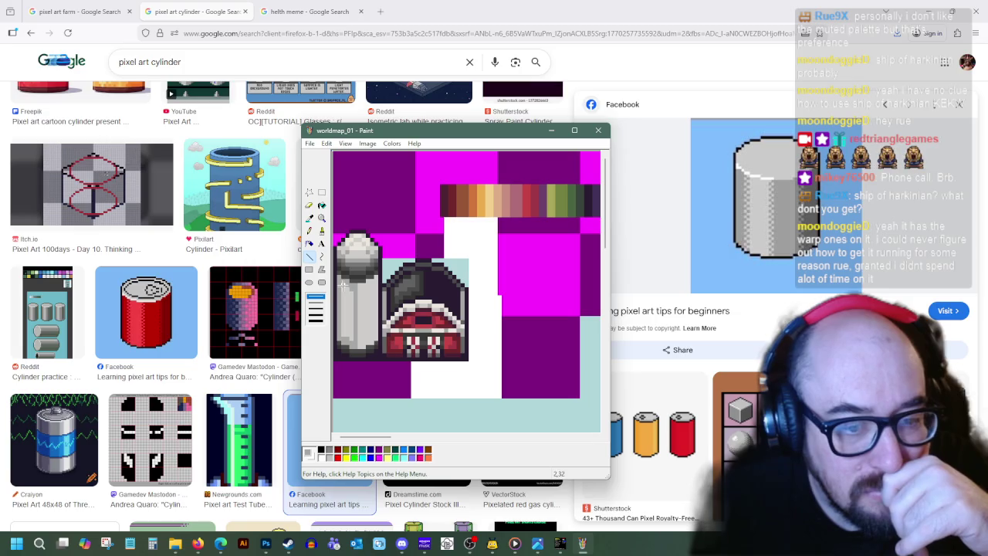
- Sample greys from the silo and draw a darker line along its right side
{"action": "left_click", "coordinate": [310, 218]}
{"action": "left_click", "coordinate": [353, 278]}
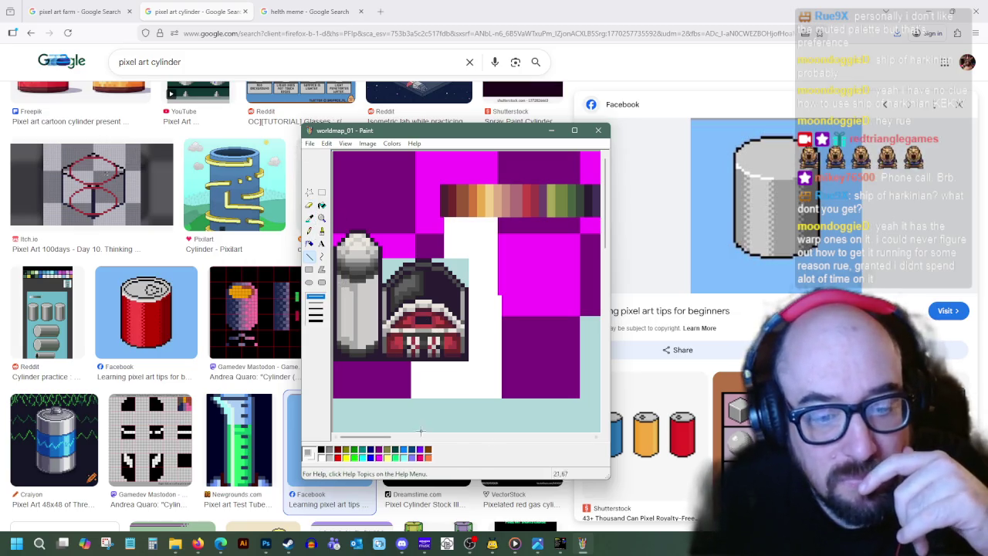
{"action": "left_click", "coordinate": [311, 217]}
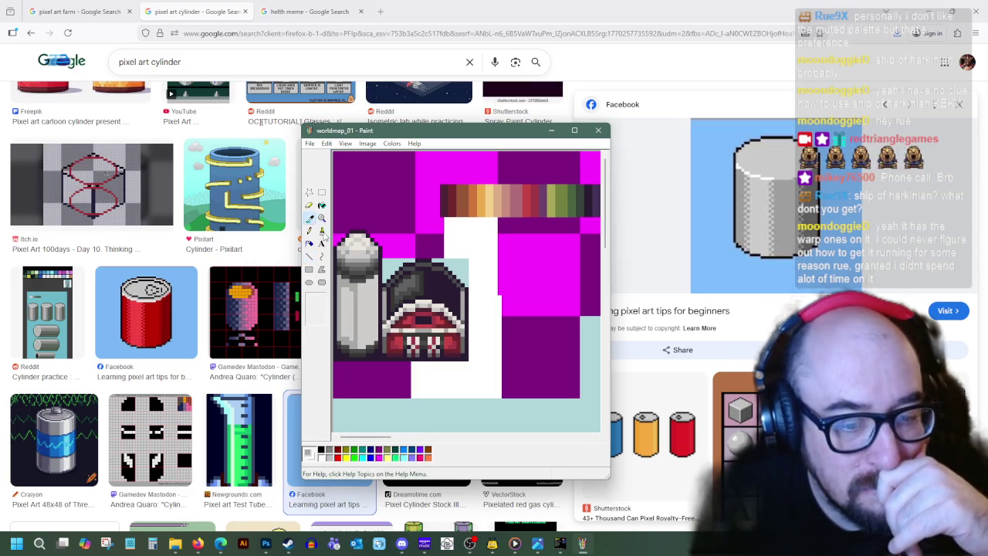
{"action": "left_click", "coordinate": [348, 280]}
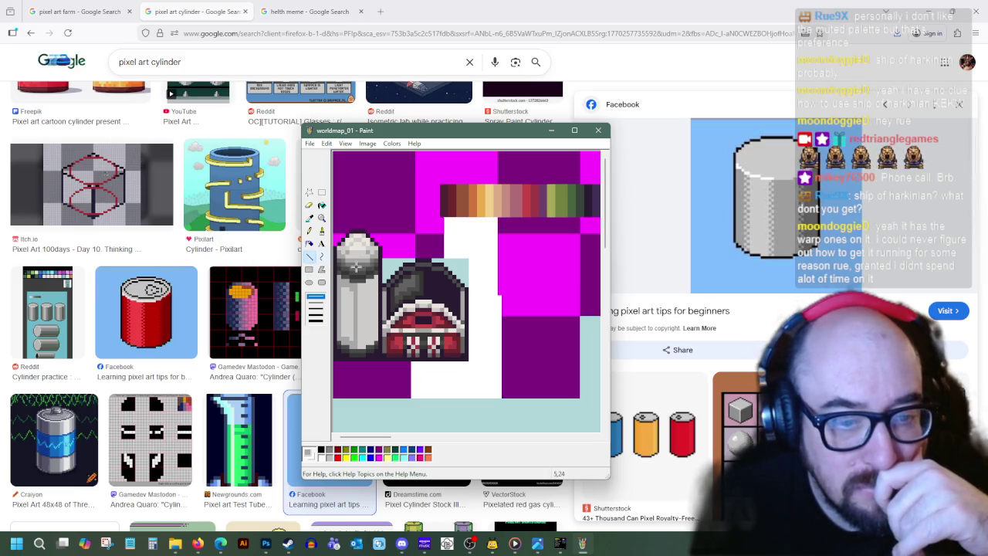
{"action": "left_click", "coordinate": [310, 217]}
{"action": "key", "text": "l"}
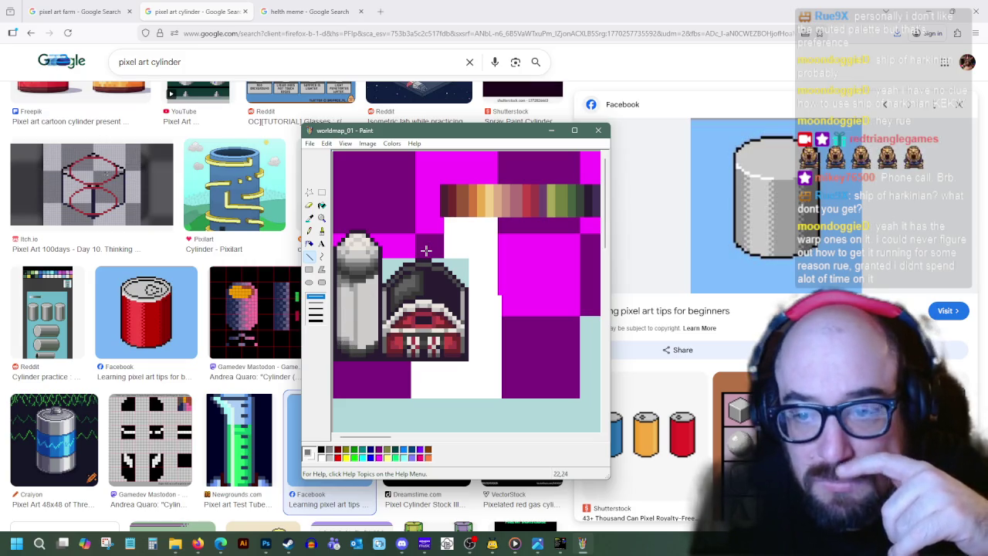
{"action": "left_click", "coordinate": [310, 218]}
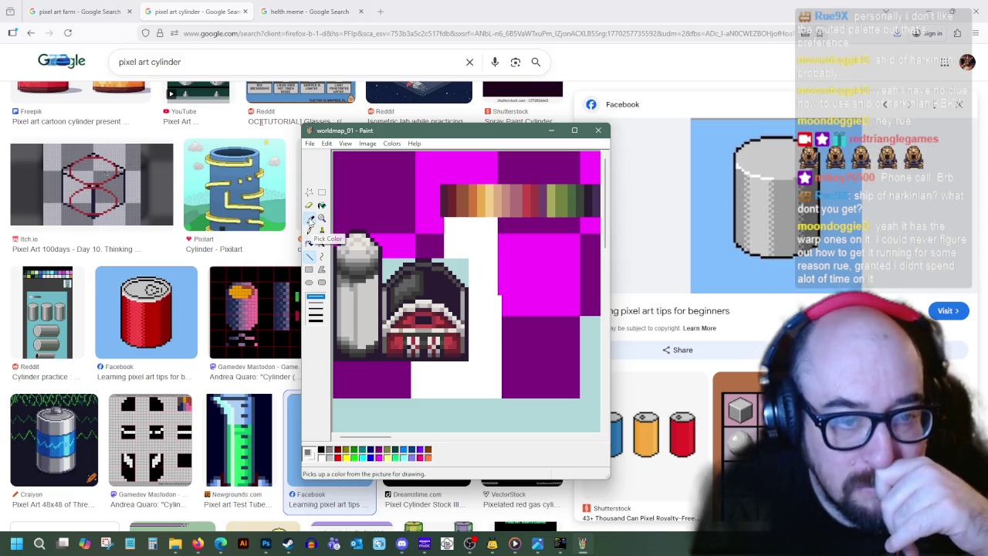
{"action": "left_click", "coordinate": [355, 286]}
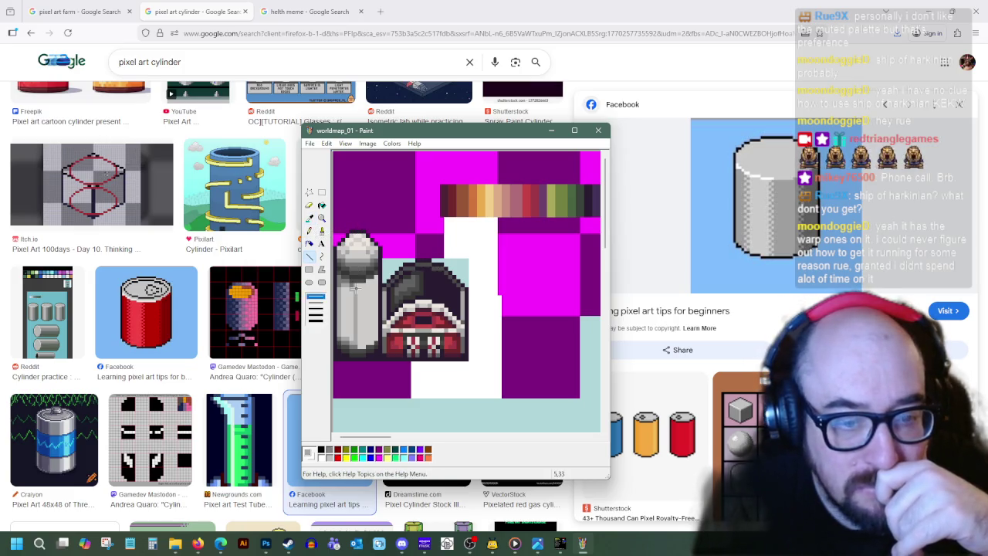
{"action": "mouse_move", "coordinate": [363, 287]}
{"action": "left_mouse_down"}
{"action": "mouse_move", "coordinate": [361, 344]}
{"action": "mouse_move", "coordinate": [362, 288]}
{"action": "left_mouse_up"}
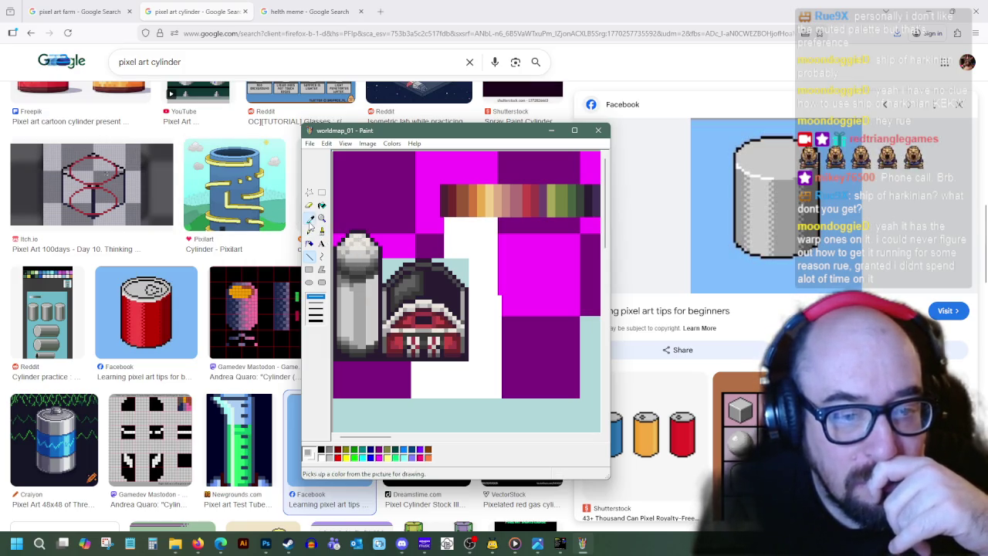
- Fill the silo's right strip with a darker grey sampled from the sprite
{"action": "left_click", "coordinate": [310, 217]}
{"action": "left_click", "coordinate": [367, 263]}
{"action": "left_click", "coordinate": [321, 205]}
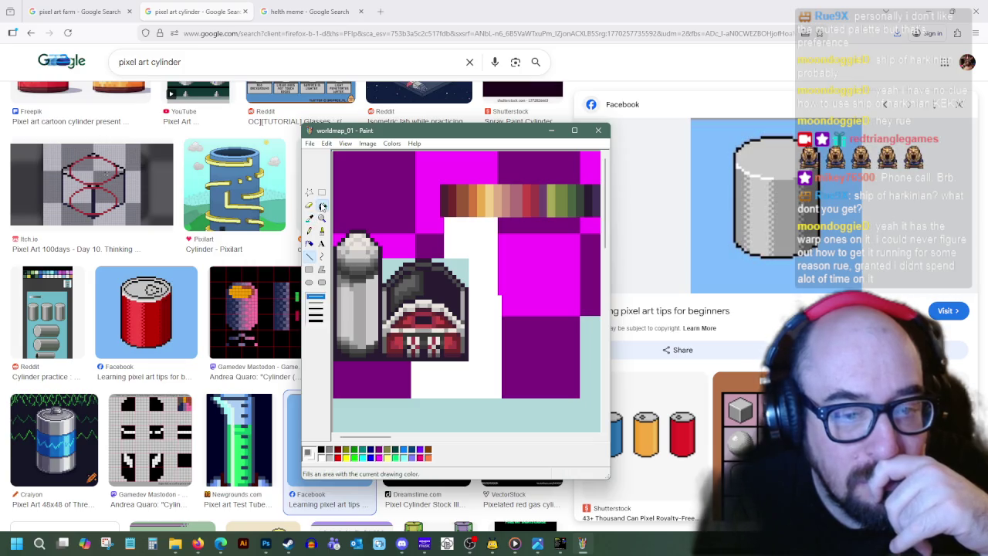
{"action": "left_click", "coordinate": [376, 307]}
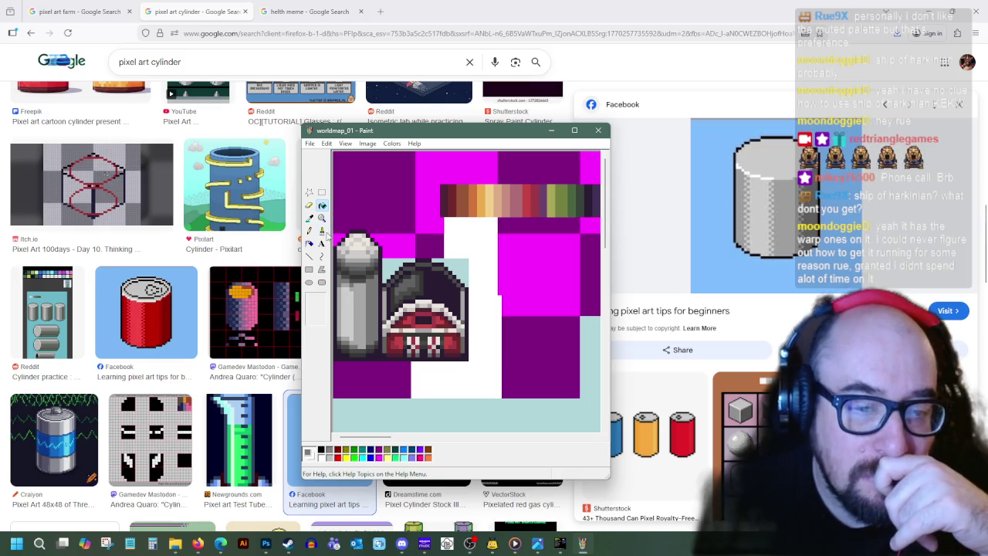
- Check the whole sheet at actual size, re-zoom on the silo tile, then open Firebot
{"action": "left_click", "coordinate": [322, 218]}
{"action": "left_click", "coordinate": [316, 300]}
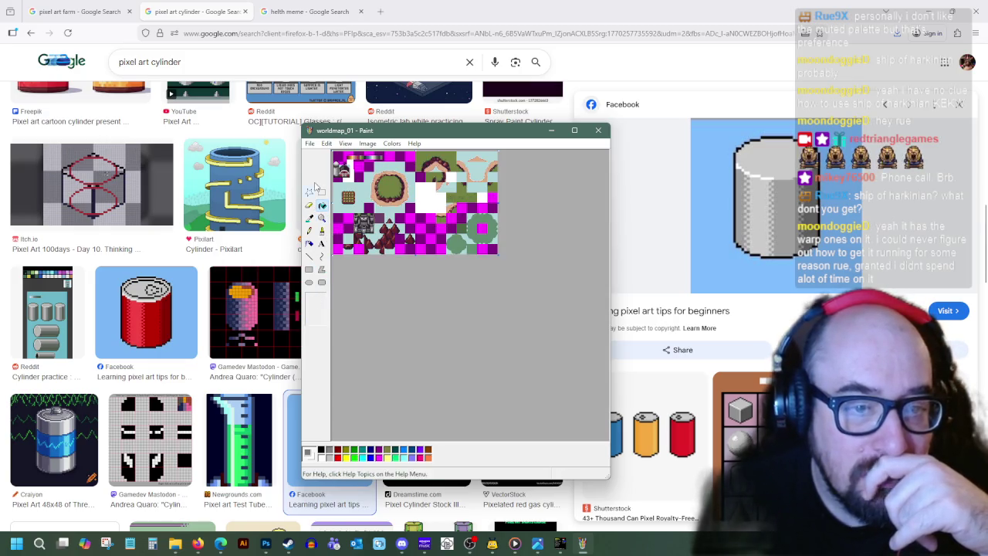
{"action": "left_click", "coordinate": [322, 217]}
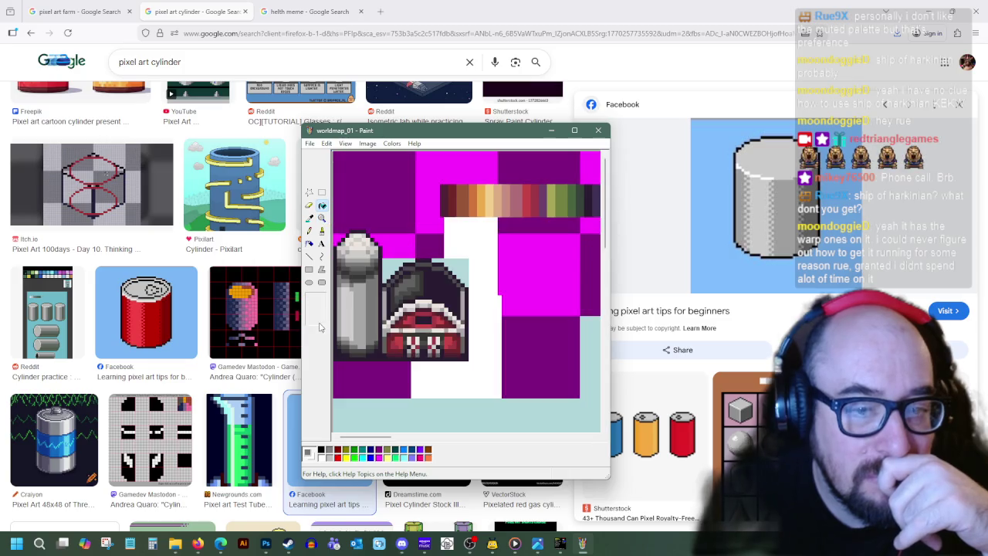
{"action": "left_click", "coordinate": [316, 313]}
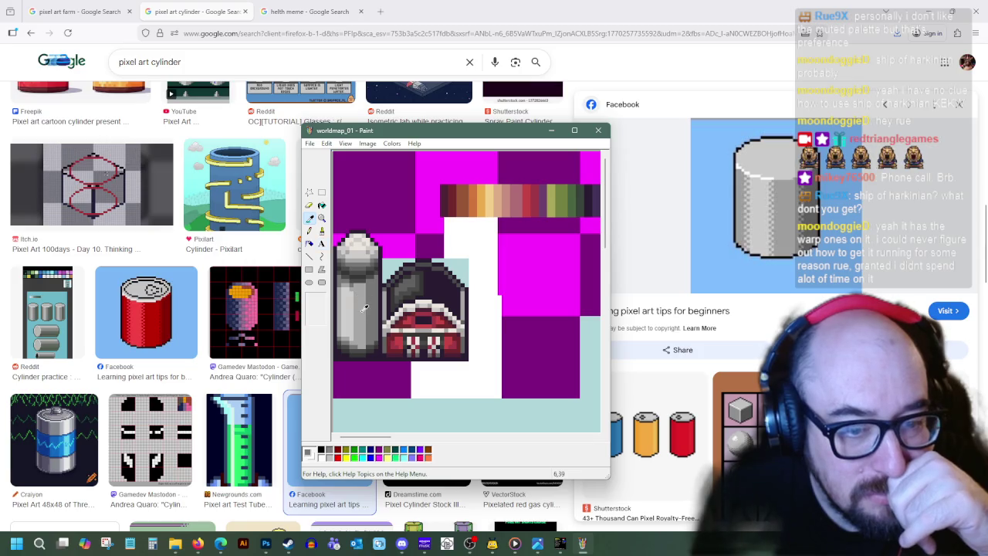
{"action": "left_click", "coordinate": [310, 258]}
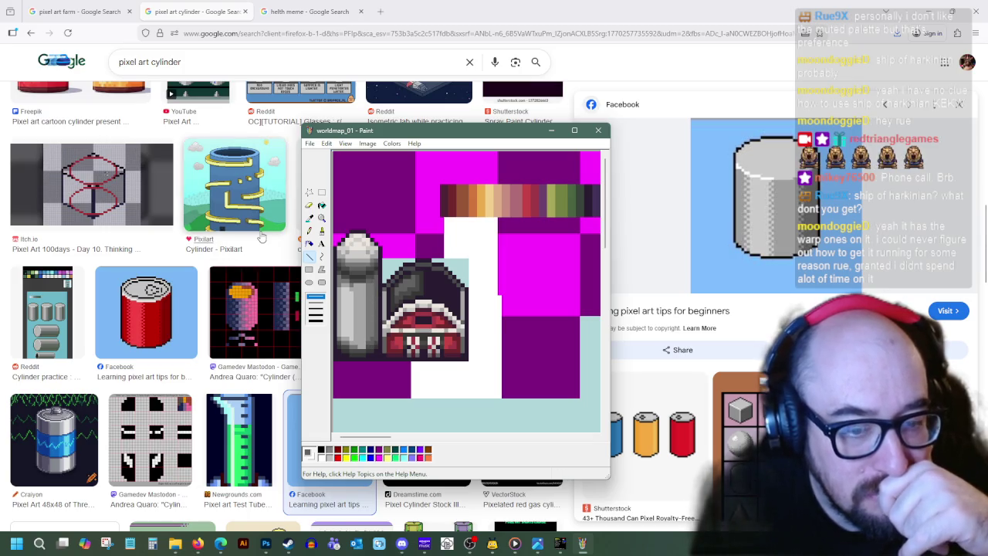
{"action": "left_click", "coordinate": [310, 219]}
{"action": "left_click", "coordinate": [358, 265]}
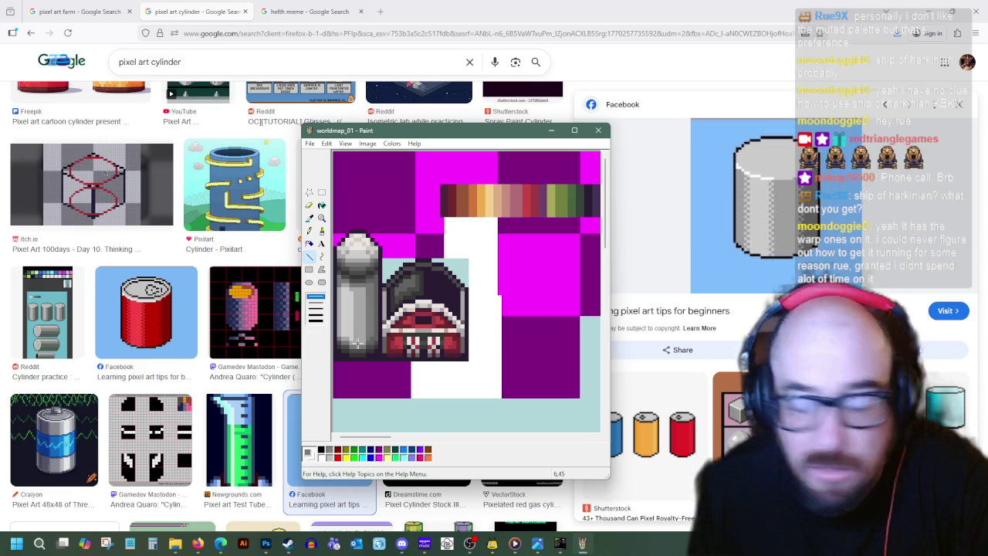
{"action": "left_click", "coordinate": [491, 545]}
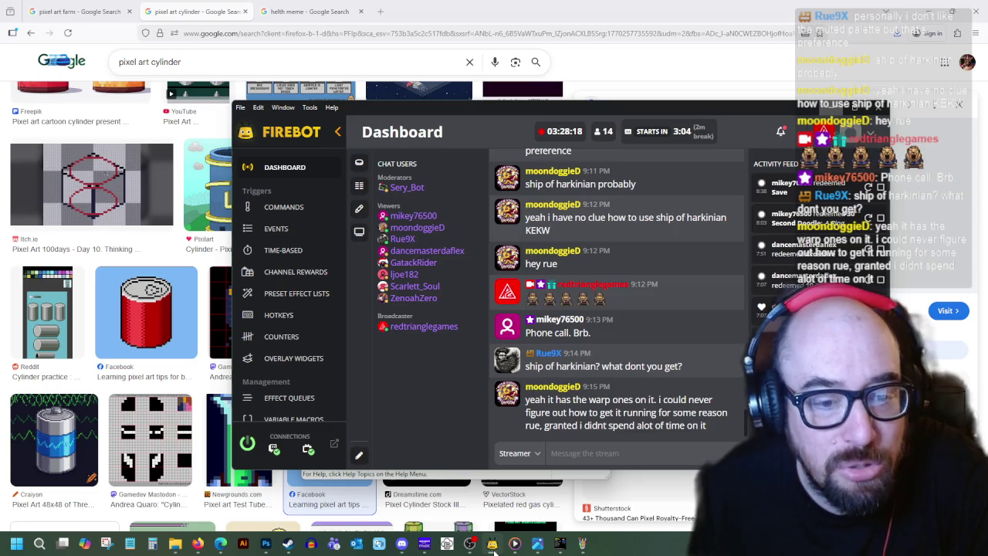
- Minimize Firebot from its taskbar icon to return to the Paint sheet
{"action": "left_click", "coordinate": [493, 544]}
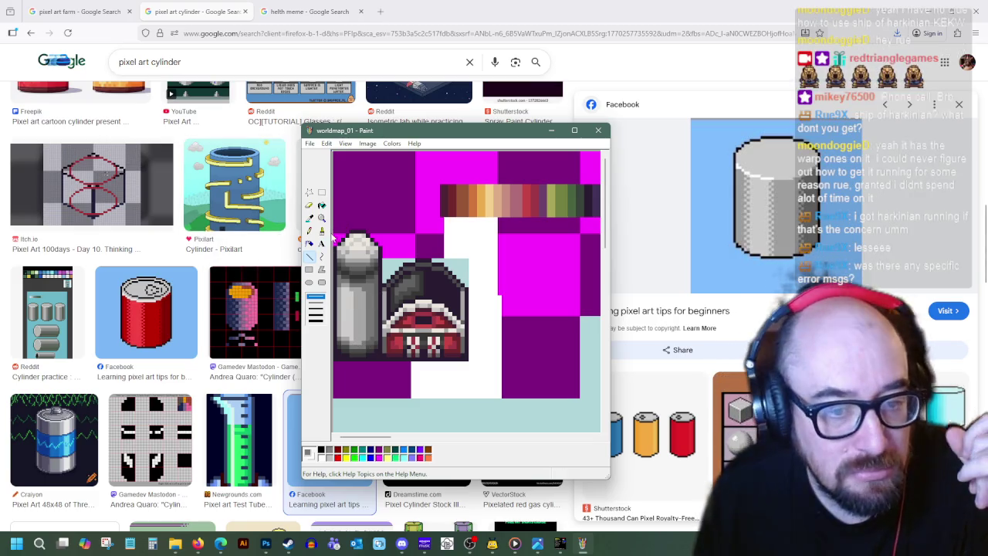
- Sample the silo's grey as the drawing colour and switch to rectangular selection
{"action": "left_click", "coordinate": [310, 218]}
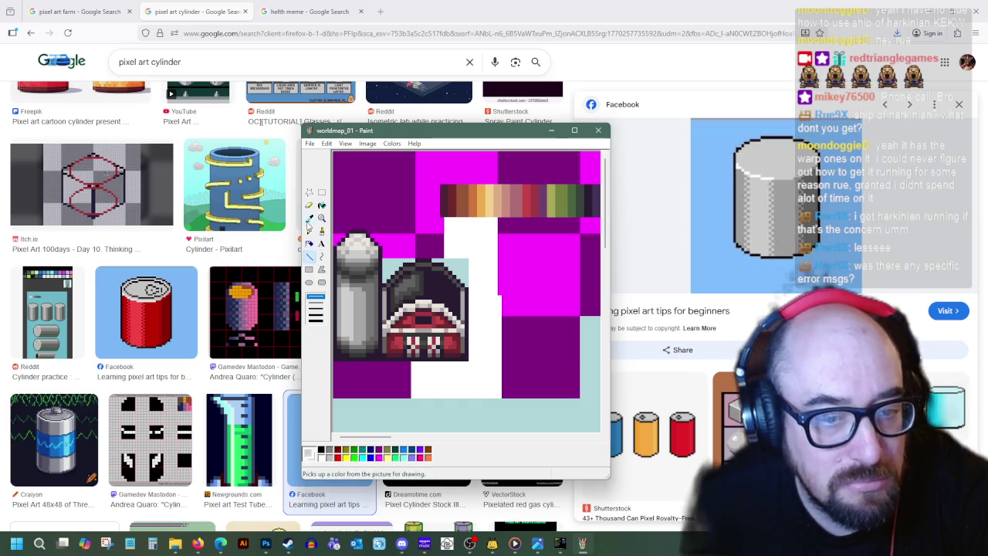
{"action": "left_click", "coordinate": [309, 220]}
{"action": "left_click", "coordinate": [357, 260]}
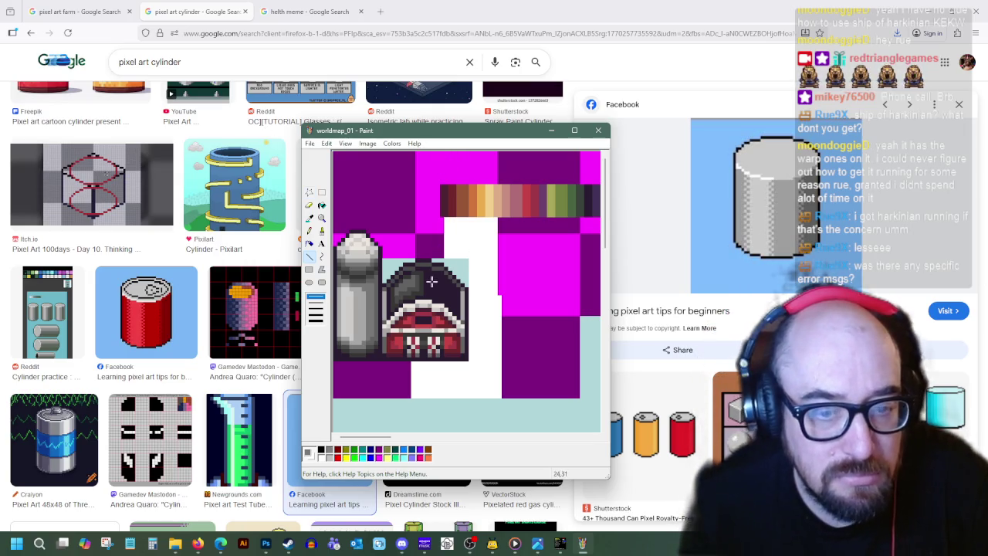
{"action": "left_click", "coordinate": [322, 192]}
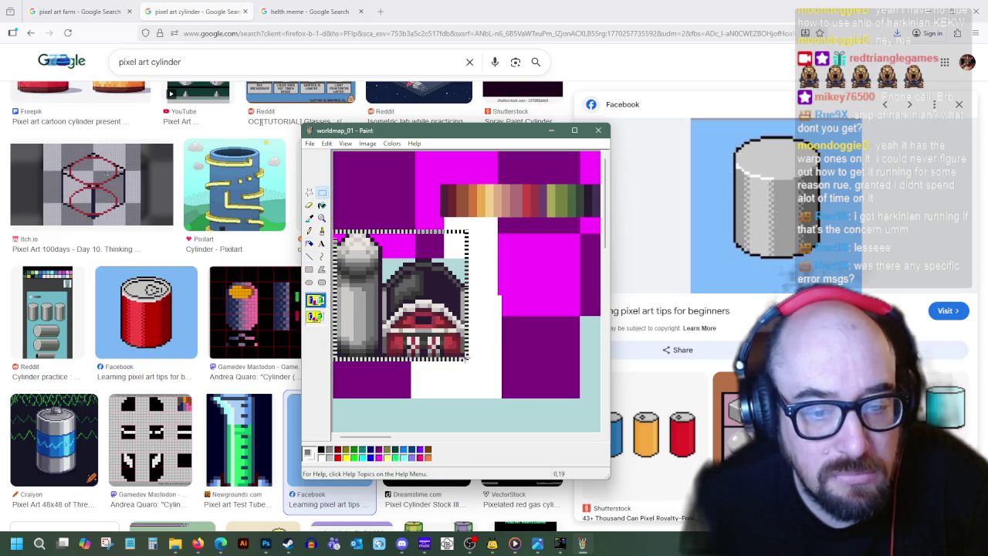
- Move the silo and barn block down slightly and fill the gaps above it light blue
{"action": "left_click_drag", "start_coordinate": [452, 349], "coordinate": [453, 353]}
{"action": "left_click", "coordinate": [309, 219]}
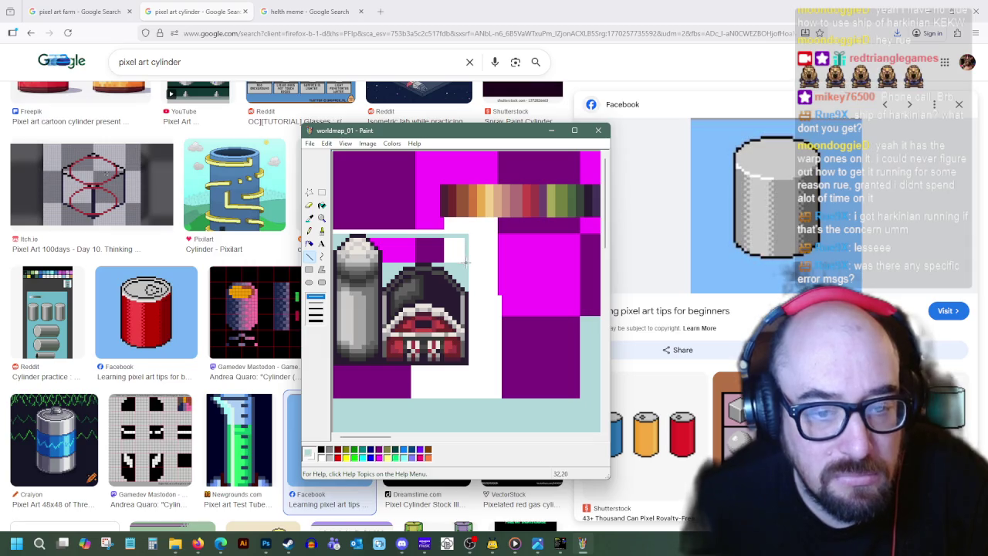
{"action": "left_click", "coordinate": [322, 205]}
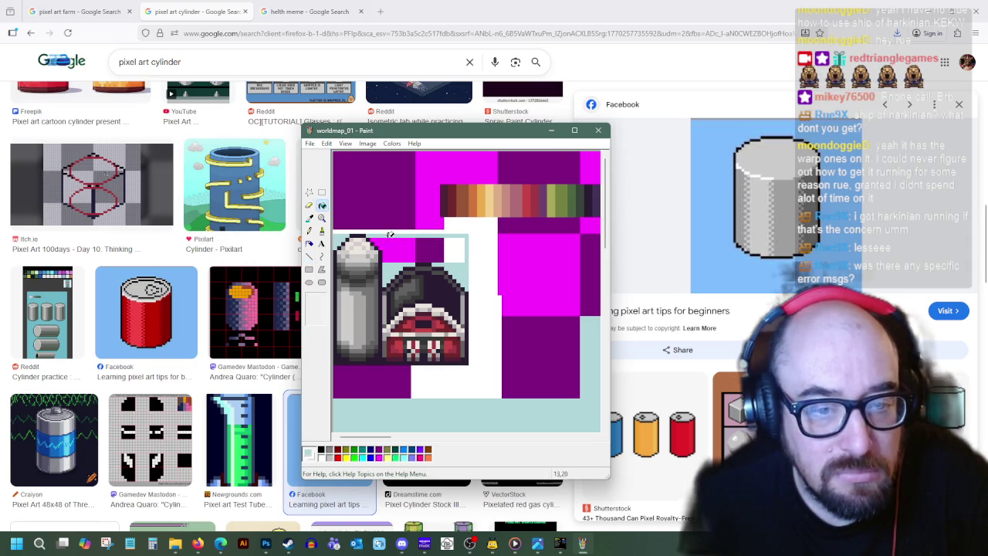
{"action": "left_click", "coordinate": [393, 248]}
{"action": "left_click", "coordinate": [431, 247]}
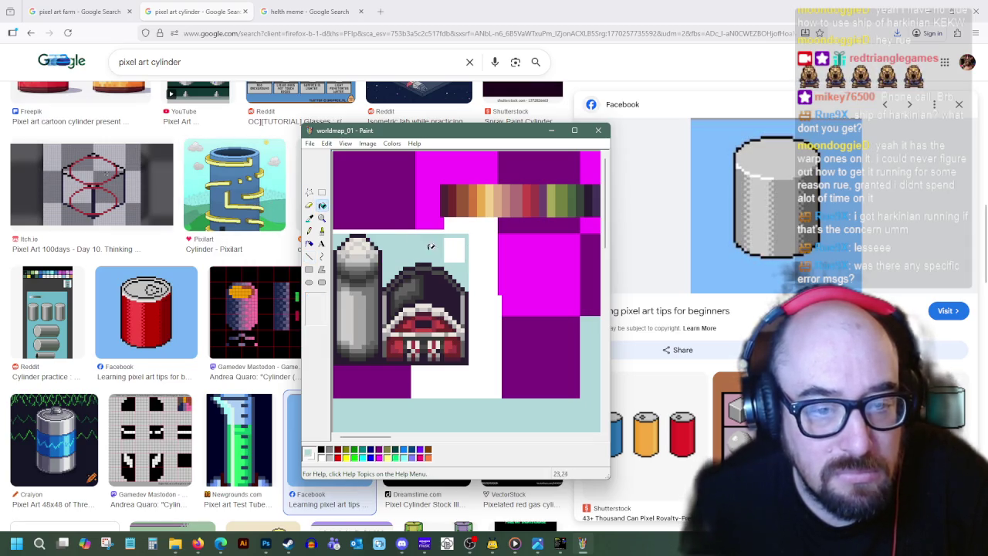
- Select the light-blue sprite tile, then zoom out and back in on the sheet's top-left corner
{"action": "left_click", "coordinate": [322, 192]}
{"action": "left_click_drag", "start_coordinate": [466, 236], "coordinate": [296, 347]}
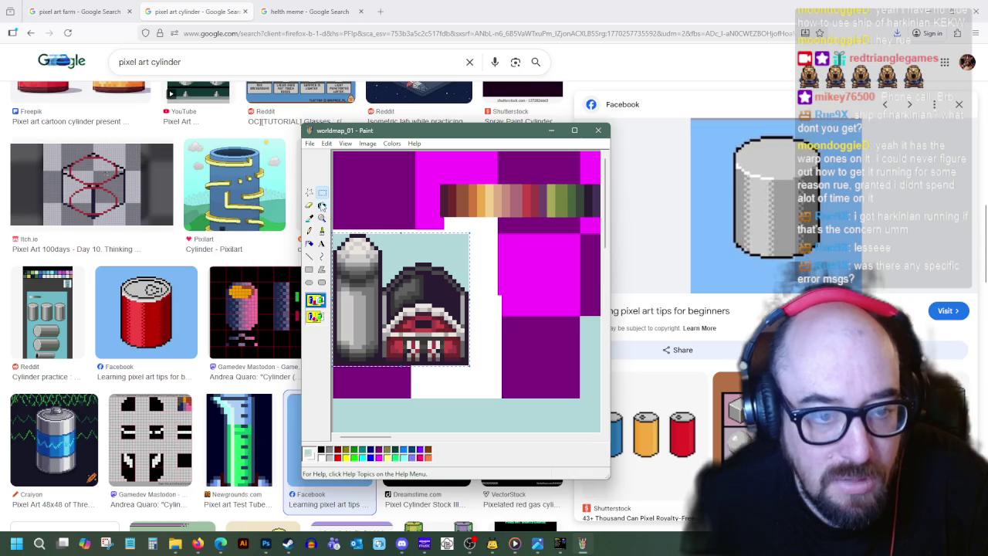
{"action": "left_click", "coordinate": [322, 218]}
{"action": "left_click", "coordinate": [313, 299]}
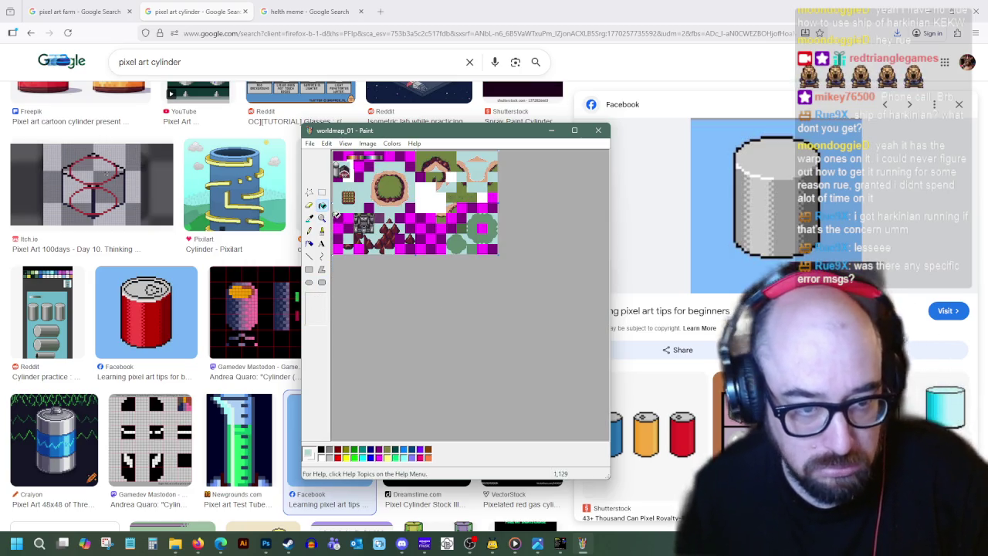
{"action": "left_click", "coordinate": [322, 217]}
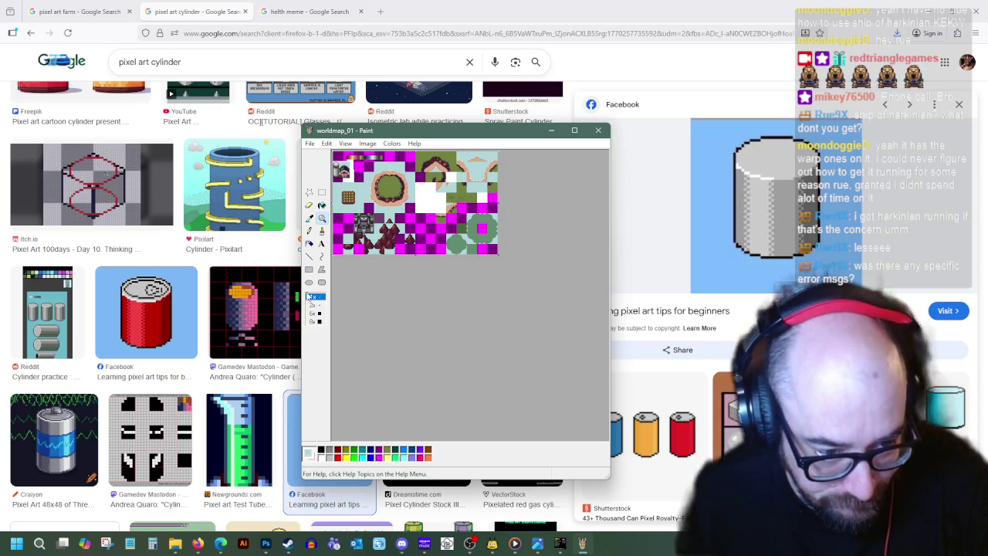
{"action": "left_click", "coordinate": [369, 178]}
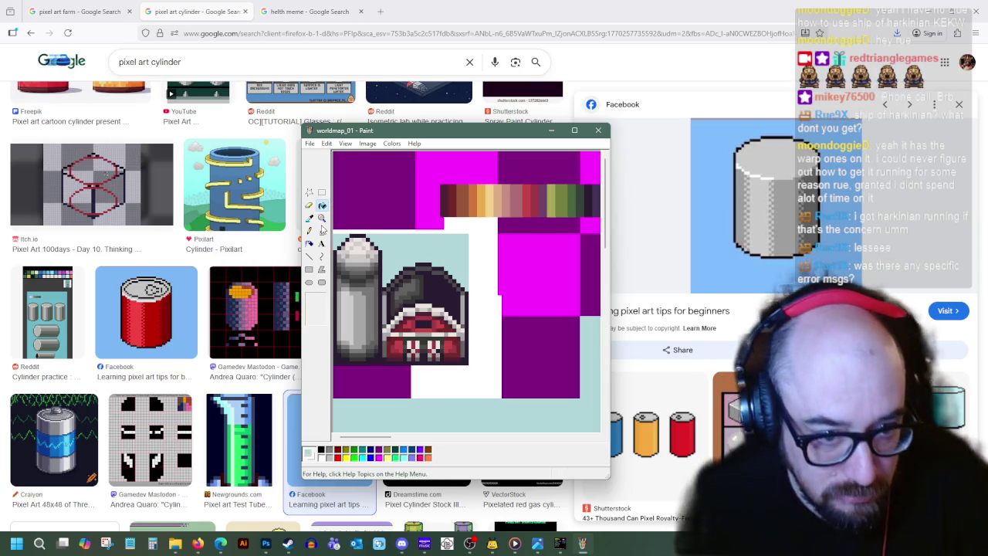
{"action": "left_click", "coordinate": [369, 178]}
- Maximize the Paint window and clear the top-left grid square to white
{"action": "left_click_drag", "start_coordinate": [334, 152], "coordinate": [417, 234]}
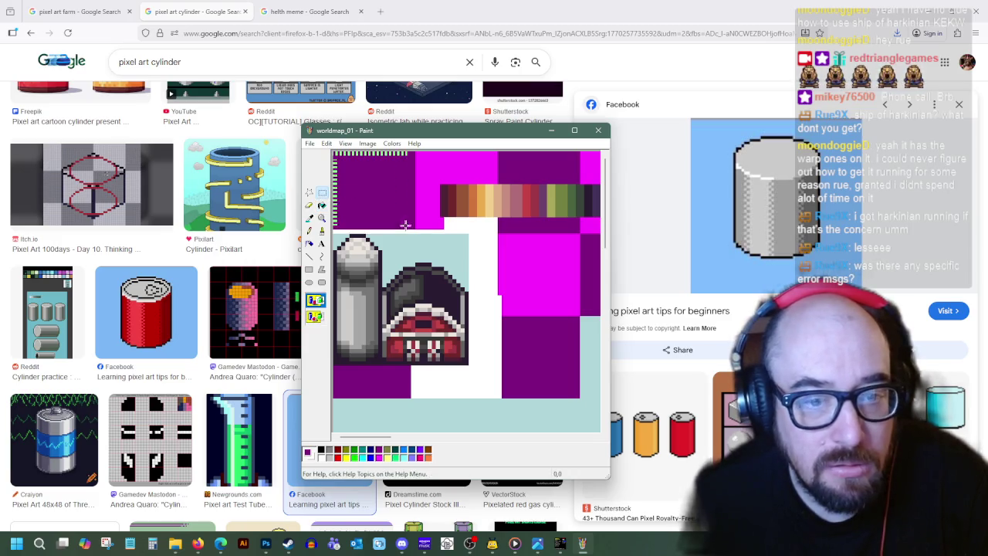
{"action": "left_click", "coordinate": [575, 132]}
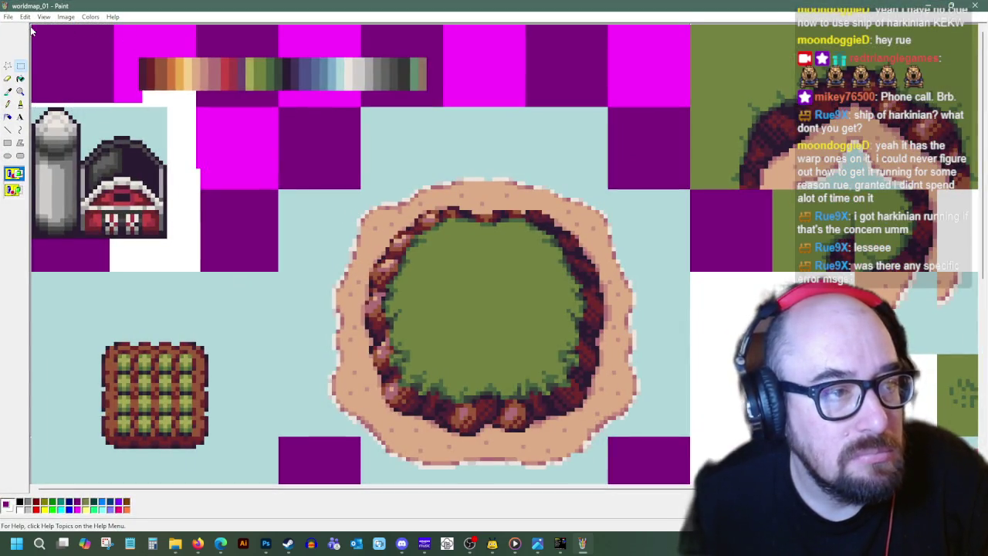
{"action": "left_click_drag", "start_coordinate": [97, 66], "coordinate": [117, 105]}
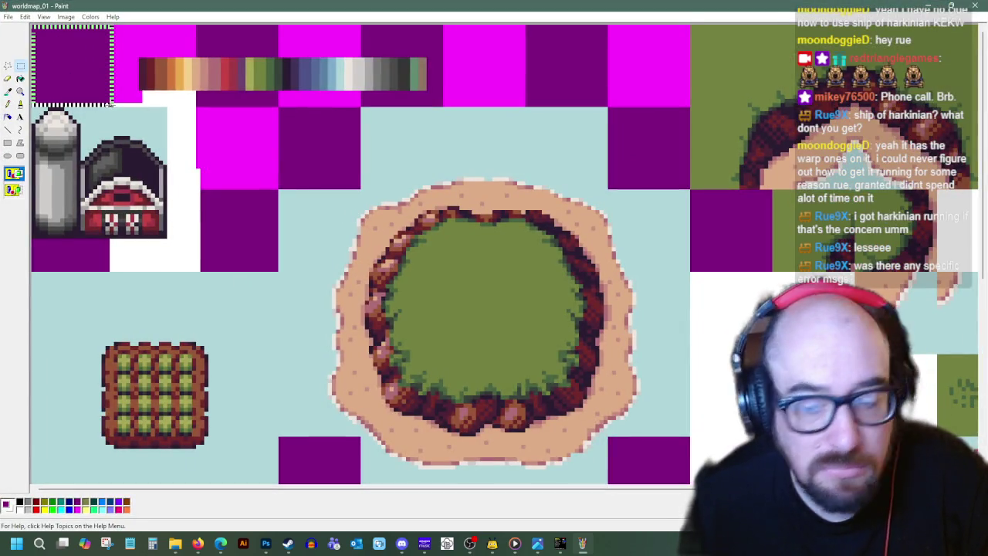
{"action": "right_click", "coordinate": [96, 90]}
{"action": "left_click", "coordinate": [135, 130]}
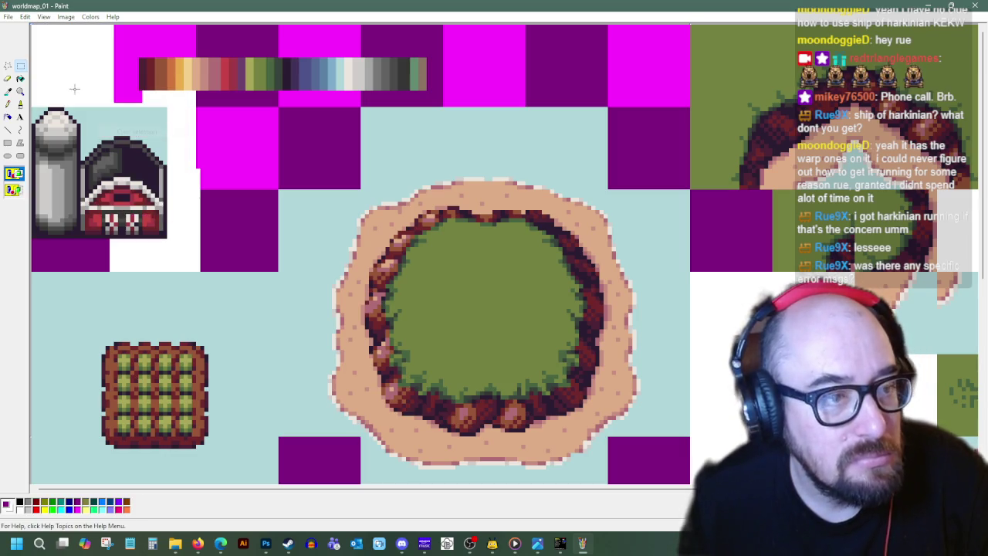
- Refill the top-left square with dark purple sampled from the grid
{"action": "left_click", "coordinate": [7, 91]}
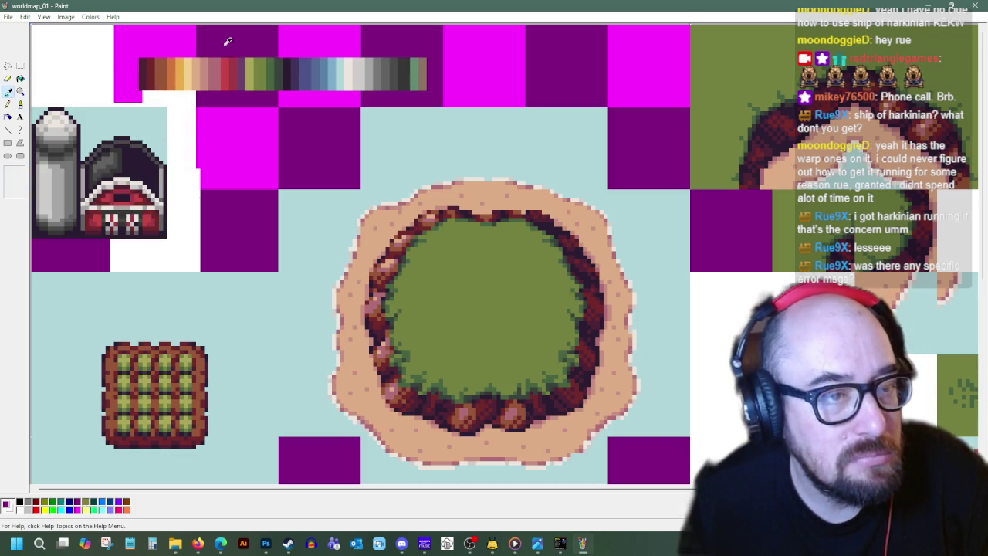
{"action": "left_click", "coordinate": [7, 132]}
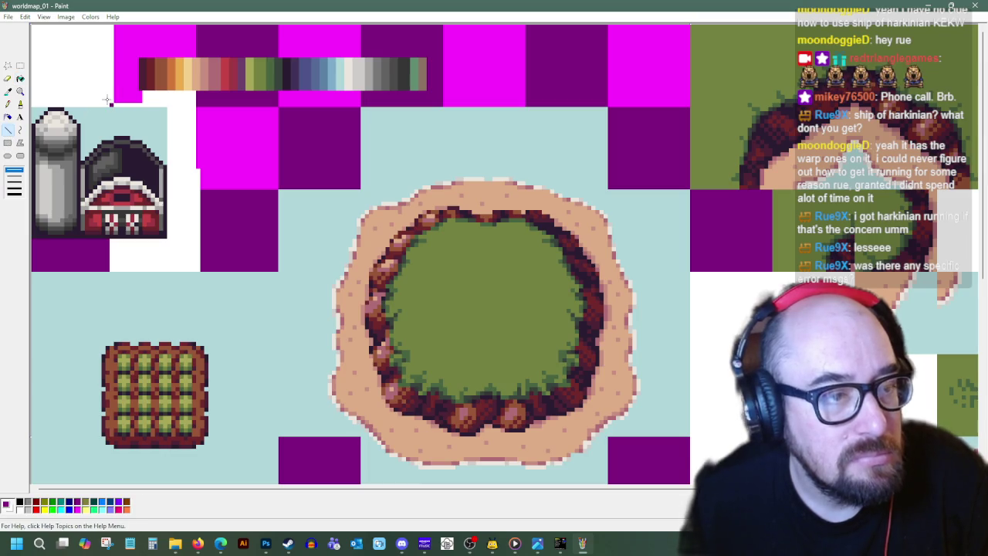
{"action": "left_click", "coordinate": [20, 80]}
{"action": "left_click", "coordinate": [79, 59]}
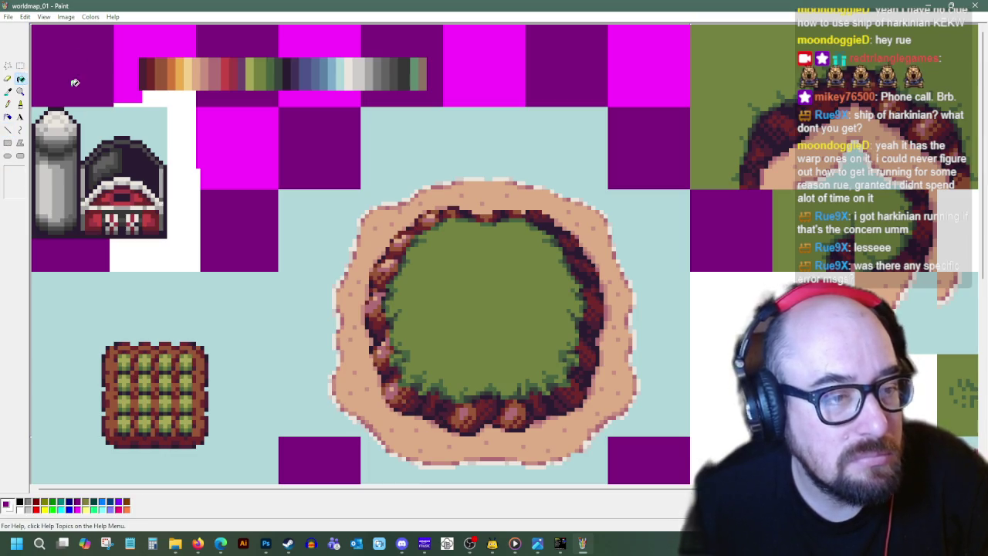
{"action": "left_click", "coordinate": [197, 544]}
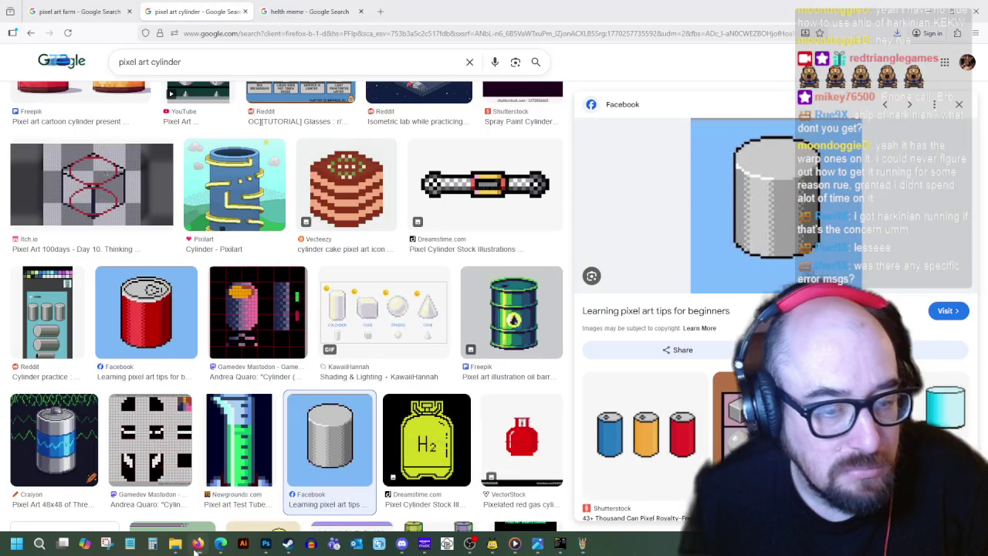
- Replace the 'pixel art farm' image search with a plain 'farm' search
{"action": "left_click", "coordinate": [85, 11]}
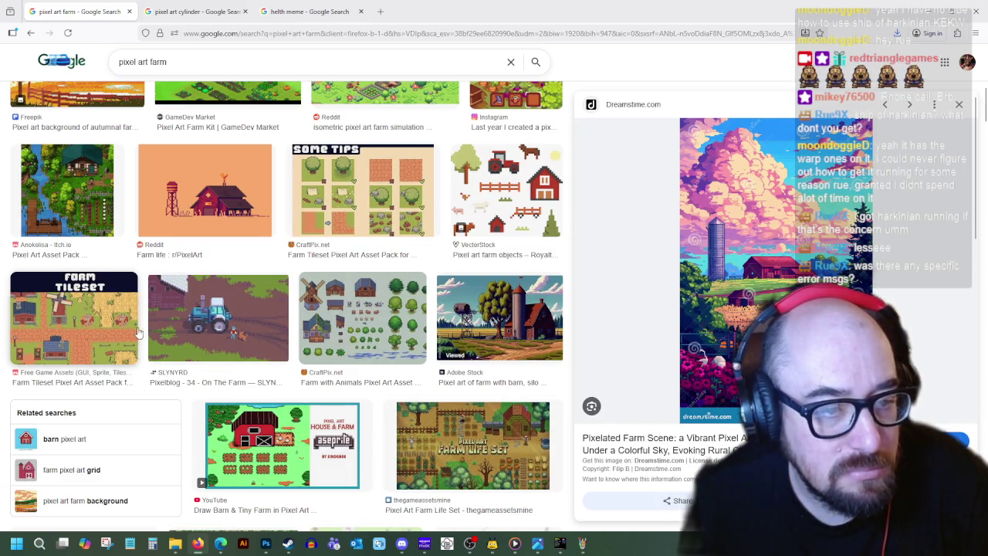
{"action": "scroll", "coordinate": [276, 318], "scroll_direction": "up", "scroll_amount": 5}
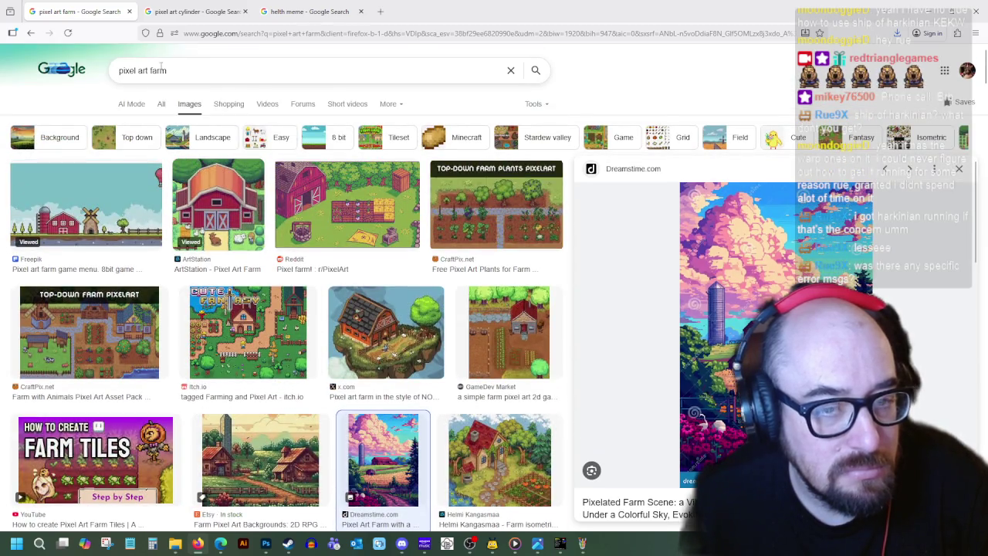
{"action": "left_click", "coordinate": [282, 81]}
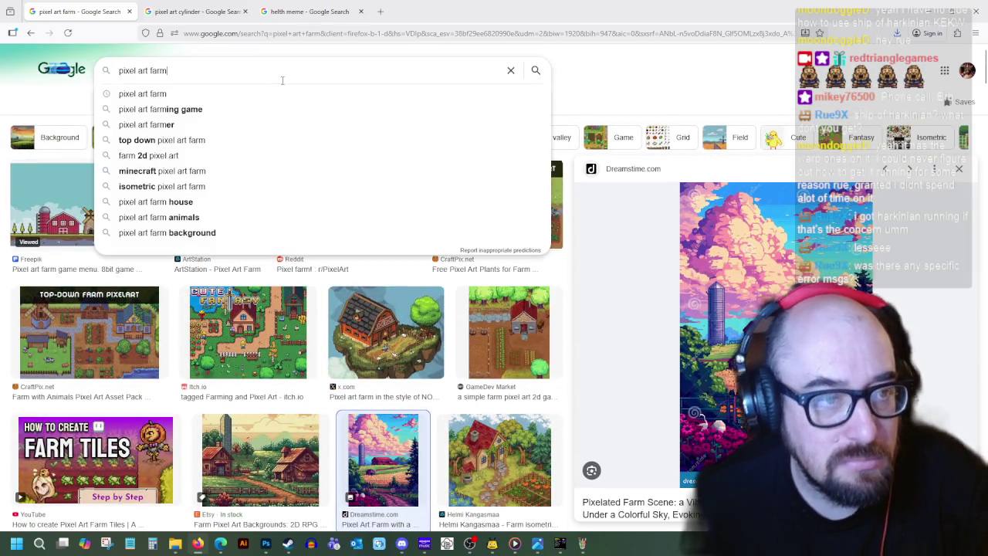
{"action": "key", "text": "ctrl+shift+Left"}
{"action": "key", "text": "ctrl+a"}
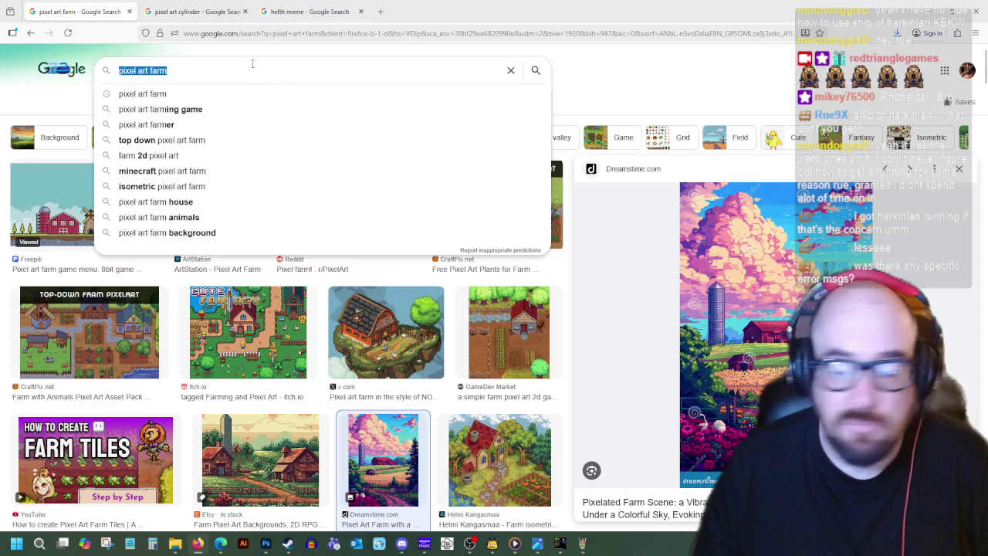
{"action": "type", "text": "farm p"}
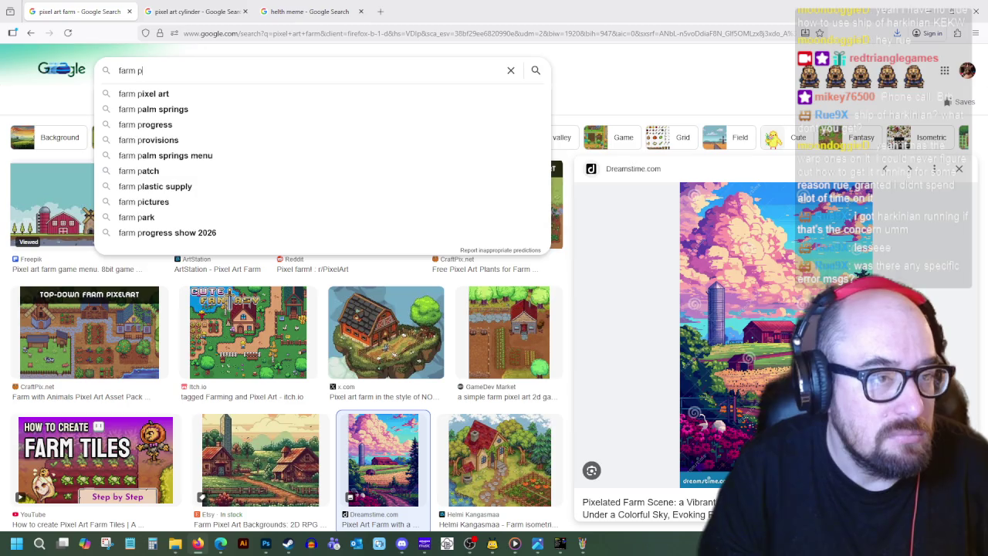
{"action": "key", "text": "BackSpace"}
{"action": "key", "text": "Return"}
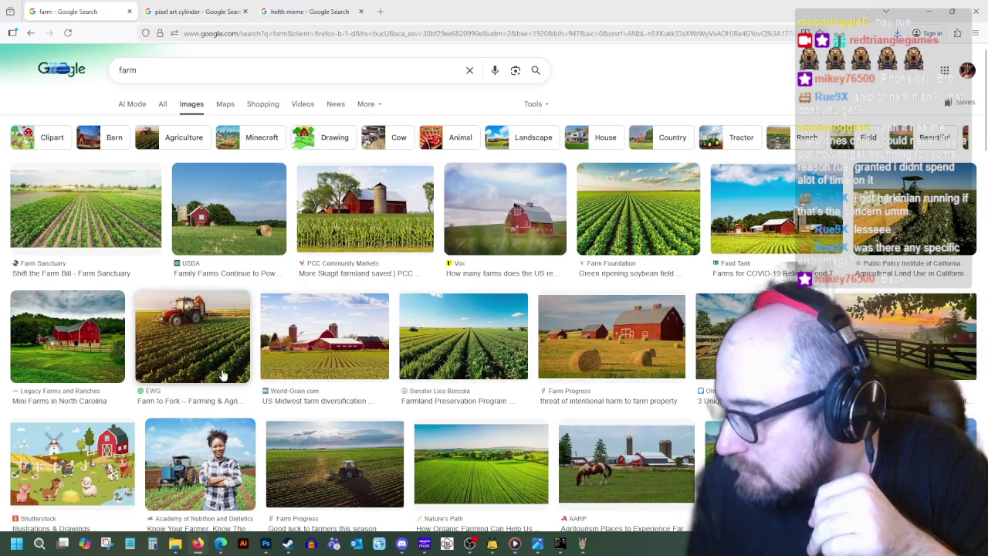
- Scroll the farm results, preview a cartoon farm illustration, and return to the worldmap sheet
{"action": "scroll", "coordinate": [315, 370], "scroll_direction": "down", "scroll_amount": 3}
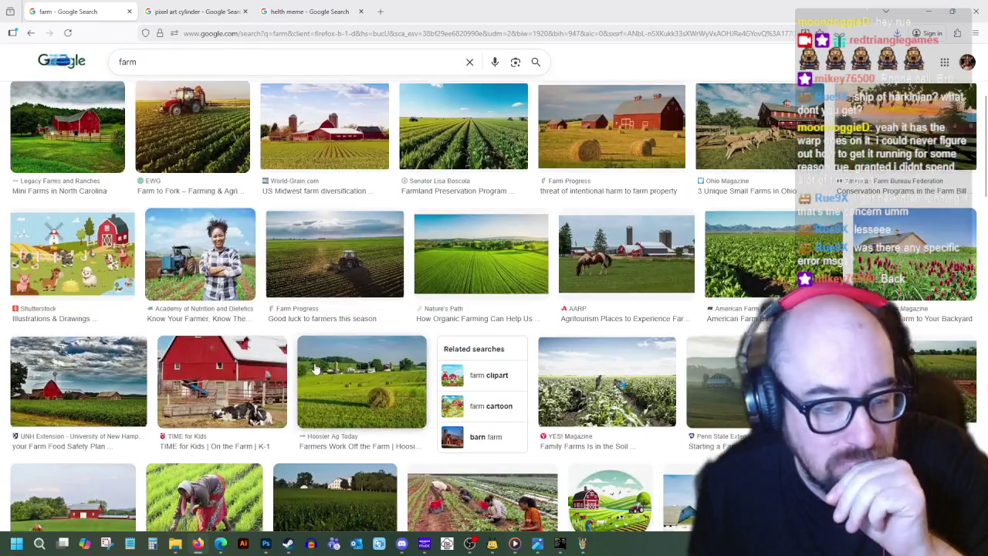
{"action": "scroll", "coordinate": [315, 370], "scroll_direction": "down", "scroll_amount": 2}
{"action": "scroll", "coordinate": [315, 369], "scroll_direction": "down", "scroll_amount": 2}
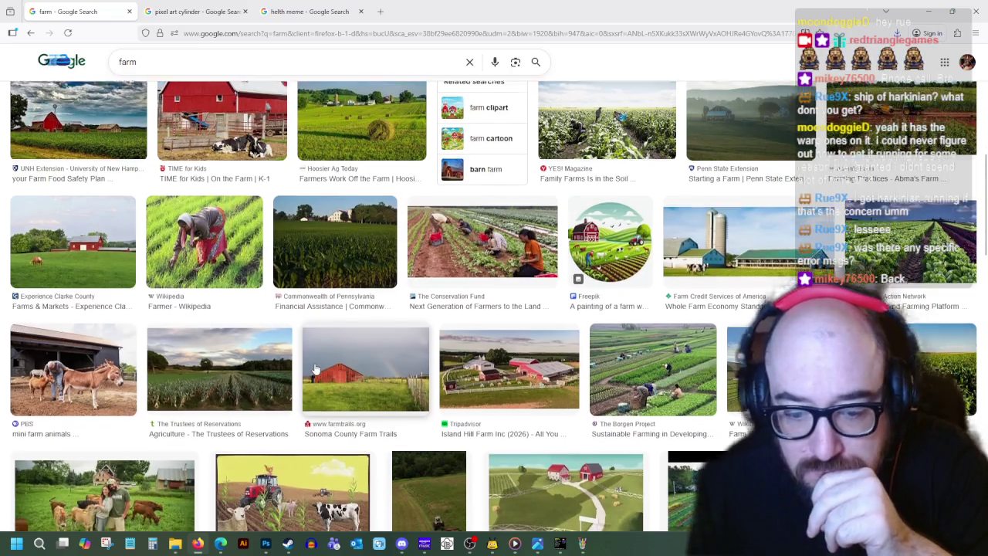
{"action": "scroll", "coordinate": [315, 370], "scroll_direction": "down", "scroll_amount": 3}
{"action": "left_click", "coordinate": [547, 303]}
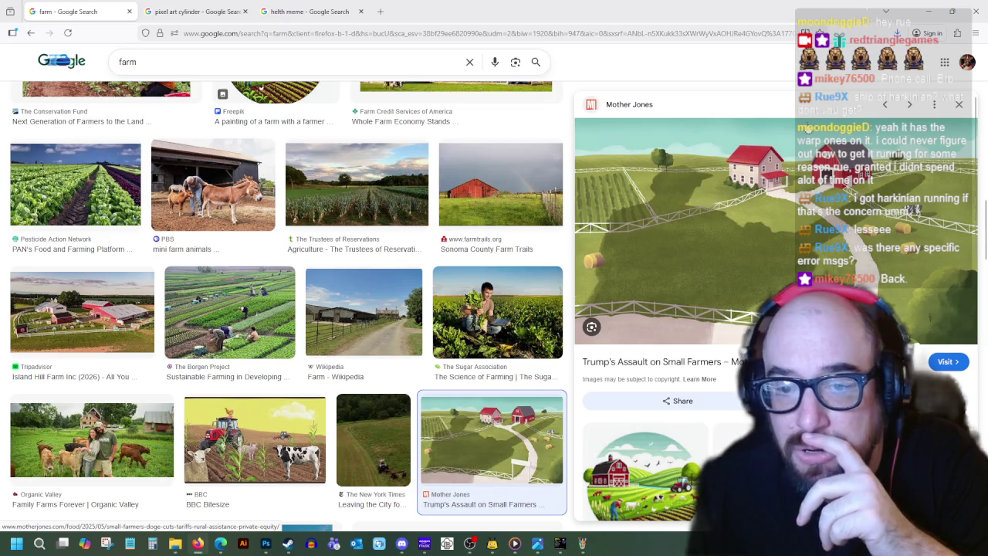
{"action": "left_click", "coordinate": [582, 543]}
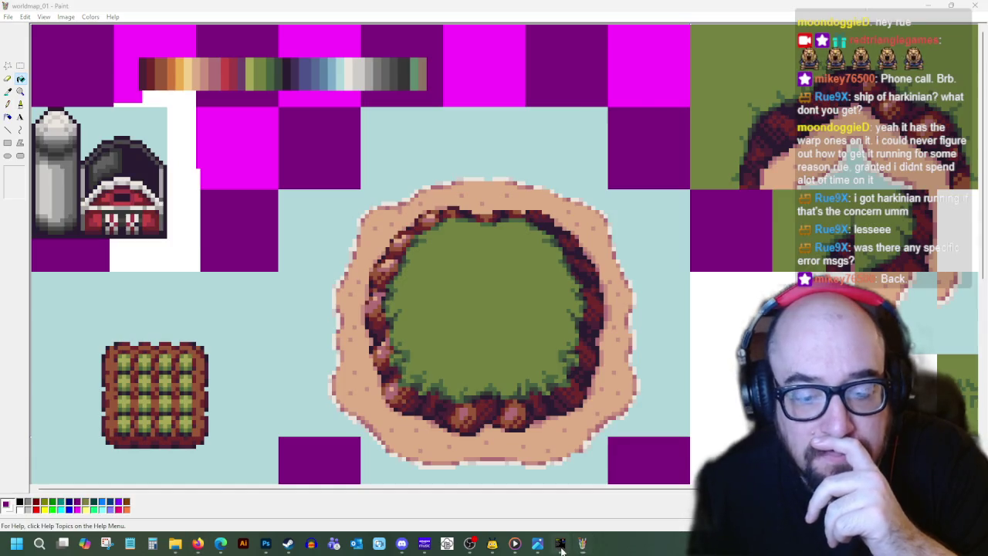
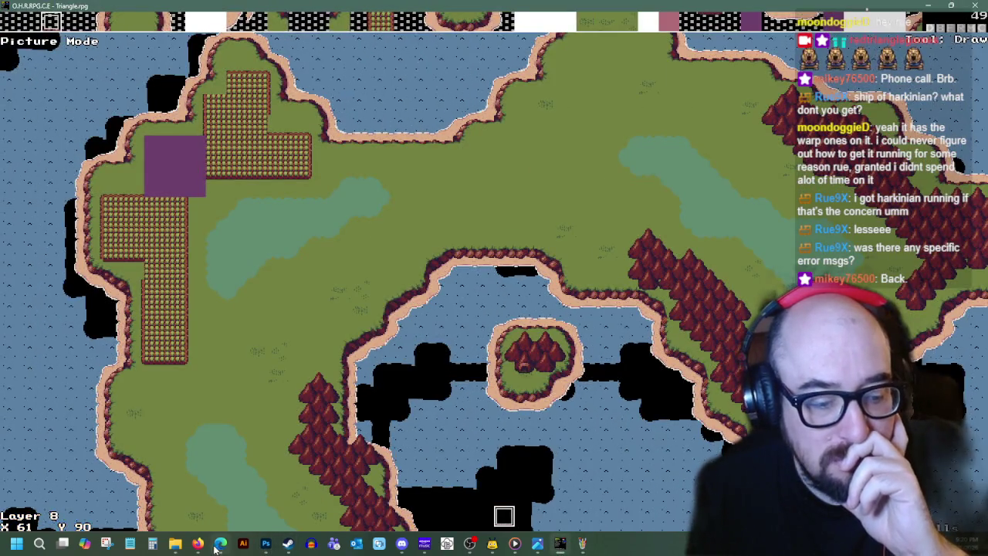
- Check the farm reference images, then pick a grass tile beside the crop field left of the purple block
{"action": "left_click", "coordinate": [198, 544]}
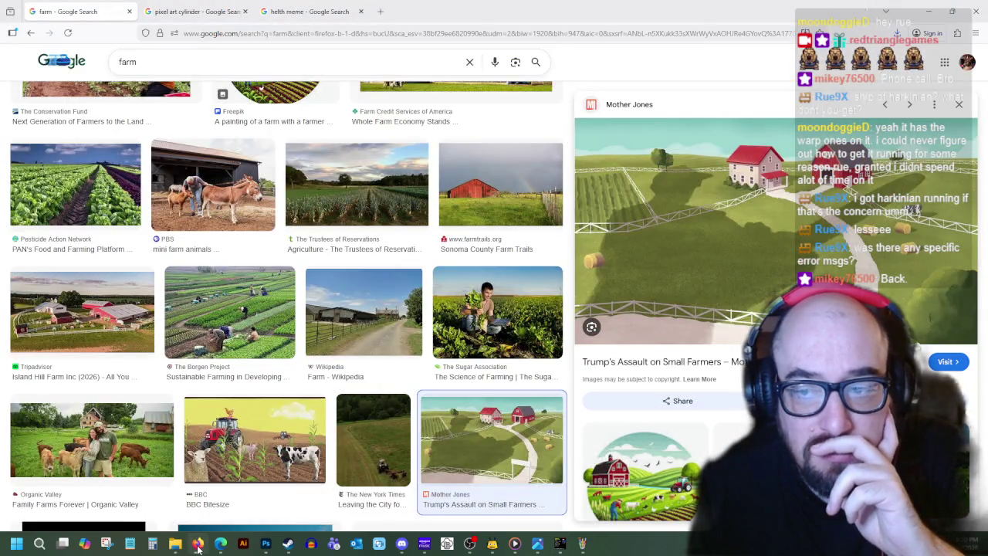
{"action": "left_click", "coordinate": [197, 545]}
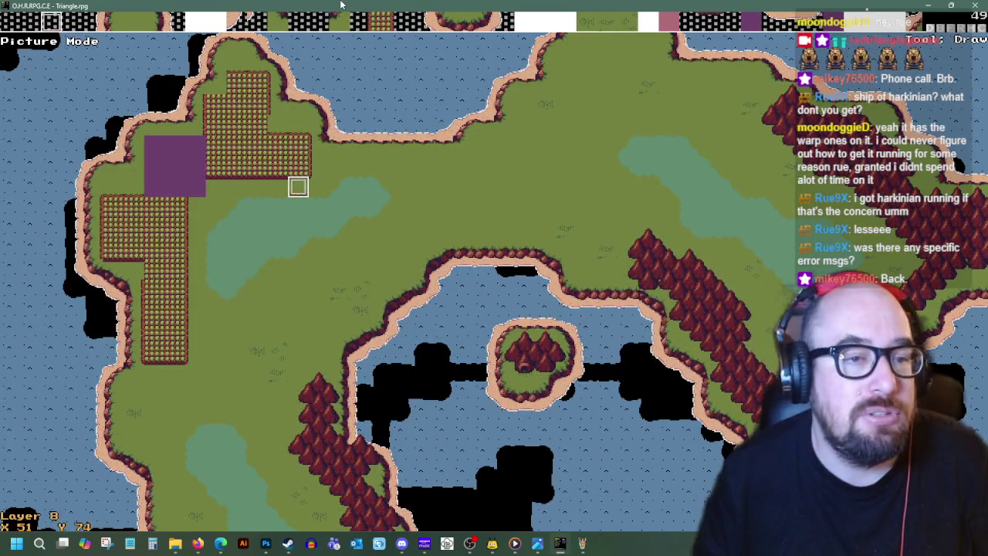
{"action": "key", "text": "Up"}
{"action": "key", "text": "Up"}
{"action": "key", "text": "Up"}
{"action": "key", "text": "Left"}
{"action": "key", "text": "Left"}
{"action": "key", "text": "Left"}
- Paint the crop tiles near the coast with grass
{"action": "key", "text": "Left"}
{"action": "key", "text": "Left"}
{"action": "key", "text": "Left"}
{"action": "key", "text": "Down"}
{"action": "key", "text": "Down"}
{"action": "key", "text": "Down"}
{"action": "key", "text": "Down"}
{"action": "key", "text": "Down"}
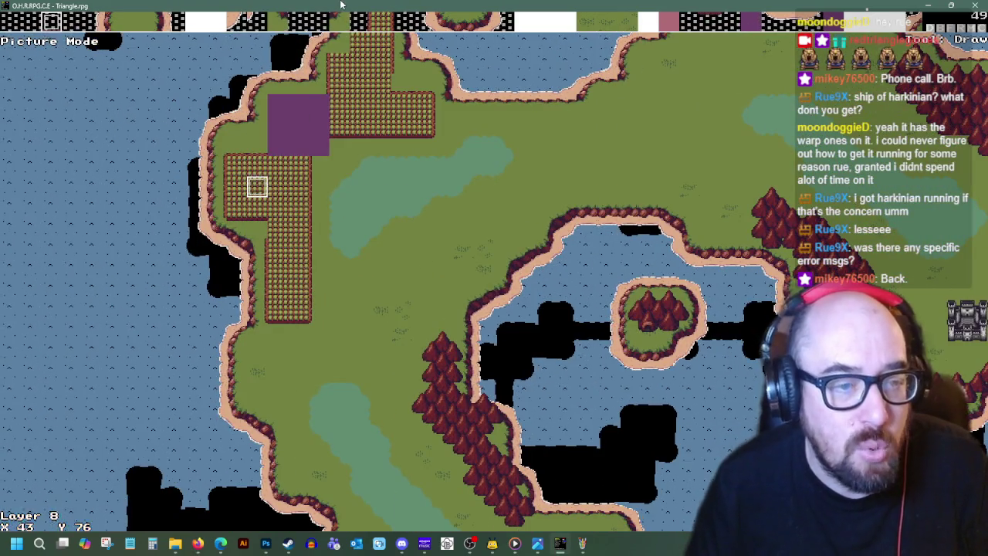
{"action": "key", "text": "Return"}
{"action": "key", "text": "Return"}
{"action": "key", "text": "space"}
{"action": "key", "text": "Up"}
{"action": "key", "text": "space"}
{"action": "key", "text": "Left"}
{"action": "key", "text": "space"}
{"action": "key", "text": "Up"}
{"action": "key", "text": "Right"}
{"action": "key", "text": "Down"}
{"action": "key", "text": "space"}
{"action": "key", "text": "Down"}
{"action": "key", "text": "Down"}
{"action": "key", "text": "space"}
{"action": "key", "text": "Left"}
{"action": "key", "text": "space"}
{"action": "key", "text": "Left"}
{"action": "key", "text": "Down"}
{"action": "key", "text": "Right"}
{"action": "key", "text": "space"}
{"action": "key", "text": "Right"}
{"action": "key", "text": "space"}
{"action": "key", "text": "Up"}
{"action": "key", "text": "Left"}
{"action": "key", "text": "space"}
{"action": "key", "text": "Up"}
{"action": "key", "text": "space"}
{"action": "key", "text": "Left"}
{"action": "key", "text": "Up"}
{"action": "key", "text": "Up"}
{"action": "key", "text": "Down"}
{"action": "key", "text": "Down"}
{"action": "key", "text": "Down"}
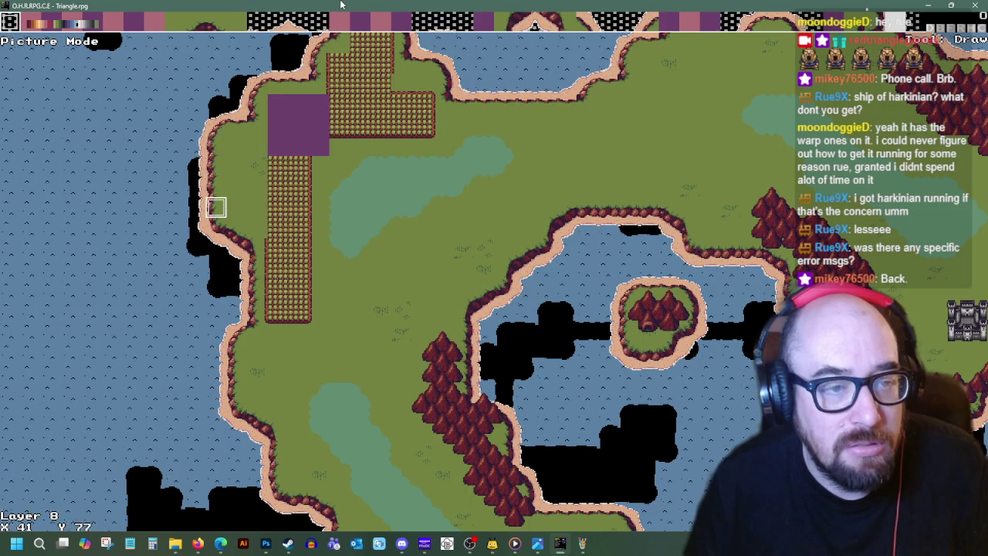
{"action": "key", "text": "Up"}
{"action": "key", "text": "Up"}
{"action": "key", "text": "Up"}
{"action": "key", "text": "Right"}
{"action": "key", "text": "Right"}
{"action": "key", "text": "Up"}
{"action": "key", "text": "Up"}
{"action": "key", "text": "Up"}
{"action": "key", "text": "Right"}
{"action": "key", "text": "Right"}
{"action": "key", "text": "Right"}
- Replace the top row of the upper crop block with grass, undoing one misplaced tile
{"action": "key", "text": "Right"}
{"action": "key", "text": "Right"}
{"action": "key", "text": "Down"}
{"action": "key", "text": "Left"}
{"action": "key", "text": "Down"}
{"action": "key", "text": "Right"}
{"action": "key", "text": "Right"}
{"action": "key", "text": "Right"}
{"action": "key", "text": "Return"}
{"action": "key", "text": "Return"}
{"action": "key", "text": "ctrl+z"}
{"action": "key", "text": "Left"}
{"action": "key", "text": "Left"}
{"action": "key", "text": "Left"}
{"action": "key", "text": "Right"}
{"action": "key", "text": "Up"}
{"action": "key", "text": "Right"}
{"action": "key", "text": "Left"}
{"action": "key", "text": "Left"}
{"action": "key", "text": "Left"}
{"action": "key", "text": "Up"}
{"action": "key", "text": "Return"}
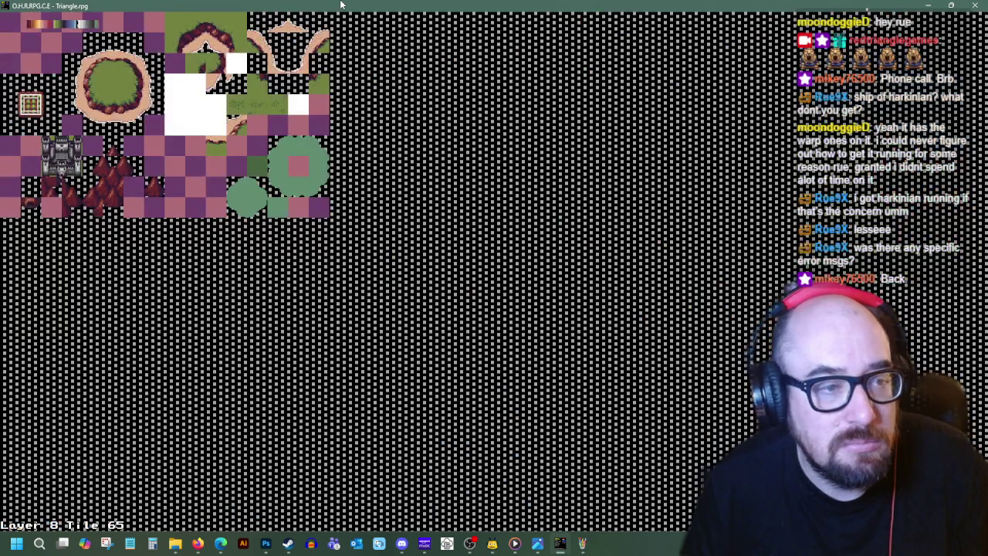
{"action": "key", "text": "Return"}
{"action": "key", "text": "space"}
{"action": "key", "text": "Right"}
{"action": "key", "text": "space"}
{"action": "key", "text": "Right"}
{"action": "key", "text": "space"}
{"action": "key", "text": "Right"}
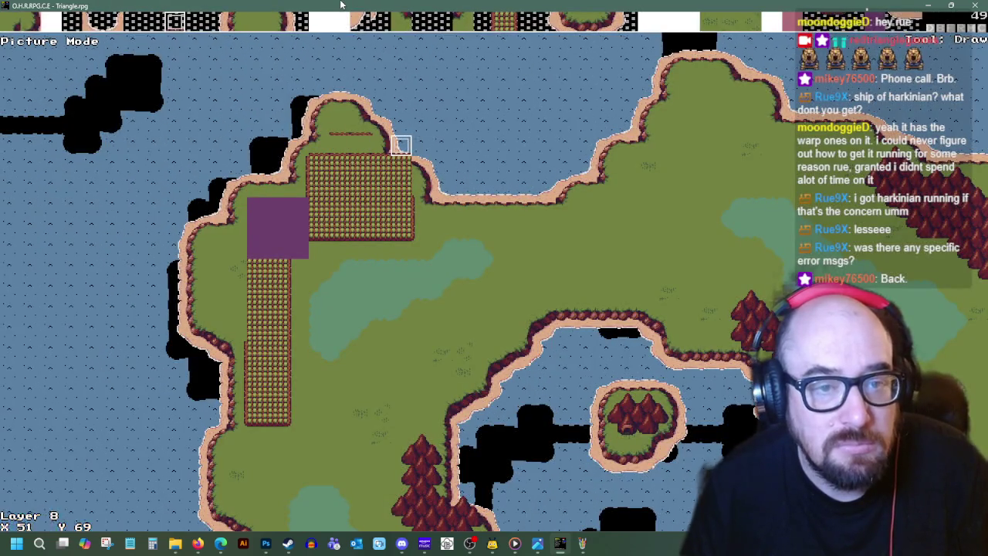
- Browse the tileset for another tile and try it on the map
{"action": "key", "text": "Return"}
{"action": "key", "text": "Return"}
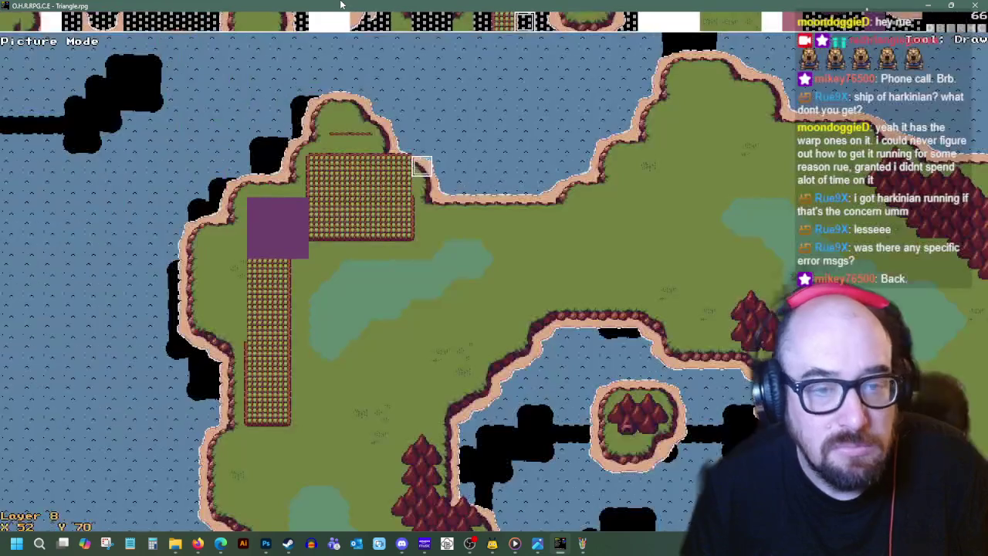
{"action": "key", "text": "Return"}
{"action": "key", "text": "Return"}
{"action": "key", "text": "Left"}
{"action": "key", "text": "Left"}
{"action": "key", "text": "Return"}
{"action": "key", "text": "Return"}
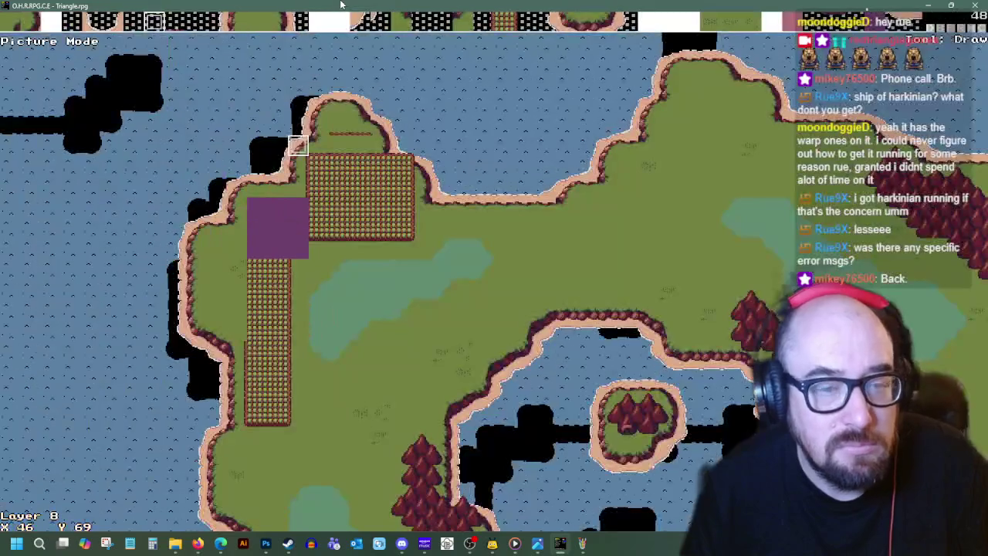
{"action": "key", "text": "Return"}
{"action": "key", "text": "Return"}
{"action": "key", "text": "Right"}
{"action": "key", "text": "Right"}
{"action": "key", "text": "Right"}
{"action": "key", "text": "Left"}
{"action": "key", "text": "Left"}
{"action": "key", "text": "Left"}
{"action": "key", "text": "Down"}
{"action": "key", "text": "Down"}
{"action": "key", "text": "Left"}
{"action": "key", "text": "Left"}
{"action": "key", "text": "Left"}
{"action": "key", "text": "Down"}
{"action": "key", "text": "Down"}
{"action": "key", "text": "Down"}
{"action": "key", "text": "Left"}
{"action": "key", "text": "Down"}
{"action": "key", "text": "Down"}
{"action": "key", "text": "Down"}
{"action": "key", "text": "Return"}
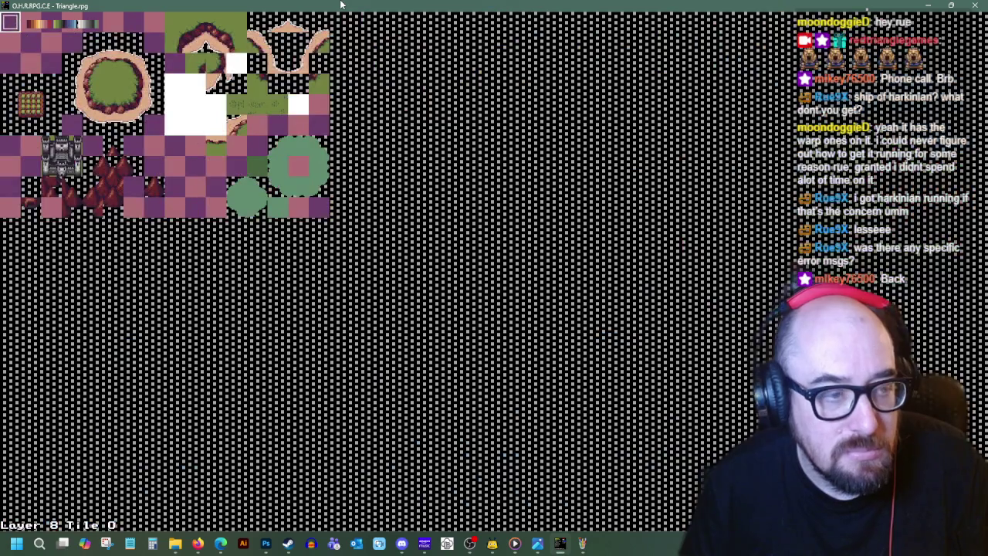
{"action": "key", "text": "Return"}
{"action": "key", "text": "Left"}
{"action": "key", "text": "Up"}
{"action": "key", "text": "Up"}
{"action": "key", "text": "Up"}
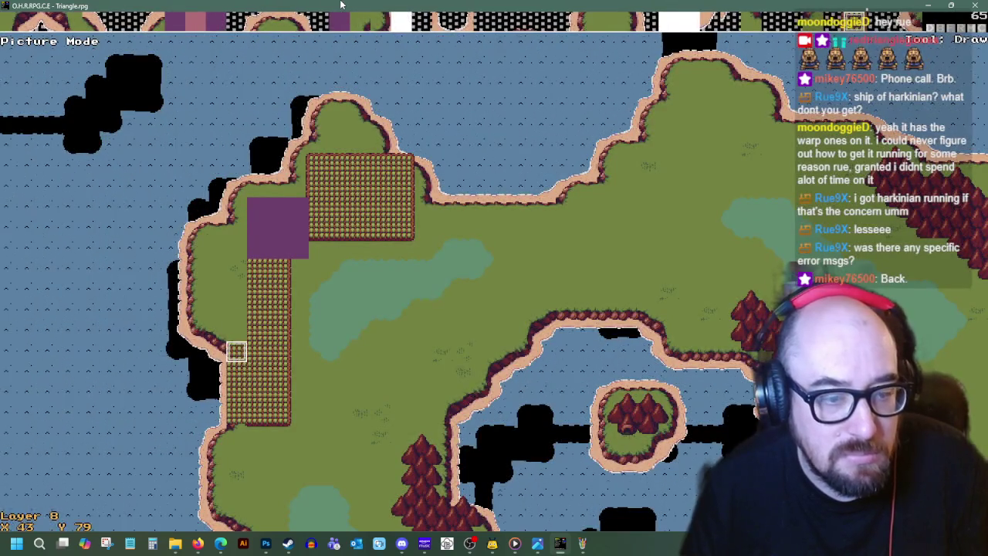
- Move the cursor around the purple block to the top of the lower crop field
{"action": "key", "text": "Up"}
{"action": "key", "text": "Up"}
{"action": "key", "text": "Up"}
{"action": "key", "text": "Up"}
{"action": "key", "text": "Down"}
{"action": "key", "text": "Down"}
{"action": "key", "text": "Down"}
{"action": "key", "text": "Left"}
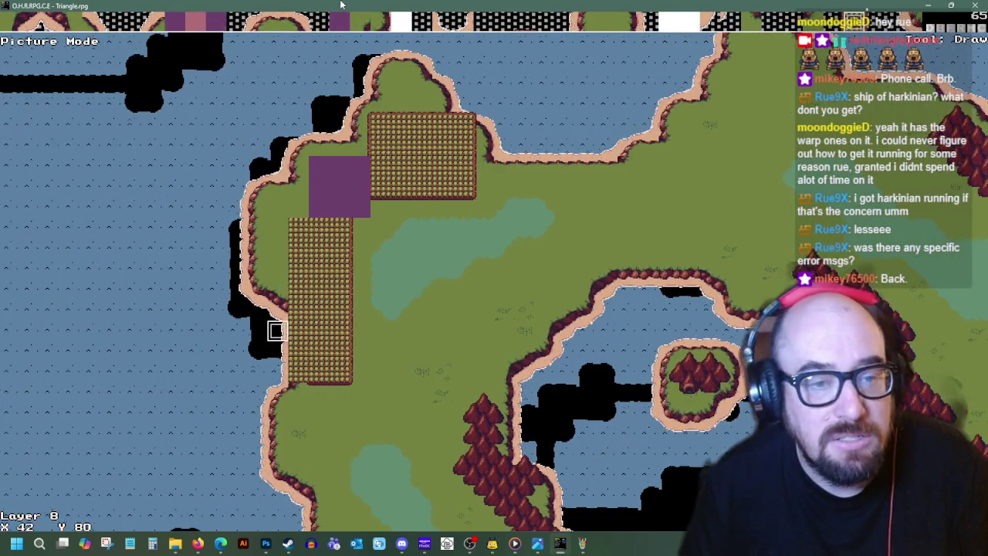
{"action": "key", "text": "Left"}
{"action": "key", "text": "Up"}
{"action": "key", "text": "Up"}
{"action": "key", "text": "Up"}
{"action": "key", "text": "Up"}
{"action": "key", "text": "Right"}
{"action": "key", "text": "Right"}
{"action": "key", "text": "Down"}
{"action": "key", "text": "Right"}
{"action": "key", "text": "Down"}
{"action": "key", "text": "Down"}
{"action": "key", "text": "Left"}
{"action": "key", "text": "Down"}
{"action": "key", "text": "Left"}
{"action": "key", "text": "Left"}
{"action": "key", "text": "Left"}
{"action": "key", "text": "Up"}
{"action": "key", "text": "Right"}
{"action": "key", "text": "Right"}
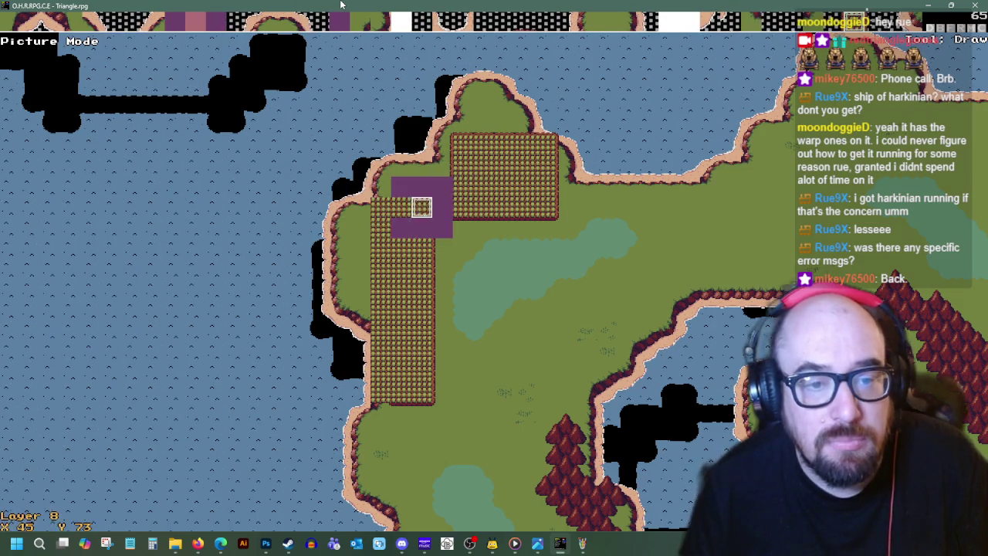
{"action": "key", "text": "Down"}
{"action": "key", "text": "Left"}
{"action": "key", "text": "Right"}
{"action": "key", "text": "Right"}
{"action": "key", "text": "Right"}
{"action": "key", "text": "Up"}
{"action": "key", "text": "Left"}
{"action": "key", "text": "Left"}
{"action": "key", "text": "Up"}
{"action": "key", "text": "Up"}
{"action": "key", "text": "Down"}
{"action": "key", "text": "Down"}
{"action": "key", "text": "Down"}
{"action": "key", "text": "Down"}
{"action": "key", "text": "Left"}
{"action": "key", "text": "Left"}
{"action": "key", "text": "Left"}
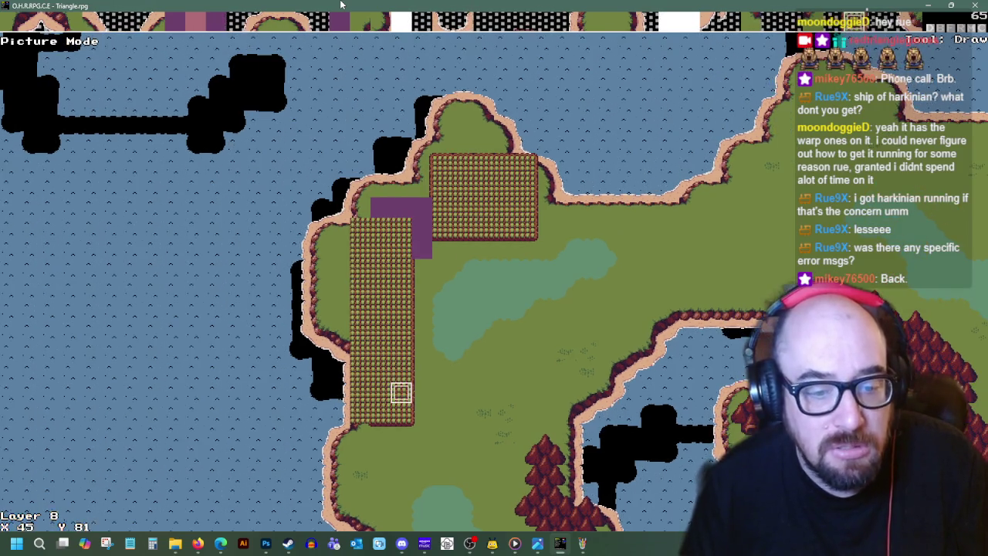
{"action": "key", "text": "Right"}
{"action": "key", "text": "Right"}
{"action": "key", "text": "Up"}
{"action": "key", "text": "Up"}
{"action": "key", "text": "Up"}
{"action": "key", "text": "Up"}
{"action": "key", "text": "Up"}
{"action": "key", "text": "Up"}
{"action": "key", "text": "Up"}
{"action": "key", "text": "Up"}
- Paint the crop tiles in column X47 with grass
{"action": "key", "text": "Return"}
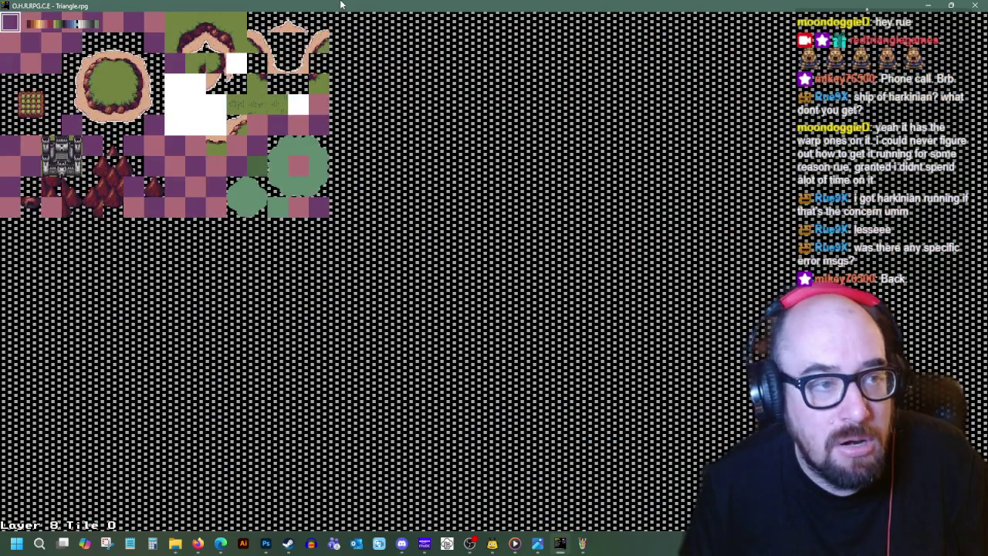
{"action": "key", "text": "Return"}
{"action": "key", "text": "Up"}
{"action": "key", "text": "Left"}
{"action": "key", "text": "space"}
{"action": "key", "text": "Down"}
- Paint the crop tiles along row Y73 and the dark line with grass
{"action": "key", "text": "space"}
{"action": "key", "text": "Right"}
{"action": "key", "text": "space"}
{"action": "key", "text": "Right"}
{"action": "key", "text": "space"}
{"action": "key", "text": "Right"}
{"action": "key", "text": "space"}
{"action": "key", "text": "Right"}
{"action": "key", "text": "space"}
{"action": "key", "text": "Down"}
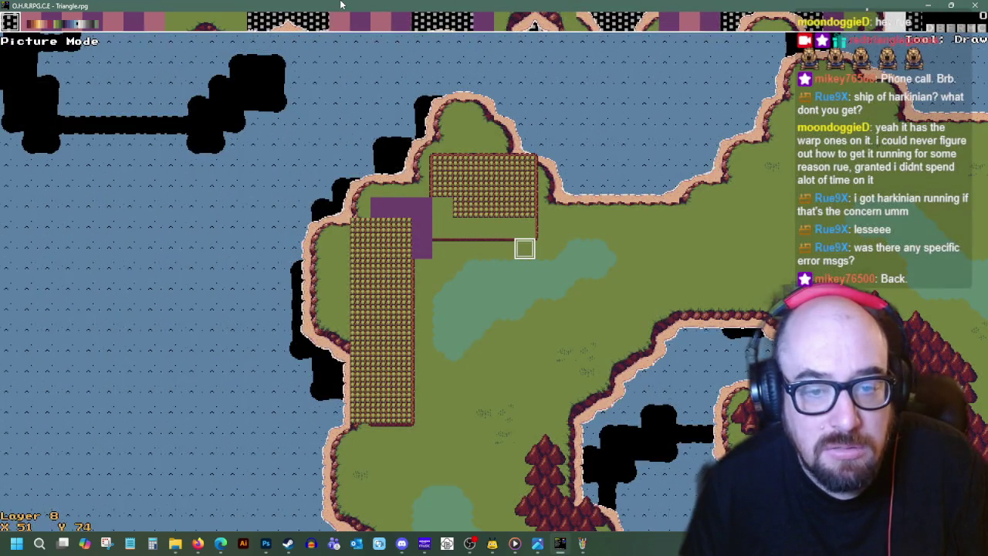
{"action": "key", "text": "Right"}
{"action": "key", "text": "Left"}
{"action": "key", "text": "space"}
{"action": "key", "text": "Left"}
{"action": "key", "text": "space"}
{"action": "key", "text": "Left"}
{"action": "key", "text": "space"}
{"action": "key", "text": "Left"}
{"action": "key", "text": "space"}
{"action": "key", "text": "Left"}
{"action": "key", "text": "space"}
- Move the map cursor below the lower crop field and back up to its bottom edge
{"action": "key", "text": "Up"}
{"action": "key", "text": "space"}
{"action": "key", "text": "Up"}
{"action": "key", "text": "space"}
{"action": "key", "text": "Up"}
{"action": "key", "text": "space"}
{"action": "key", "text": "Up"}
{"action": "key", "text": "space"}
{"action": "key", "text": "Up"}
{"action": "key", "text": "Left"}
{"action": "key", "text": "Down"}
{"action": "key", "text": "Left"}
{"action": "key", "text": "Left"}
{"action": "key", "text": "Down"}
{"action": "key", "text": "Down"}
{"action": "key", "text": "Down"}
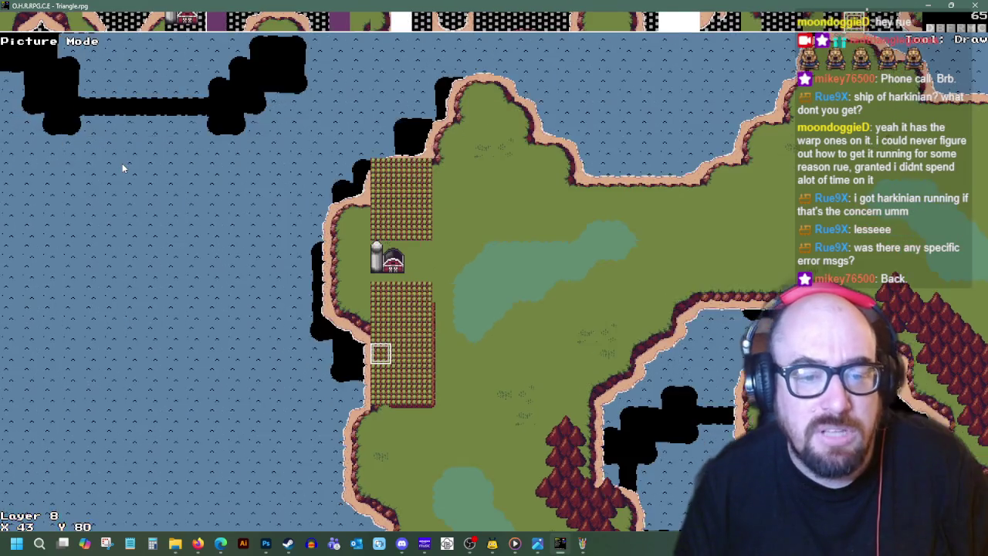
{"action": "key", "text": "Down"}
{"action": "key", "text": "Down"}
{"action": "key", "text": "Down"}
{"action": "key", "text": "Down"}
{"action": "key", "text": "Down"}
{"action": "key", "text": "Up"}
{"action": "key", "text": "Up"}
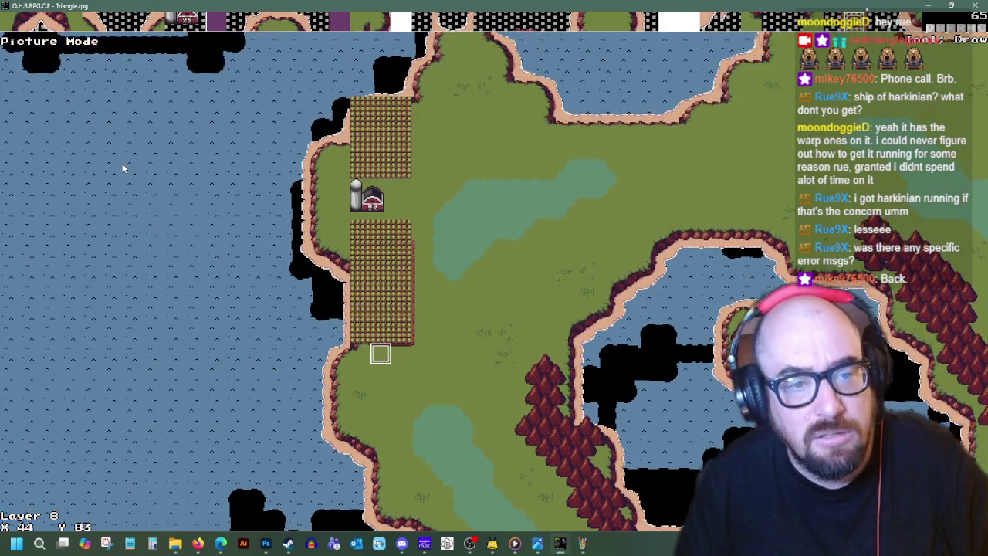
{"action": "key", "text": "Up"}
- Glance at the map overview, then return to the lower field's edge
{"action": "key", "text": "ctrl+f"}
{"action": "key", "text": "Escape"}
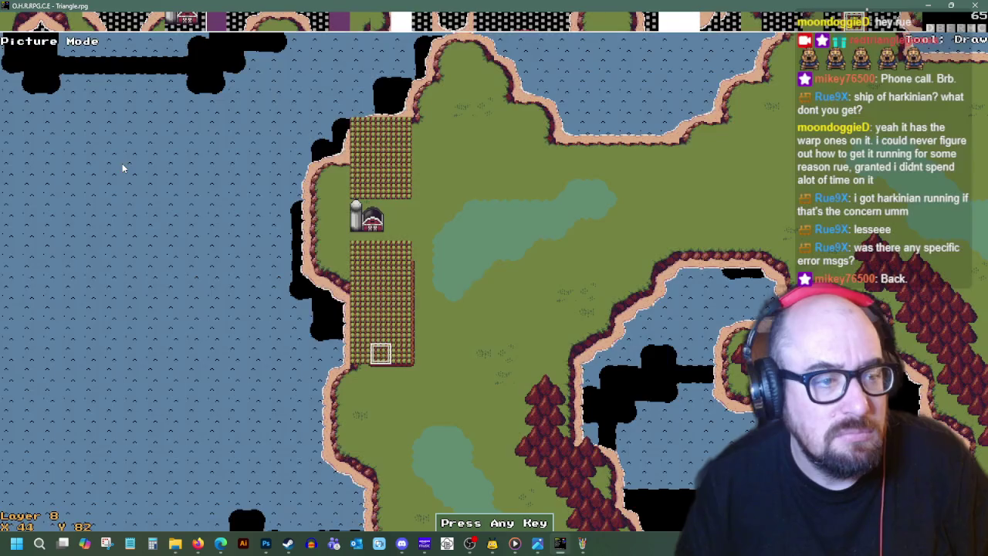
{"action": "key", "text": "Up"}
{"action": "key", "text": "Up"}
{"action": "key", "text": "Up"}
{"action": "key", "text": "Down"}
{"action": "key", "text": "Down"}
{"action": "key", "text": "Down"}
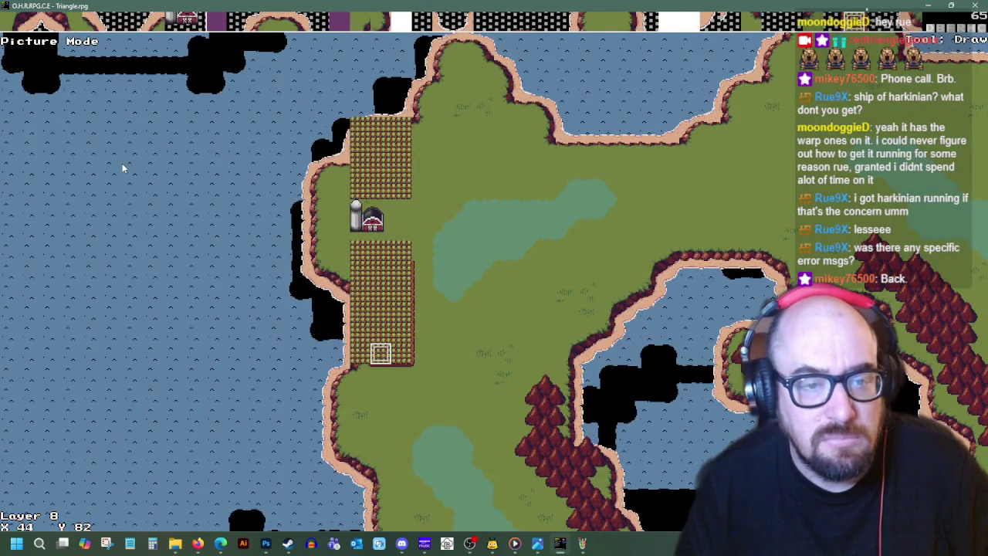
- Undo two recent map edits, then redo them to bring the barn back
{"action": "key", "text": "ctrl+z"}
{"action": "key", "text": "ctrl+z"}
{"action": "key", "text": "ctrl+z"}
{"action": "key", "text": "ctrl+z"}
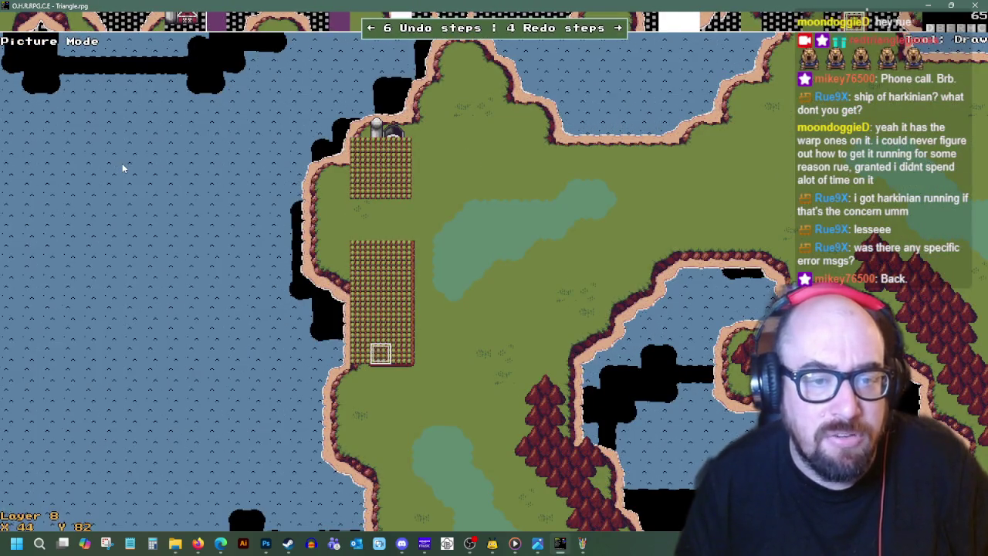
{"action": "key", "text": "ctrl+z"}
{"action": "key", "text": "ctrl+z"}
{"action": "key", "text": "ctrl+z"}
{"action": "key", "text": "ctrl+z"}
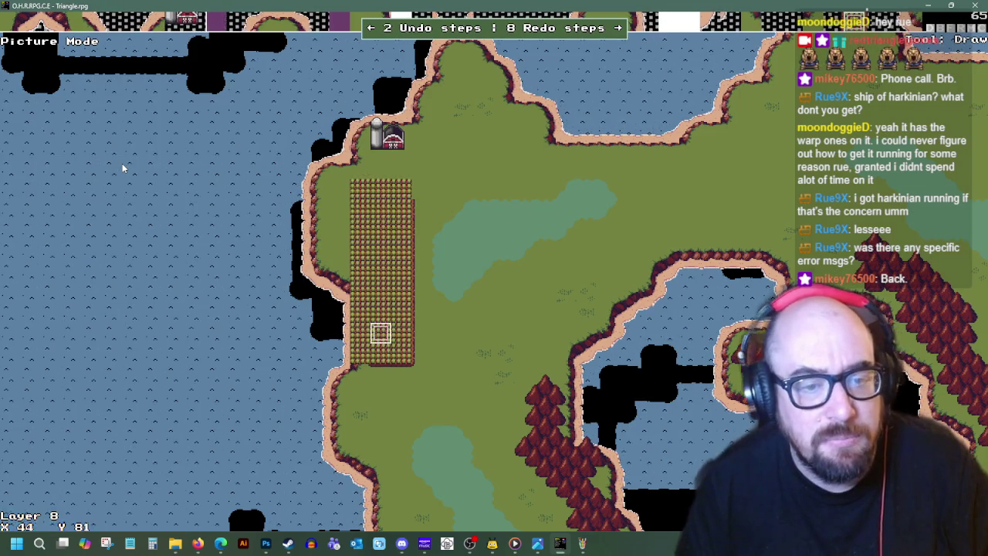
{"action": "key", "text": "Up"}
{"action": "key", "text": "Up"}
{"action": "key", "text": "Up"}
{"action": "key", "text": "Up"}
{"action": "key", "text": "Up"}
{"action": "key", "text": "Right"}
{"action": "key", "text": "Right"}
{"action": "key", "text": "Right"}
{"action": "key", "text": "ctrl+y"}
{"action": "key", "text": "ctrl+y"}
{"action": "key", "text": "ctrl+y"}
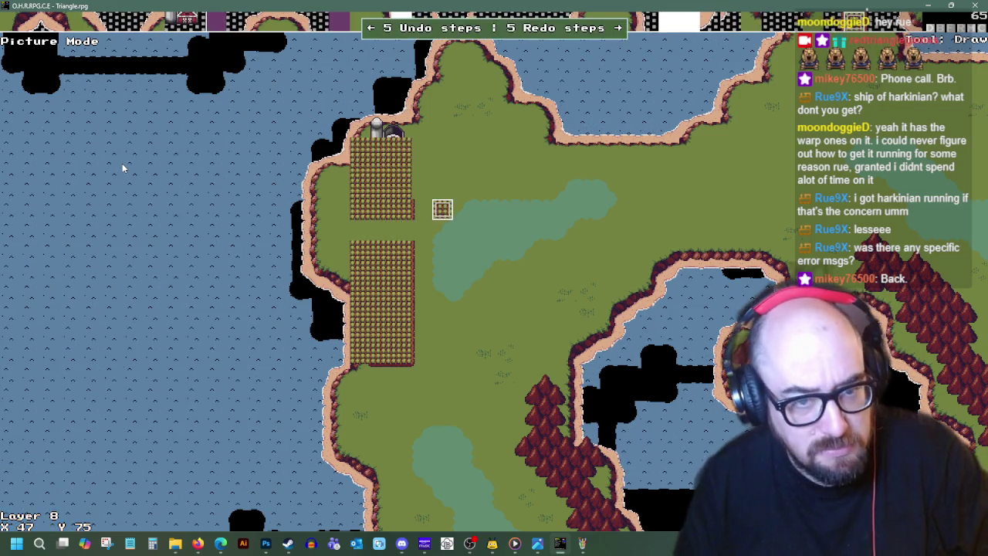
{"action": "key", "text": "ctrl+y"}
{"action": "key", "text": "ctrl+y"}
{"action": "key", "text": "ctrl+y"}
{"action": "key", "text": "ctrl+y"}
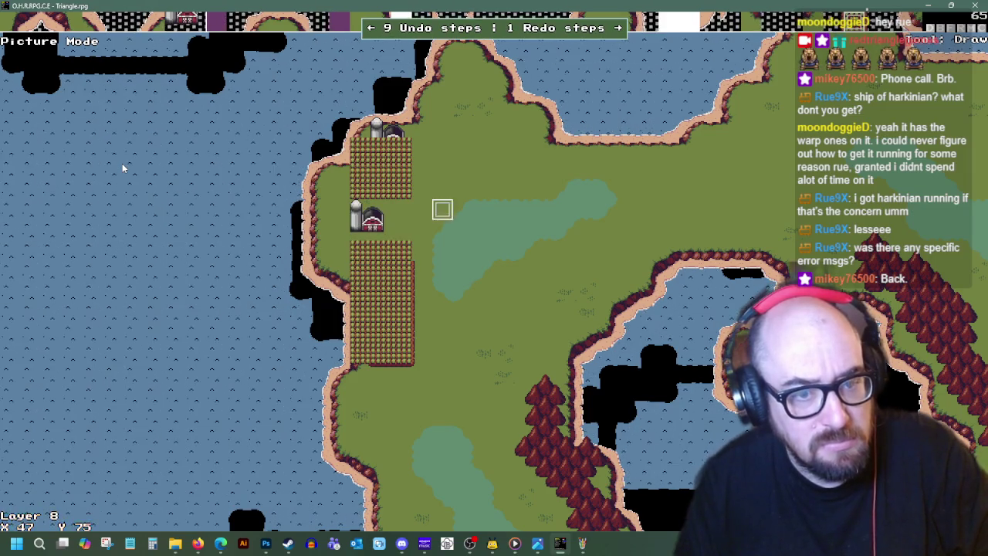
- Undo the last crop row change
{"action": "key", "text": "ctrl+z"}
{"action": "key", "text": "Left"}
{"action": "key", "text": "Left"}
{"action": "key", "text": "Down"}
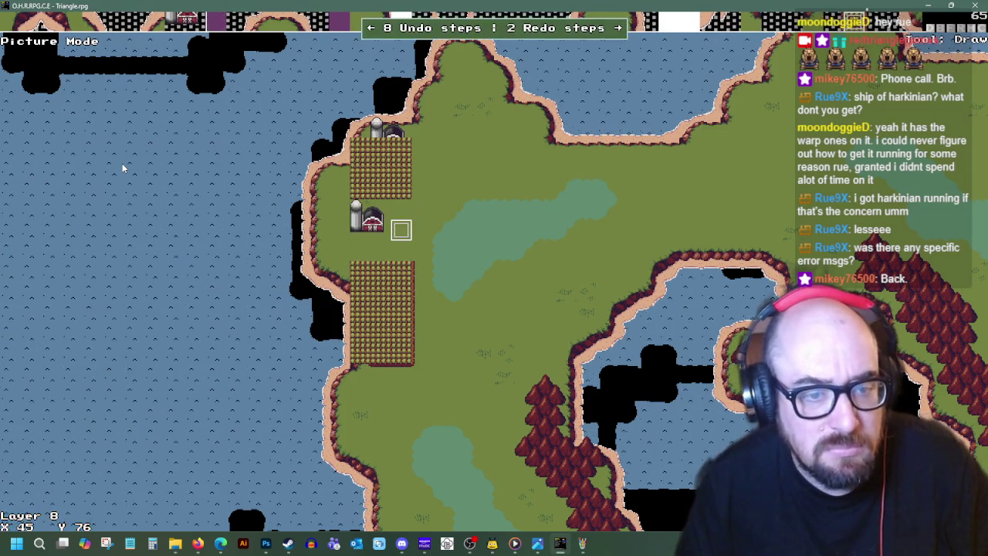
{"action": "key", "text": "Down"}
{"action": "key", "text": "Up"}
- Move the cursor down into the lower crop field and along it
{"action": "key", "text": "Up"}
{"action": "key", "text": "Left"}
{"action": "key", "text": "Down"}
{"action": "key", "text": "Left"}
{"action": "key", "text": "Right"}
{"action": "key", "text": "Up"}
{"action": "key", "text": "Down"}
{"action": "key", "text": "Down"}
{"action": "key", "text": "Left"}
{"action": "key", "text": "Left"}
{"action": "key", "text": "Left"}
{"action": "key", "text": "Down"}
{"action": "key", "text": "Down"}
{"action": "key", "text": "Down"}
{"action": "key", "text": "Down"}
{"action": "key", "text": "Down"}
{"action": "key", "text": "Up"}
{"action": "key", "text": "Up"}
{"action": "key", "text": "Up"}
{"action": "key", "text": "Up"}
{"action": "key", "text": "Right"}
{"action": "key", "text": "Right"}
{"action": "key", "text": "Down"}
{"action": "key", "text": "Right"}
{"action": "key", "text": "Right"}
{"action": "key", "text": "Up"}
{"action": "key", "text": "Up"}
{"action": "key", "text": "Up"}
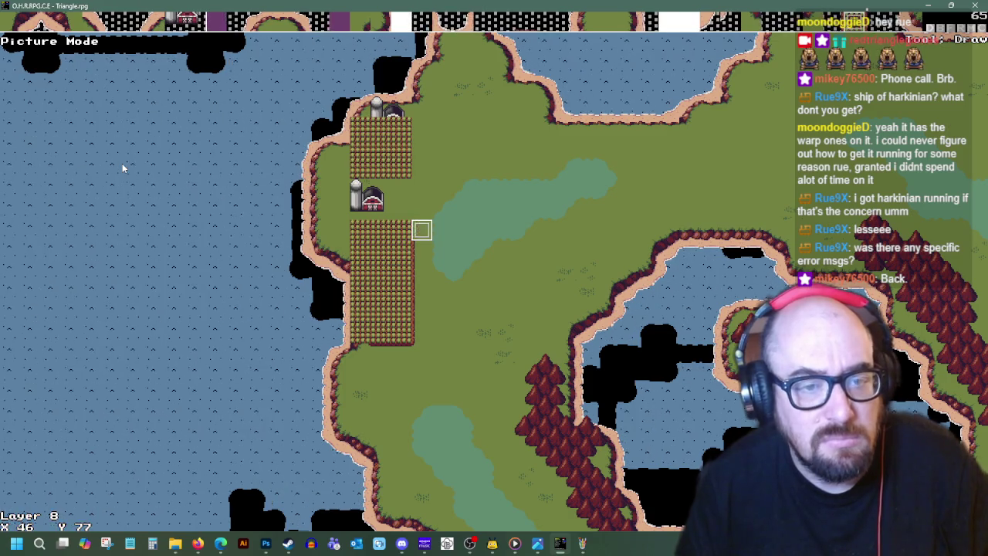
- Move the cursor up toward the barn and across the grass
{"action": "key", "text": "Up"}
{"action": "key", "text": "Up"}
{"action": "key", "text": "Up"}
{"action": "key", "text": "Left"}
{"action": "key", "text": "Left"}
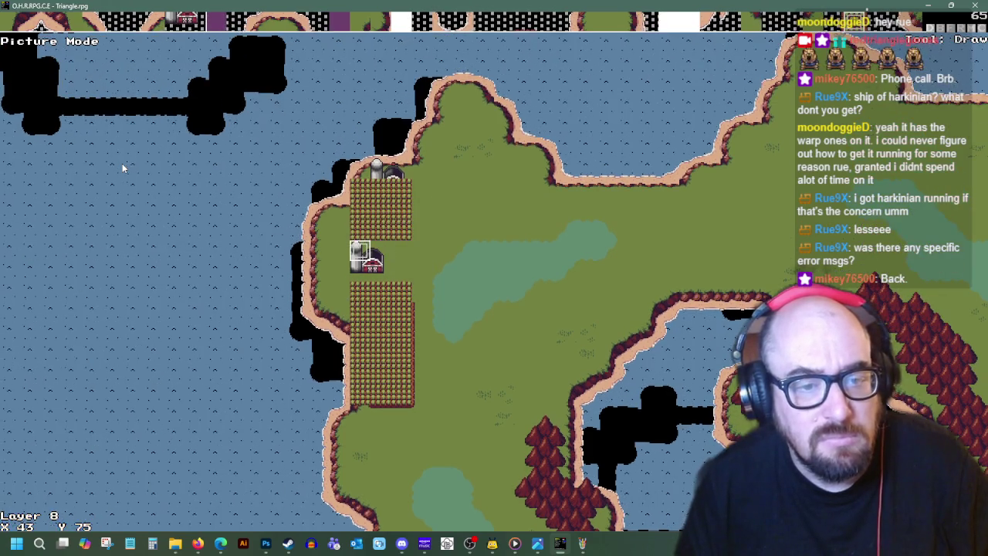
{"action": "key", "text": "Down"}
{"action": "key", "text": "Down"}
{"action": "key", "text": "Down"}
{"action": "key", "text": "Right"}
{"action": "key", "text": "Right"}
{"action": "key", "text": "Right"}
{"action": "key", "text": "Right"}
{"action": "key", "text": "Right"}
{"action": "key", "text": "Right"}
{"action": "key", "text": "Right"}
{"action": "key", "text": "Up"}
{"action": "key", "text": "Up"}
{"action": "key", "text": "Up"}
- Return the cursor to the barn and silo, then move down past them
{"action": "key", "text": "Up"}
{"action": "key", "text": "Up"}
{"action": "key", "text": "Up"}
{"action": "key", "text": "Left"}
{"action": "key", "text": "Left"}
{"action": "key", "text": "Left"}
{"action": "key", "text": "Up"}
{"action": "key", "text": "Left"}
{"action": "key", "text": "Left"}
{"action": "key", "text": "Down"}
{"action": "key", "text": "Left"}
{"action": "key", "text": "Left"}
{"action": "key", "text": "Up"}
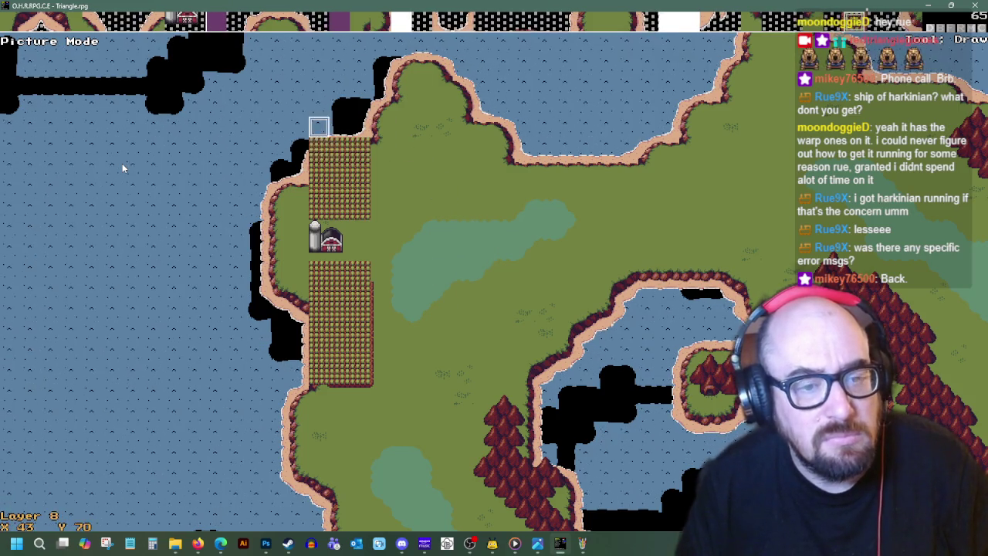
{"action": "key", "text": "Up"}
{"action": "key", "text": "Up"}
{"action": "key", "text": "Up"}
{"action": "key", "text": "Down"}
{"action": "key", "text": "Down"}
{"action": "key", "text": "Down"}
{"action": "key", "text": "Down"}
{"action": "key", "text": "Down"}
{"action": "key", "text": "Down"}
- Pick the grass tile and paint the lower crop field's bottom row with it
{"action": "key", "text": "Down"}
{"action": "key", "text": "Down"}
{"action": "key", "text": "Down"}
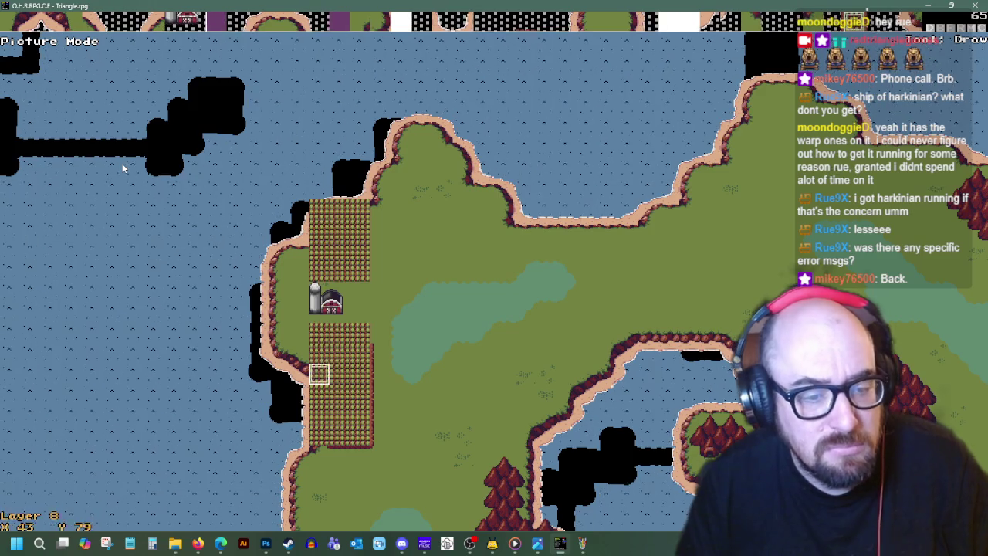
{"action": "key", "text": "Down"}
{"action": "key", "text": "Down"}
{"action": "key", "text": "Return"}
{"action": "key", "text": "Return"}
{"action": "key", "text": "Right"}
{"action": "key", "text": "Down"}
{"action": "key", "text": "space"}
{"action": "key", "text": "Right"}
{"action": "key", "text": "Right"}
{"action": "key", "text": "Down"}
{"action": "key", "text": "Left"}
{"action": "key", "text": "Left"}
{"action": "key", "text": "Left"}
{"action": "key", "text": "Up"}
{"action": "key", "text": "Up"}
{"action": "key", "text": "Up"}
{"action": "key", "text": "Up"}
{"action": "key", "text": "Up"}
{"action": "key", "text": "Up"}
{"action": "key", "text": "Up"}
{"action": "key", "text": "Up"}
{"action": "key", "text": "Up"}
{"action": "key", "text": "Up"}
{"action": "key", "text": "Up"}
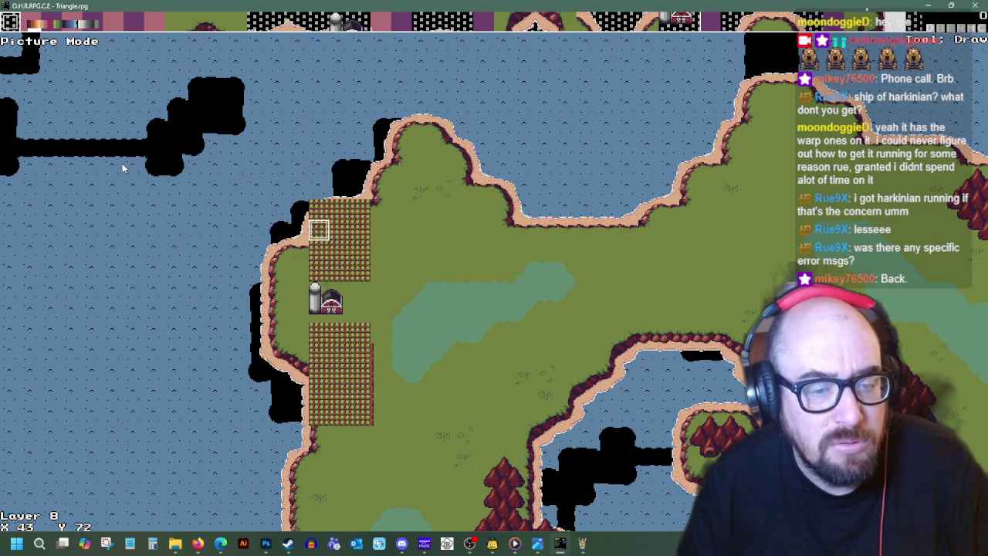
- Turn the bottom crop row into grass
{"action": "key", "text": "Down"}
{"action": "key", "text": "Down"}
{"action": "key", "text": "Down"}
{"action": "key", "text": "Down"}
{"action": "key", "text": "Down"}
{"action": "key", "text": "Down"}
{"action": "key", "text": "Down"}
{"action": "key", "text": "space"}
{"action": "key", "text": "Right"}
{"action": "key", "text": "Right"}
{"action": "key", "text": "Right"}
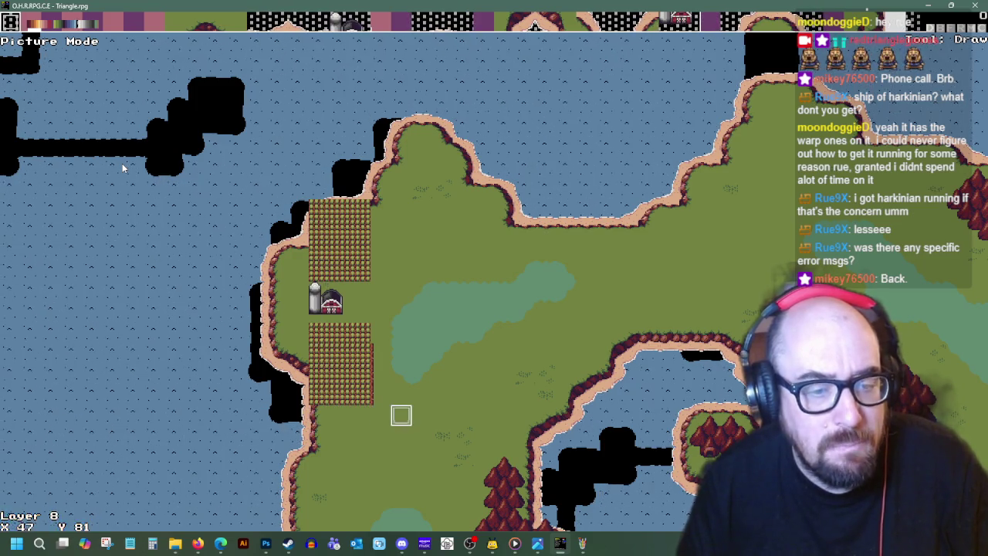
{"action": "key", "text": "Up"}
{"action": "key", "text": "Left"}
{"action": "key", "text": "Up"}
- Move the map cursor up to X43 Y75
{"action": "key", "text": "Left"}
{"action": "key", "text": "Up"}
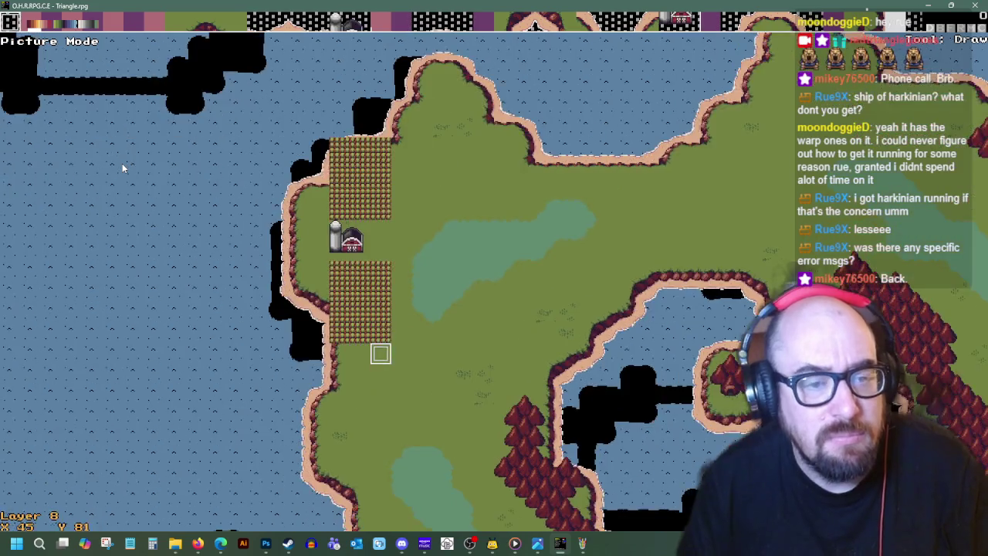
{"action": "key", "text": "Left"}
{"action": "key", "text": "Up"}
{"action": "key", "text": "Left"}
{"action": "key", "text": "Up"}
{"action": "key", "text": "Up"}
{"action": "key", "text": "Up"}
{"action": "key", "text": "Up"}
{"action": "key", "text": "Up"}
- Turn the crop row at Y72 into grass
{"action": "key", "text": "Right"}
{"action": "key", "text": "Right"}
{"action": "key", "text": "Down"}
{"action": "key", "text": "Left"}
{"action": "key", "text": "Left"}
{"action": "key", "text": "space"}
{"action": "key", "text": "Right"}
{"action": "key", "text": "space"}
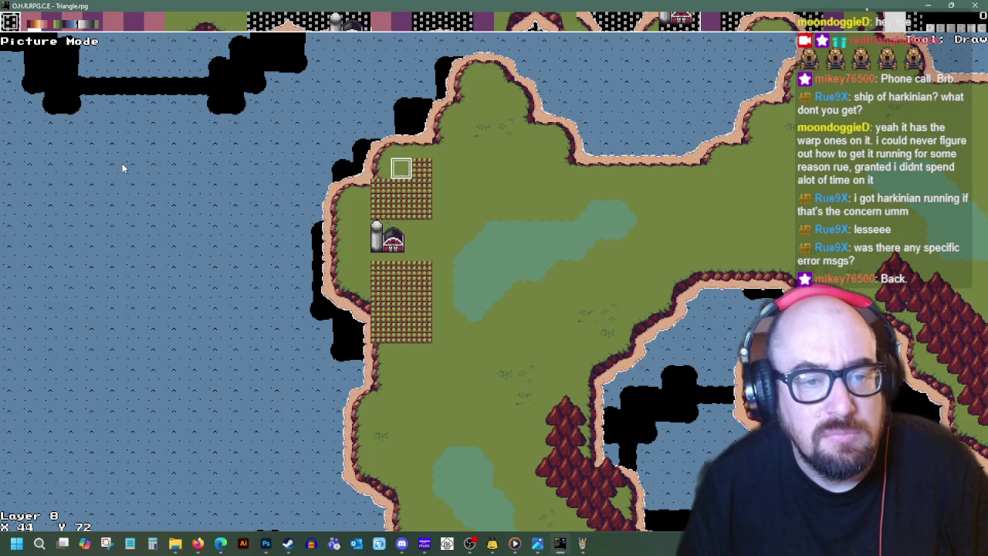
{"action": "key", "text": "Right"}
{"action": "key", "text": "space"}
{"action": "key", "text": "Right"}
- Pick a crop tile from the tileset and paint it across row Y75
{"action": "key", "text": "Return"}
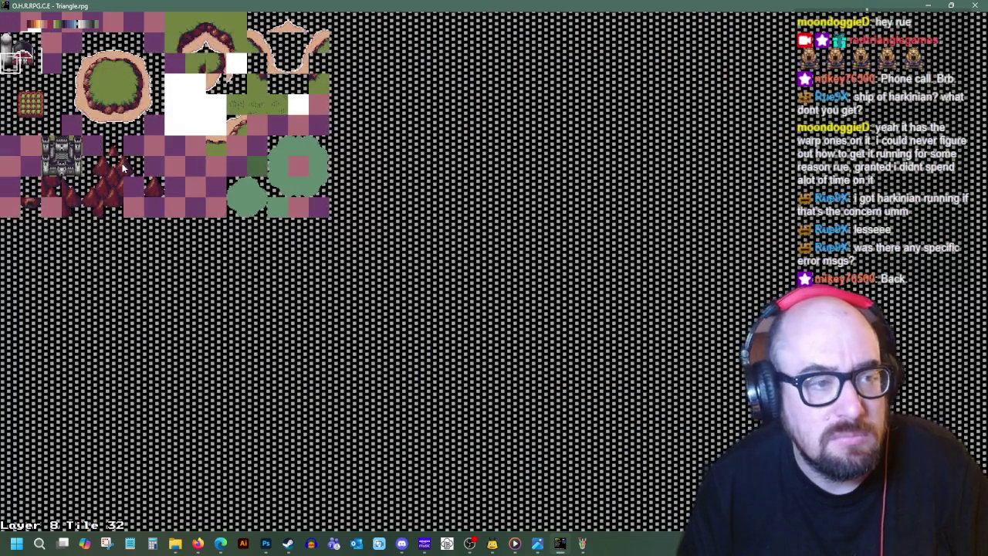
{"action": "key", "text": "Return"}
{"action": "key", "text": "space"}
{"action": "key", "text": "Left"}
{"action": "key", "text": "space"}
{"action": "key", "text": "Right"}
{"action": "key", "text": "Right"}
{"action": "key", "text": "space"}
{"action": "key", "text": "Down"}
{"action": "key", "text": "Down"}
{"action": "key", "text": "Down"}
- Paint row Y76 with crop tiles
{"action": "key", "text": "Up"}
{"action": "key", "text": "Up"}
{"action": "key", "text": "space"}
{"action": "key", "text": "Left"}
{"action": "key", "text": "space"}
{"action": "key", "text": "Left"}
{"action": "key", "text": "space"}
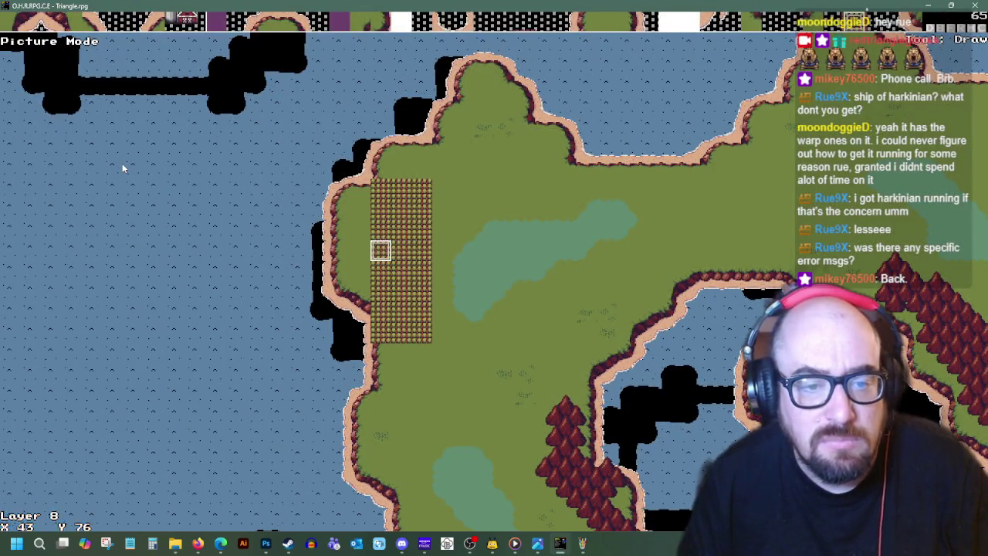
{"action": "key", "text": "Return"}
- Turn the crops at X43–X44 back into grass
{"action": "key", "text": "Return"}
{"action": "key", "text": "space"}
{"action": "key", "text": "Right"}
{"action": "key", "text": "space"}
{"action": "key", "text": "Right"}
{"action": "key", "text": "Left"}
{"action": "key", "text": "Return"}
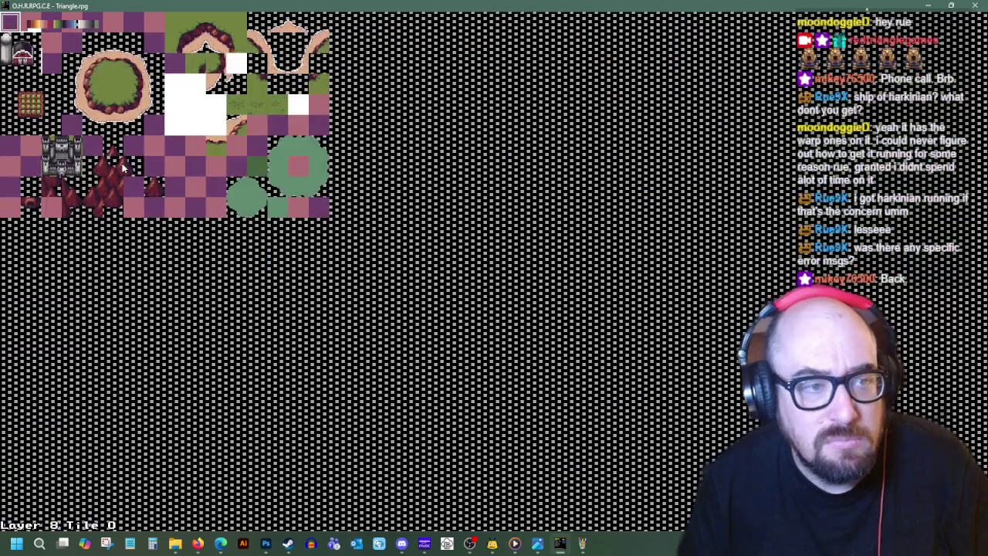
{"action": "key", "text": "Return"}
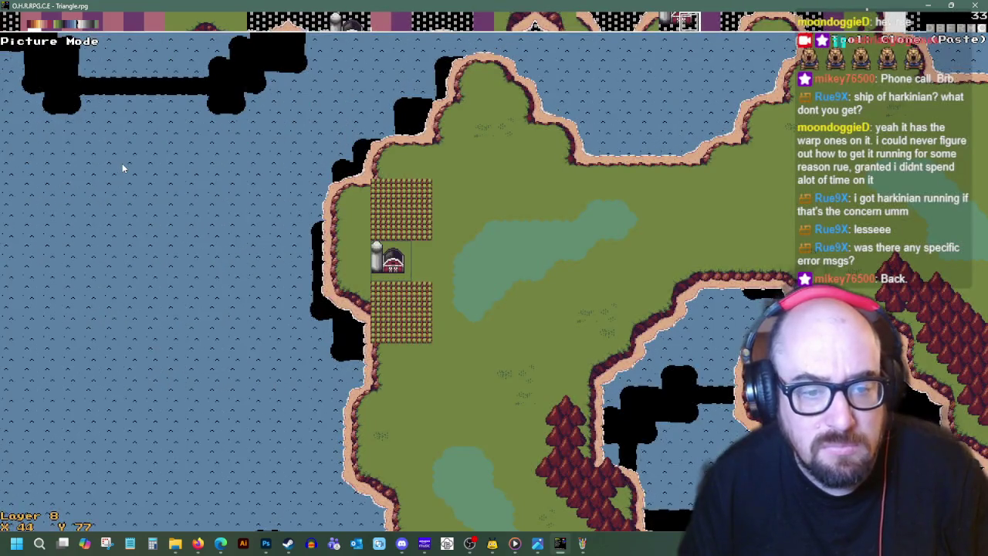
- Look over the map south of the farm, then return to X41 Y77
{"action": "key", "text": "Down"}
{"action": "key", "text": "Down"}
{"action": "key", "text": "Down"}
{"action": "key", "text": "Left"}
{"action": "key", "text": "Down"}
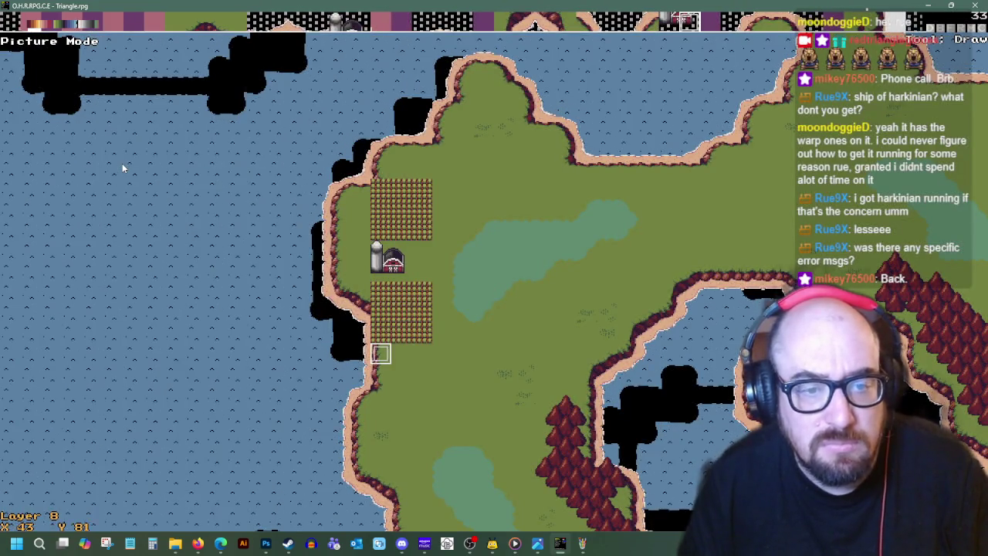
{"action": "key", "text": "Right"}
{"action": "key", "text": "Down"}
{"action": "key", "text": "Right"}
{"action": "key", "text": "Right"}
{"action": "key", "text": "Right"}
{"action": "key", "text": "Left"}
{"action": "key", "text": "Left"}
{"action": "key", "text": "Left"}
{"action": "key", "text": "Up"}
{"action": "key", "text": "Up"}
{"action": "key", "text": "Up"}
{"action": "key", "text": "Left"}
{"action": "key", "text": "Left"}
{"action": "key", "text": "Left"}
{"action": "key", "text": "Up"}
{"action": "key", "text": "Up"}
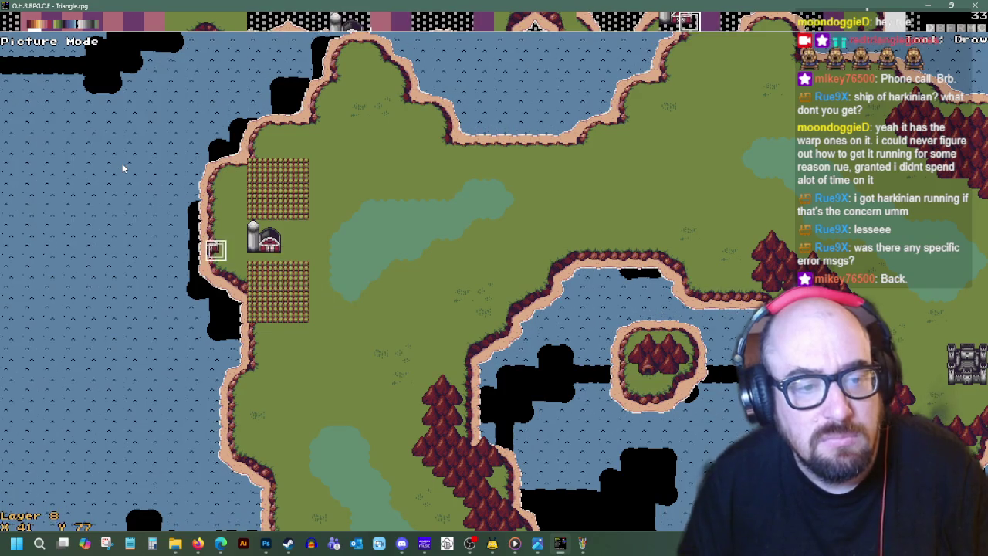
- Check the farm from X42 Y75 to X47 Y78, then view the Firefox farm images
{"action": "key", "text": "Up"}
{"action": "key", "text": "Up"}
{"action": "key", "text": "Up"}
{"action": "key", "text": "Up"}
{"action": "key", "text": "Down"}
{"action": "key", "text": "Down"}
{"action": "key", "text": "Down"}
{"action": "key", "text": "Right"}
{"action": "key", "text": "Right"}
{"action": "key", "text": "Right"}
{"action": "key", "text": "Left"}
{"action": "key", "text": "Up"}
{"action": "key", "text": "Down"}
{"action": "key", "text": "Down"}
{"action": "key", "text": "Right"}
{"action": "key", "text": "Right"}
{"action": "key", "text": "Left"}
{"action": "key", "text": "Left"}
{"action": "key", "text": "Left"}
{"action": "key", "text": "Up"}
{"action": "key", "text": "Up"}
{"action": "key", "text": "Up"}
{"action": "key", "text": "Right"}
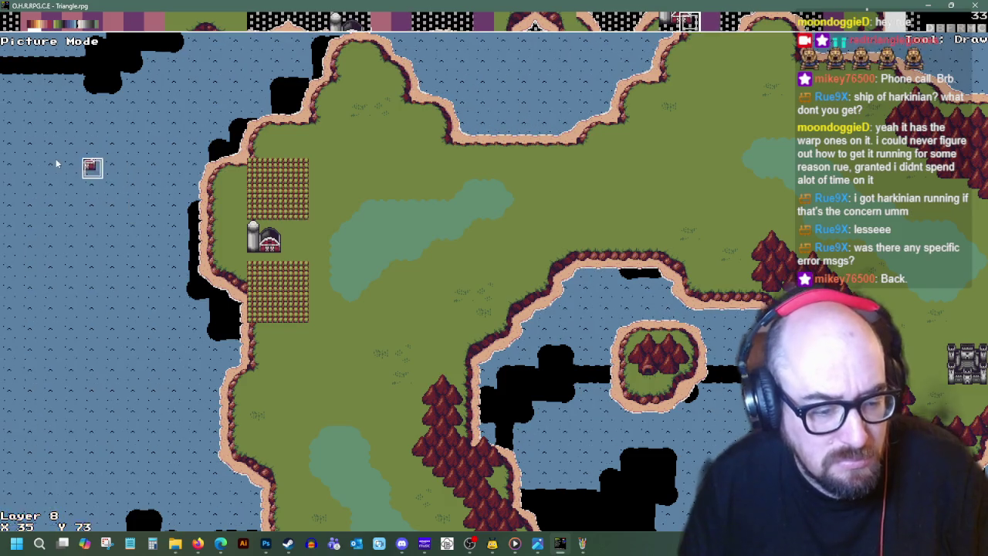
{"action": "left_click", "coordinate": [197, 544]}
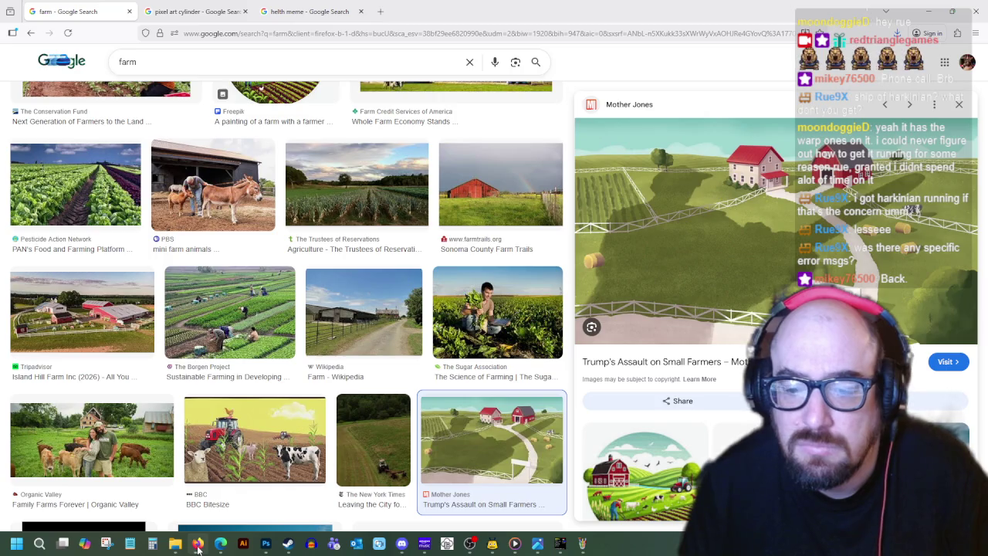
- Return to the map editor and move the cursor to the northern hill at X48 Y71
{"action": "left_click", "coordinate": [198, 544]}
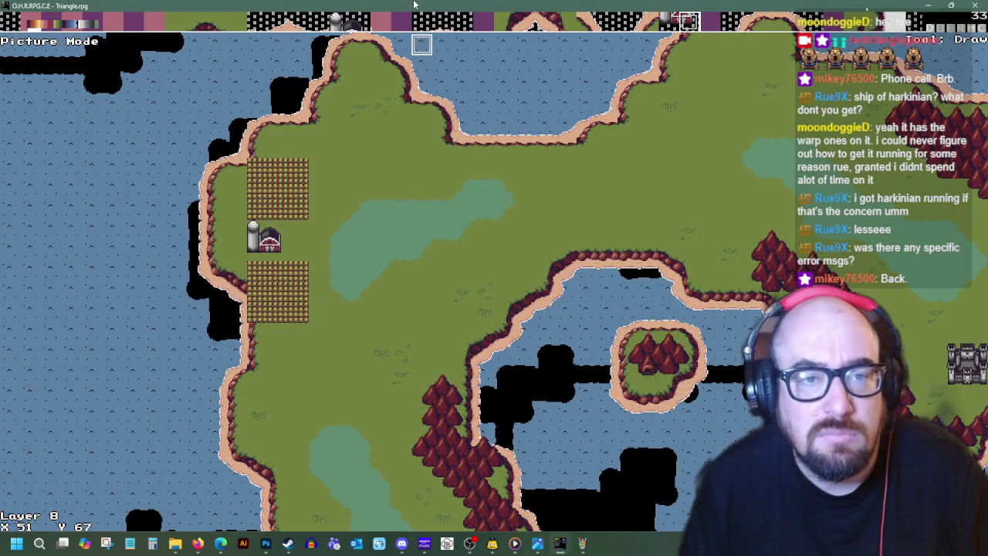
{"action": "key", "text": "Up"}
{"action": "key", "text": "Up"}
{"action": "key", "text": "Left"}
{"action": "key", "text": "Down"}
{"action": "key", "text": "Down"}
{"action": "key", "text": "Down"}
{"action": "key", "text": "Left"}
{"action": "key", "text": "Down"}
{"action": "key", "text": "Down"}
{"action": "key", "text": "Down"}
{"action": "key", "text": "Up"}
{"action": "key", "text": "Left"}
- Copy the barn and silo as a stamp and place it on the hill, then undo and restamp it higher
{"action": "key", "text": "Return"}
{"action": "key", "text": "Escape"}
{"action": "key", "text": "c"}
{"action": "key", "text": "Down"}
{"action": "key", "text": "Left"}
{"action": "key", "text": "Up"}
{"action": "key", "text": "Right"}
{"action": "key", "text": "Up"}
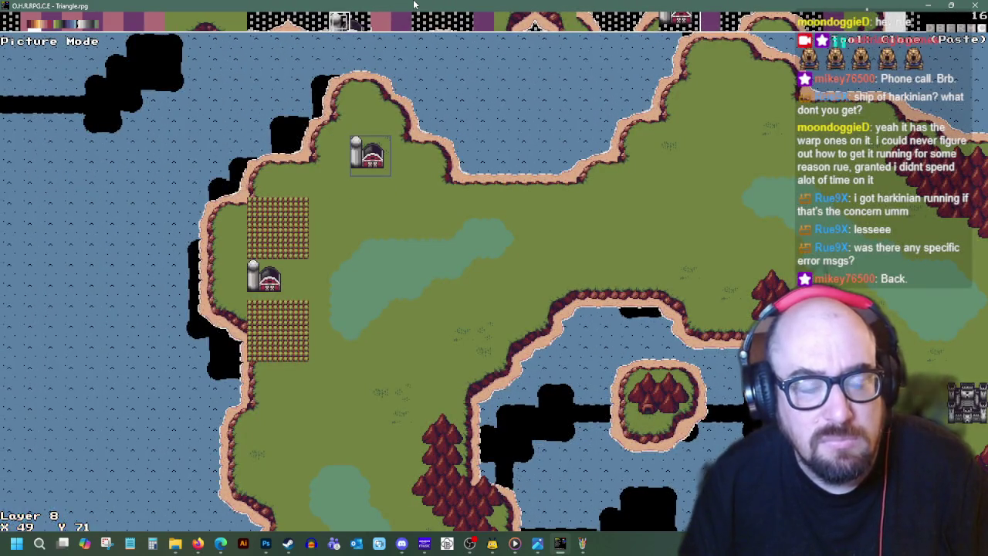
{"action": "key", "text": "ctrl+z"}
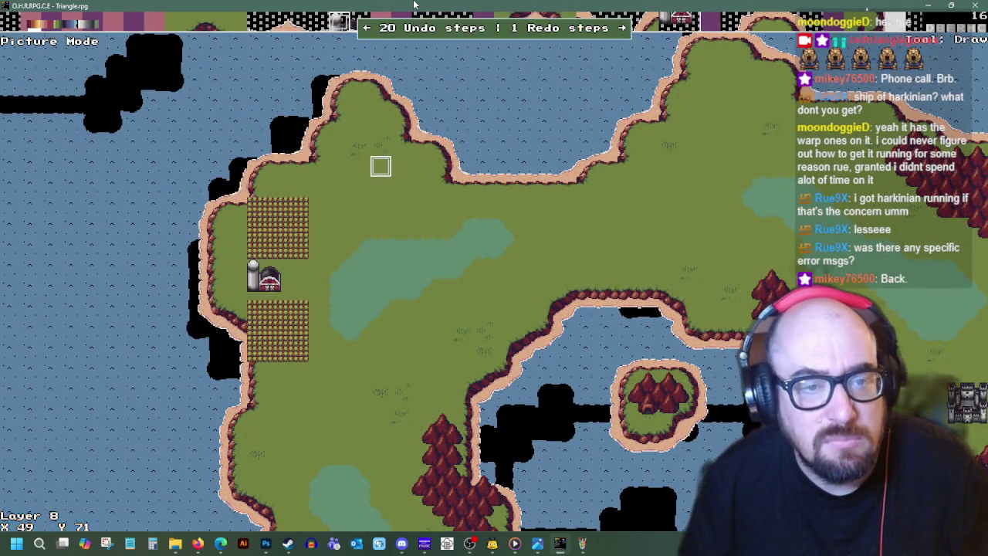
{"action": "key", "text": "Return"}
{"action": "key", "text": "Escape"}
{"action": "key", "text": "Up"}
{"action": "key", "text": "Up"}
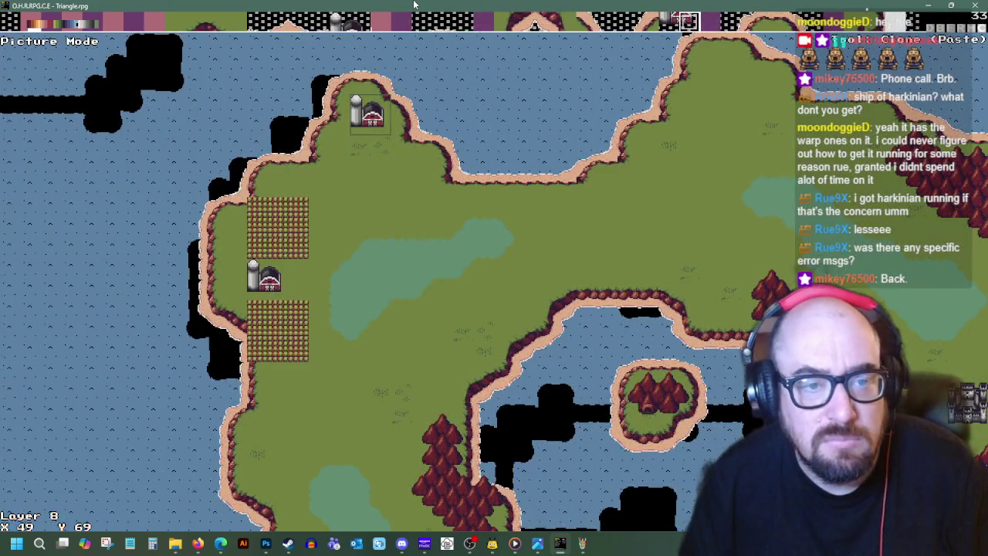
- Select the crop field tile and paint a crop patch at X50–51, Y70–71
{"action": "key", "text": "Return"}
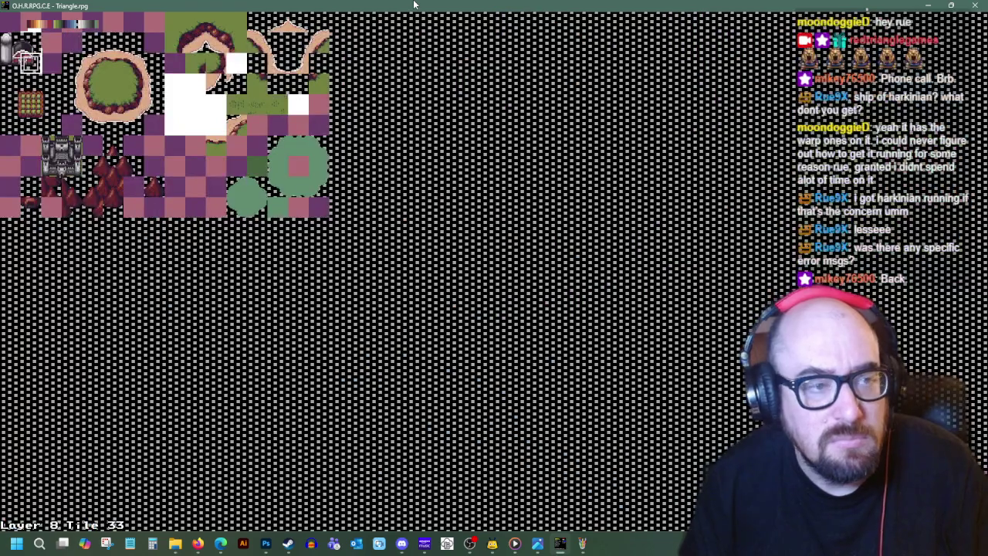
{"action": "key", "text": "Return"}
{"action": "key", "text": "Down"}
{"action": "key", "text": "Right"}
{"action": "key", "text": "Right"}
{"action": "key", "text": "space"}
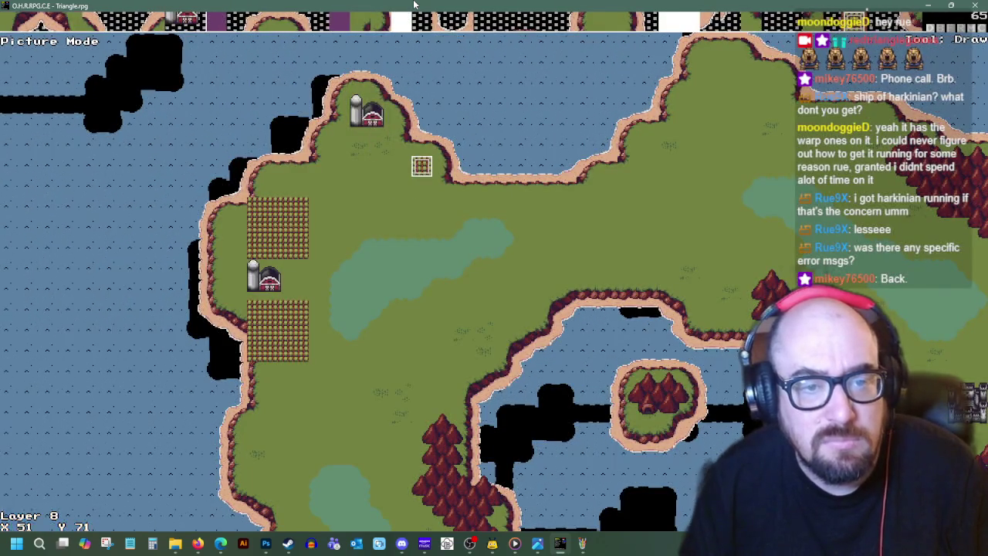
{"action": "key", "text": "Left"}
{"action": "key", "text": "space"}
{"action": "key", "text": "Up"}
{"action": "key", "text": "space"}
- Paint a second crop patch at X46–47, Y70–71
{"action": "key", "text": "Right"}
{"action": "key", "text": "space"}
{"action": "key", "text": "Left"}
{"action": "key", "text": "Left"}
{"action": "key", "text": "Left"}
{"action": "key", "text": "space"}
{"action": "key", "text": "Down"}
{"action": "key", "text": "space"}
{"action": "key", "text": "Left"}
{"action": "key", "text": "space"}
{"action": "key", "text": "Up"}
{"action": "key", "text": "space"}
{"action": "key", "text": "Right"}
{"action": "key", "text": "Right"}
{"action": "key", "text": "Down"}
{"action": "key", "text": "Down"}
- Switch to grass and paint over the old crops at Y73 in columns X44–X45
{"action": "key", "text": "Down"}
{"action": "key", "text": "Left"}
{"action": "key", "text": "Left"}
{"action": "key", "text": "Left"}
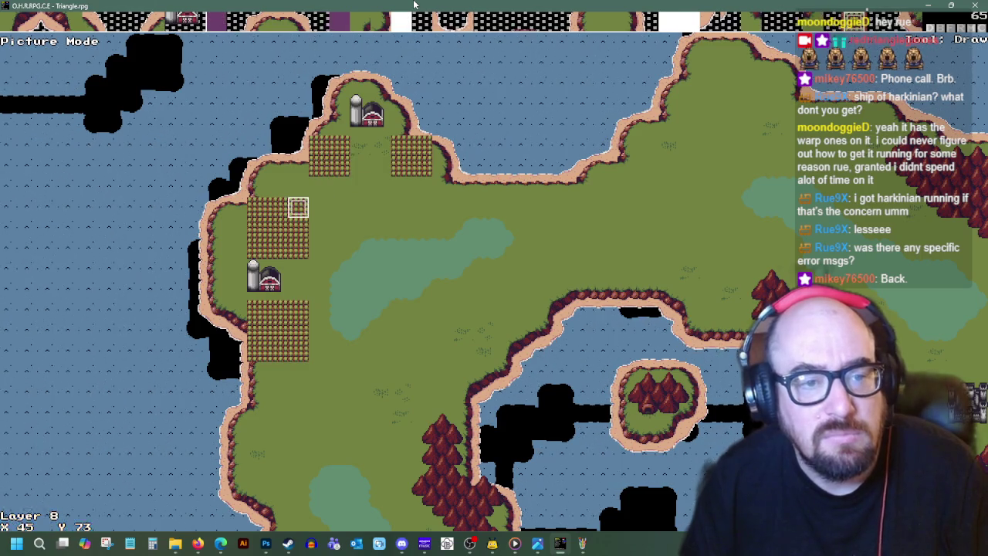
{"action": "key", "text": "Return"}
{"action": "key", "text": "Return"}
{"action": "key", "text": "space"}
{"action": "key", "text": "Left"}
{"action": "key", "text": "space"}
{"action": "key", "text": "Down"}
{"action": "key", "text": "space"}
{"action": "key", "text": "Down"}
{"action": "key", "text": "space"}
{"action": "key", "text": "Down"}
{"action": "key", "text": "space"}
{"action": "key", "text": "Down"}
{"action": "key", "text": "space"}
{"action": "key", "text": "Down"}
{"action": "key", "text": "space"}
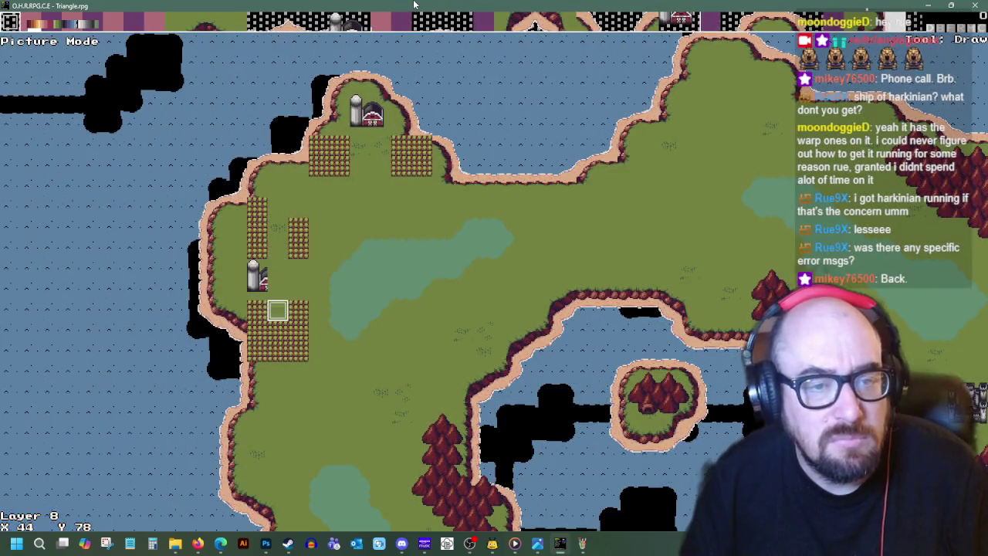
{"action": "key", "text": "Down"}
{"action": "key", "text": "space"}
{"action": "key", "text": "Down"}
{"action": "key", "text": "space"}
- Finish grassing over the old crop and silo column
{"action": "key", "text": "Right"}
{"action": "key", "text": "space"}
{"action": "key", "text": "Up"}
{"action": "key", "text": "space"}
{"action": "key", "text": "Up"}
{"action": "key", "text": "space"}
{"action": "key", "text": "Up"}
{"action": "key", "text": "space"}
{"action": "key", "text": "Up"}
{"action": "key", "text": "space"}
{"action": "key", "text": "Up"}
{"action": "key", "text": "space"}
{"action": "key", "text": "Up"}
{"action": "key", "text": "space"}
{"action": "key", "text": "Left"}
{"action": "key", "text": "Down"}
{"action": "key", "text": "Down"}
{"action": "key", "text": "space"}
{"action": "key", "text": "Up"}
{"action": "key", "text": "space"}
{"action": "key", "text": "Up"}
{"action": "key", "text": "space"}
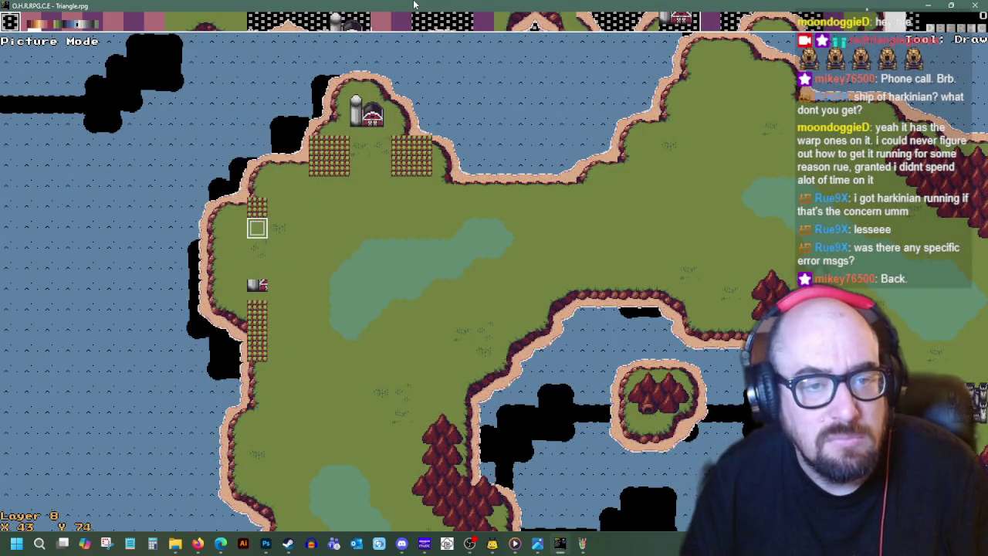
{"action": "key", "text": "Down"}
{"action": "key", "text": "space"}
{"action": "key", "text": "Down"}
{"action": "key", "text": "space"}
{"action": "key", "text": "Down"}
{"action": "key", "text": "space"}
{"action": "key", "text": "Down"}
{"action": "key", "text": "space"}
{"action": "key", "text": "Down"}
{"action": "key", "text": "space"}
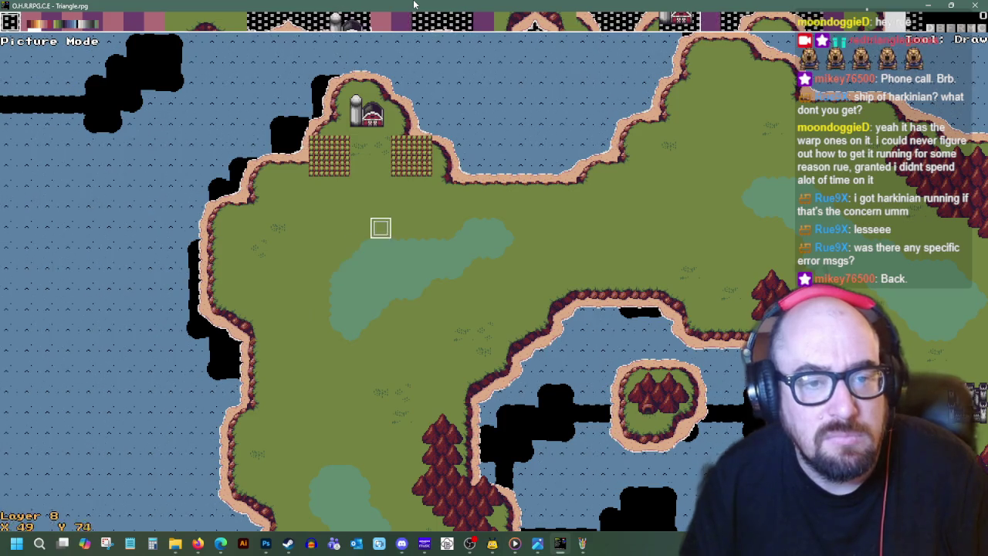
- Pick tile 49 from the tileset, then switch the brush to tile 66
{"action": "key", "text": "Return"}
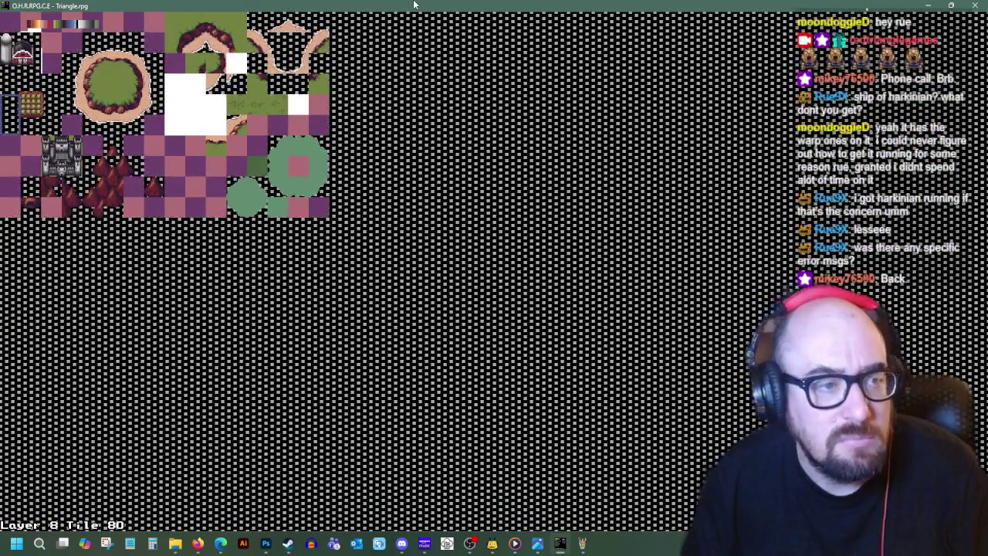
{"action": "key", "text": "Return"}
{"action": "key", "text": "Right"}
{"action": "key", "text": "Right"}
{"action": "key", "text": "Up"}
{"action": "key", "text": "Up"}
{"action": "key", "text": "Return"}
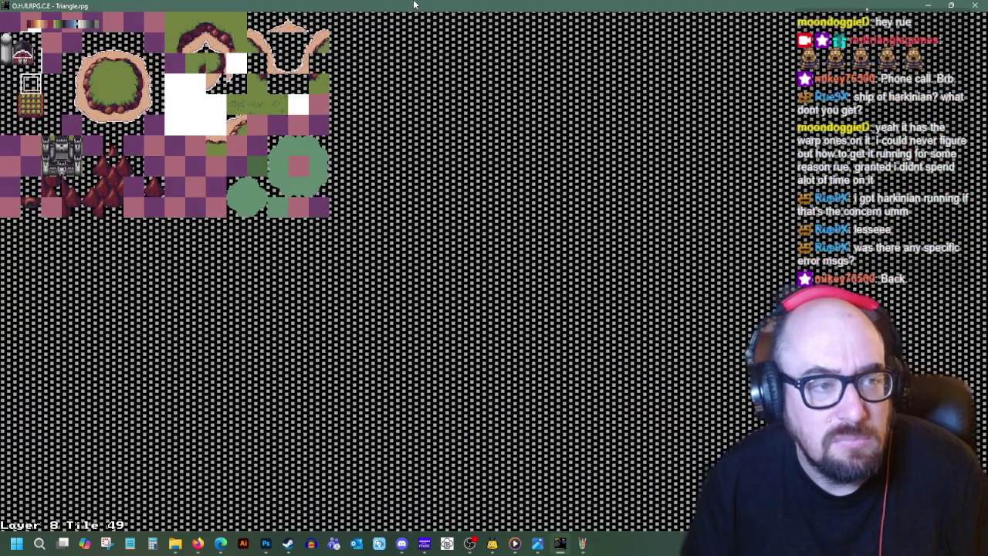
{"action": "key", "text": "Return"}
{"action": "key", "text": "Return"}
{"action": "key", "text": "Down"}
{"action": "key", "text": "Right"}
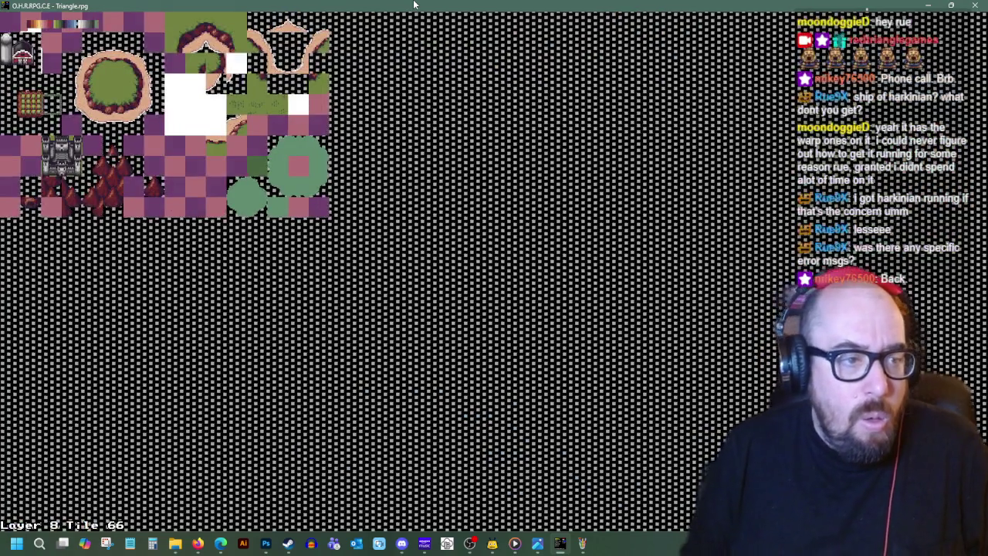
{"action": "key", "text": "Return"}
{"action": "key", "text": "Left"}
{"action": "key", "text": "Down"}
{"action": "key", "text": "Down"}
{"action": "key", "text": "Down"}
- Try tile 81, then switch the brush back to tile 49
{"action": "key", "text": "Return"}
{"action": "key", "text": "Down"}
{"action": "key", "text": "Left"}
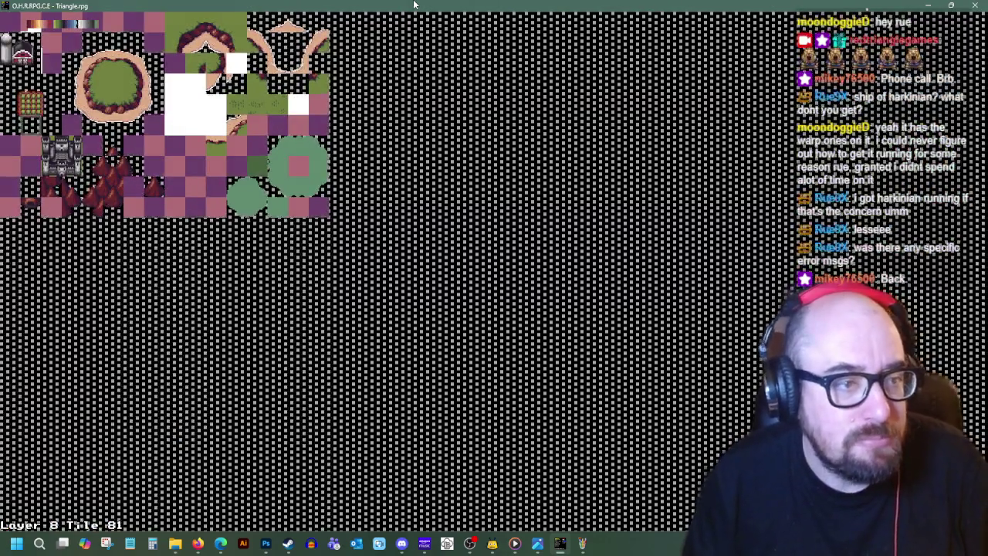
{"action": "key", "text": "Return"}
{"action": "key", "text": "Left"}
{"action": "key", "text": "Left"}
{"action": "key", "text": "Left"}
{"action": "key", "text": "Up"}
{"action": "key", "text": "Up"}
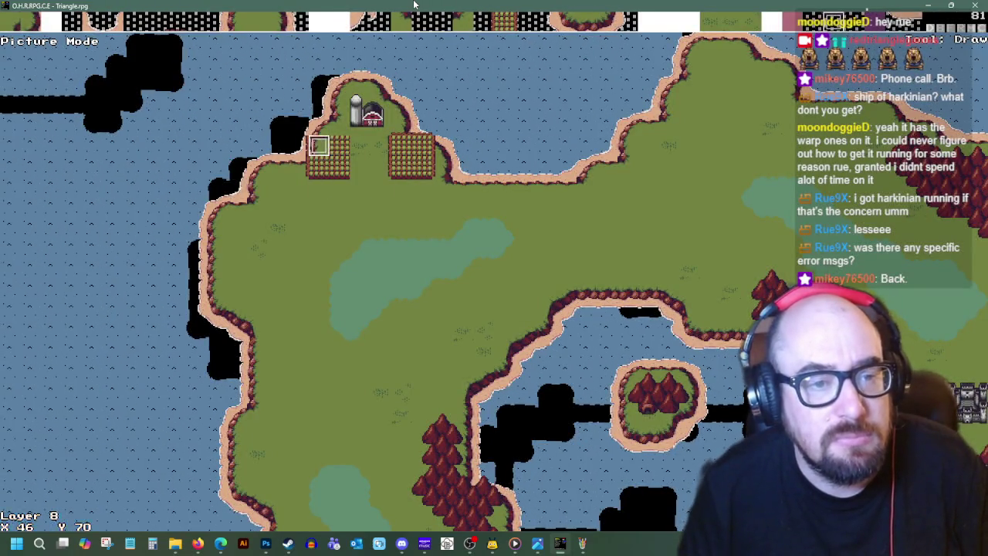
{"action": "key", "text": "Up"}
{"action": "key", "text": "Return"}
{"action": "key", "text": "Up"}
{"action": "key", "text": "Up"}
{"action": "key", "text": "Return"}
{"action": "key", "text": "Right"}
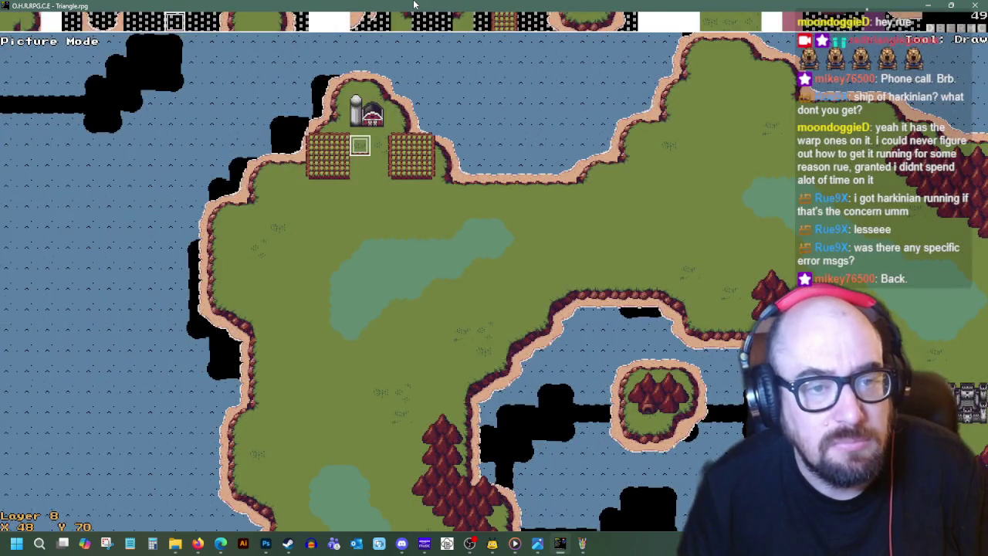
- Select tile 66 again and move to X49 Y72, checking the tileset without changing tiles
{"action": "key", "text": "Return"}
{"action": "key", "text": "Down"}
{"action": "key", "text": "Right"}
{"action": "key", "text": "Return"}
{"action": "key", "text": "Down"}
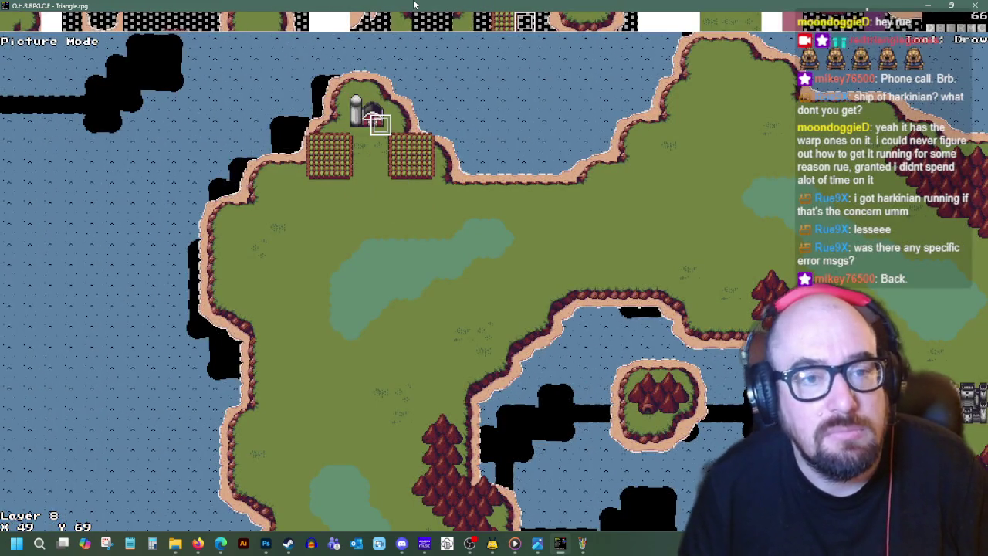
{"action": "key", "text": "Right"}
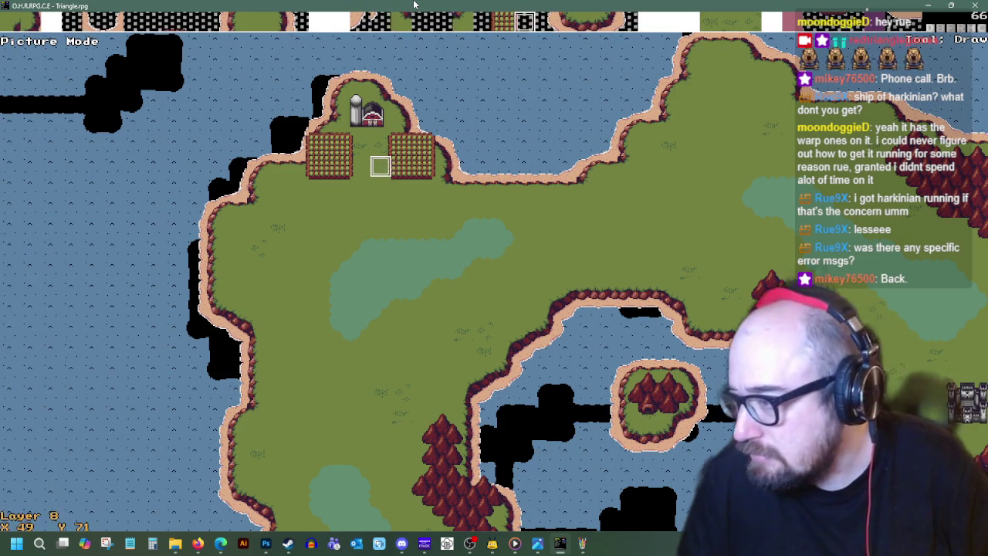
{"action": "key", "text": "Down"}
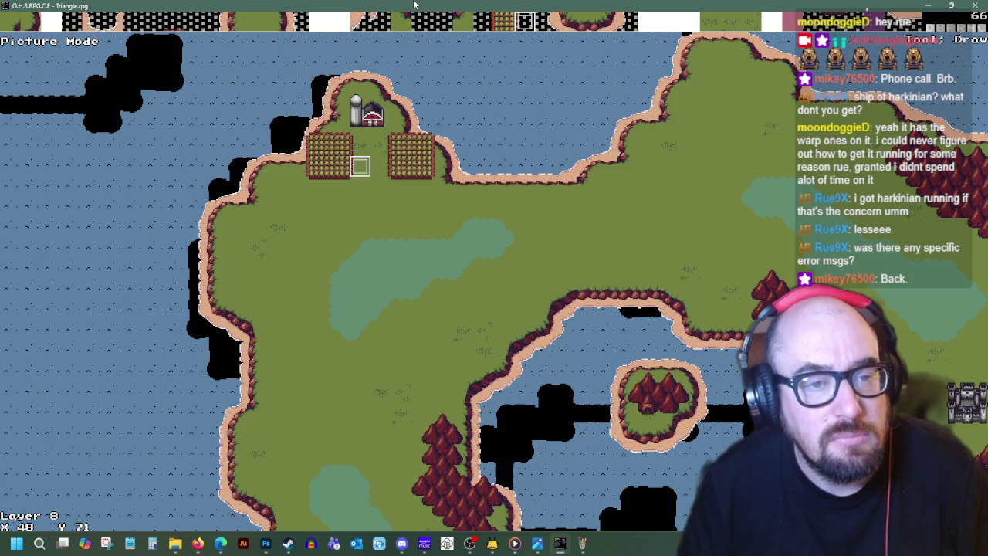
{"action": "key", "text": "Return"}
{"action": "key", "text": "Return"}
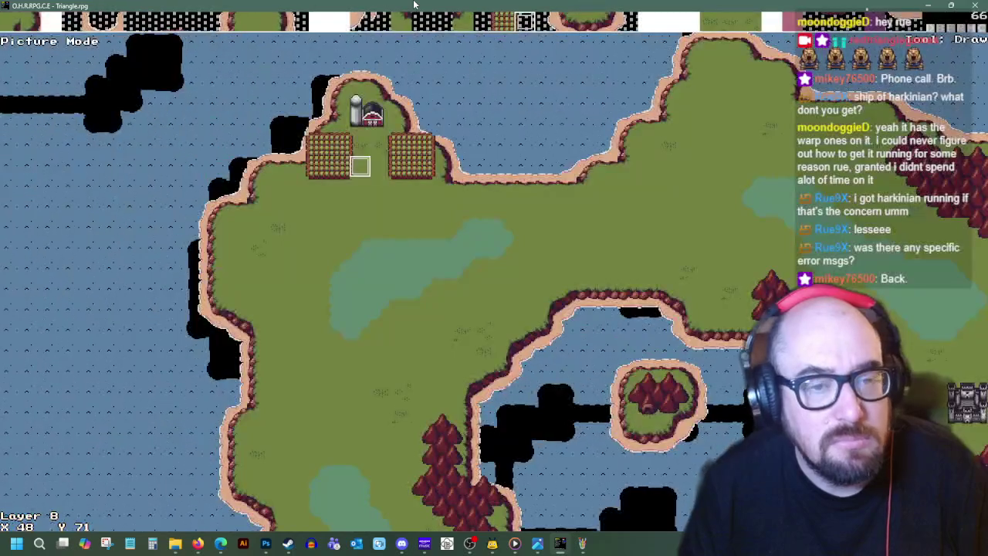
- Move up and left toward the farm and show the map's layer list
{"action": "key", "text": "Left"}
{"action": "key", "text": "Left"}
{"action": "key", "text": "Left"}
{"action": "key", "text": "Up"}
{"action": "key", "text": "Up"}
{"action": "key", "text": "Left"}
{"action": "key", "text": "Up"}
{"action": "key", "text": "Up"}
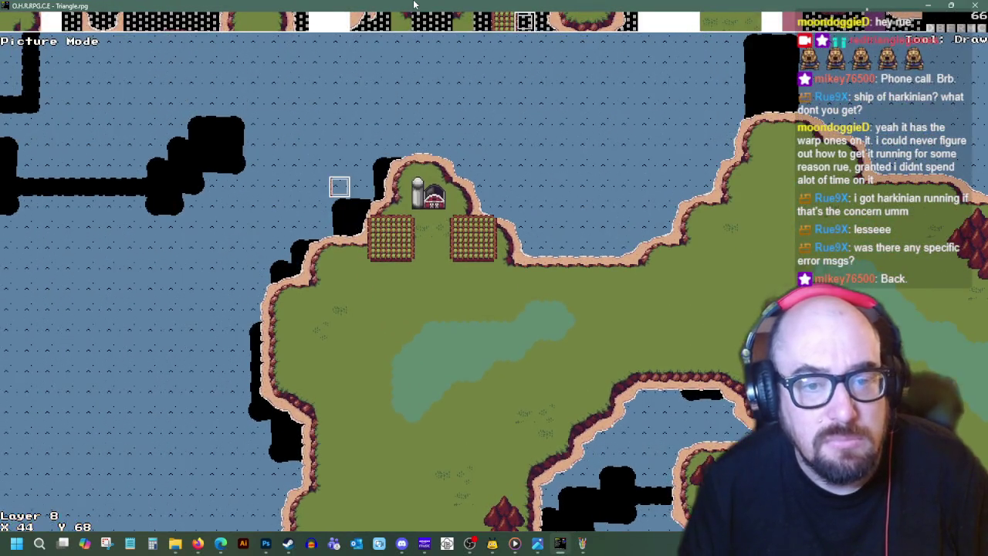
{"action": "key", "text": "ctrl+l"}
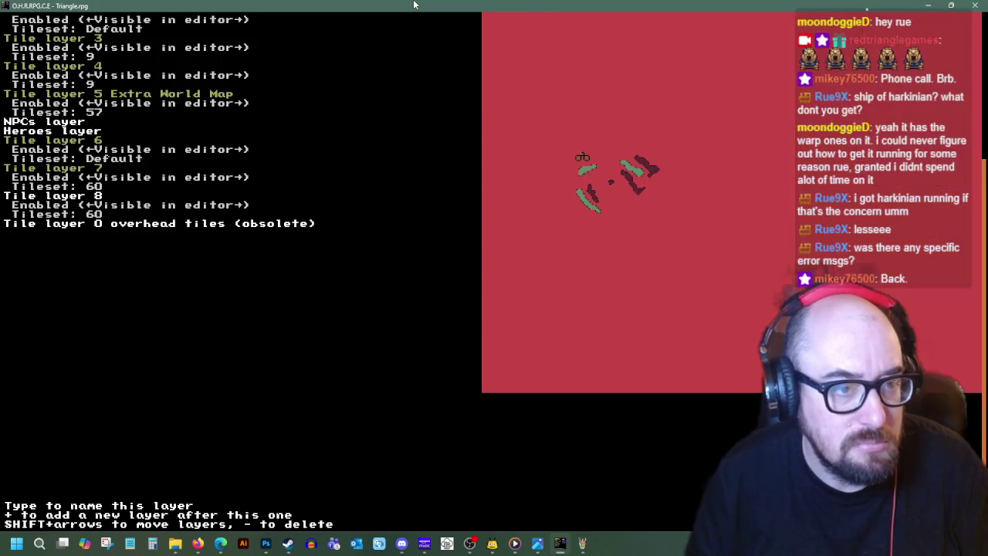
- Return to the map on tile layer 7, undoing tiles misplaced over the cliff edge
{"action": "key", "text": "Escape"}
{"action": "key", "text": "Down"}
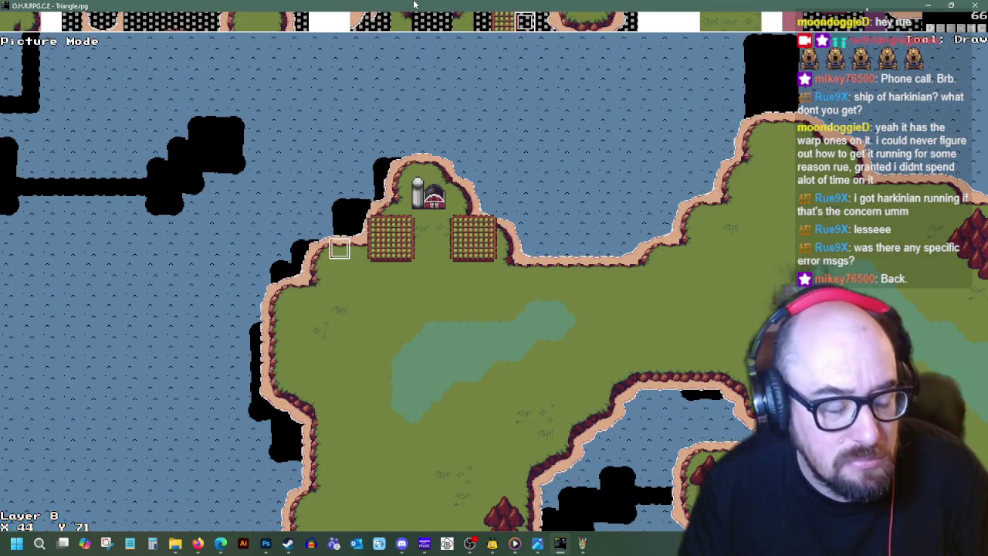
{"action": "key", "text": "Right"}
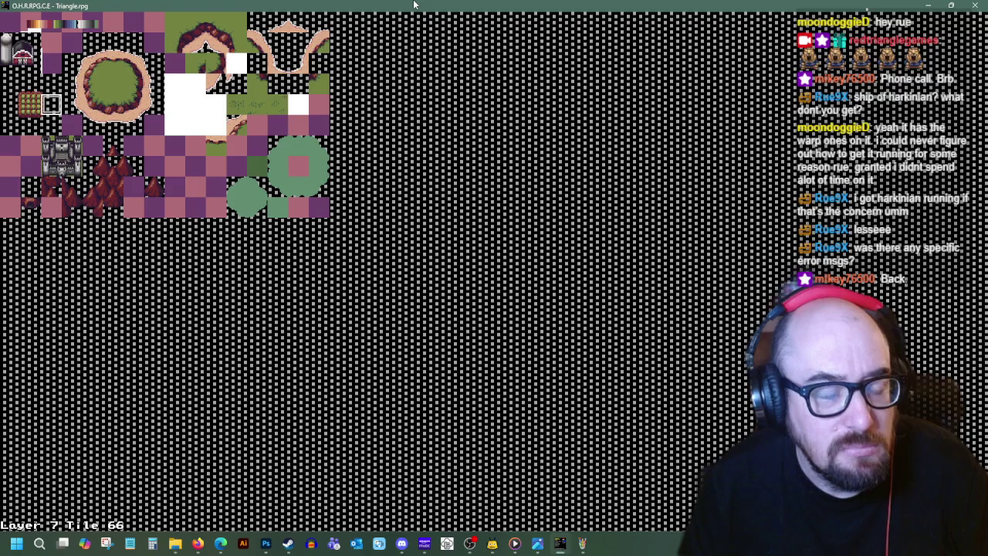
{"action": "key", "text": "Return"}
{"action": "key", "text": "Return"}
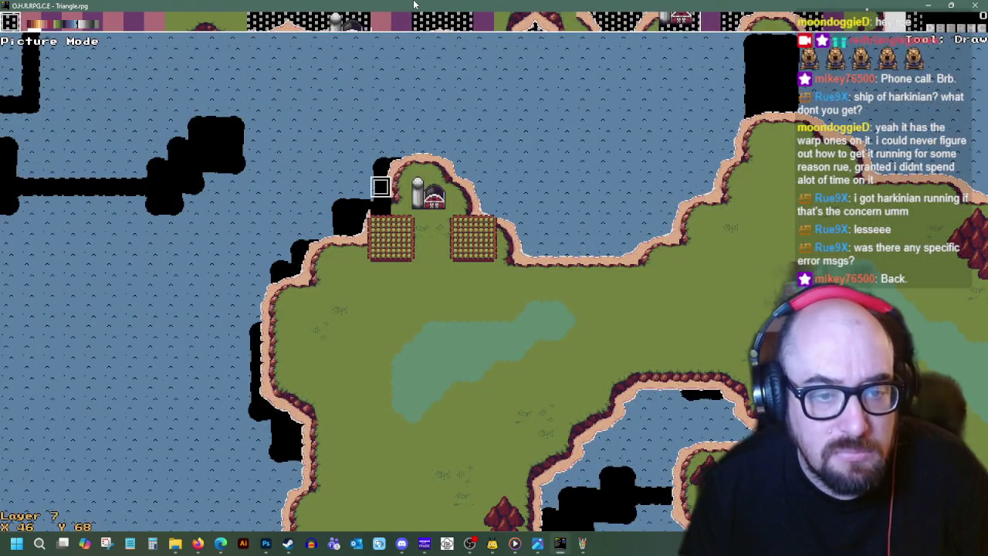
{"action": "key", "text": "ctrl+z"}
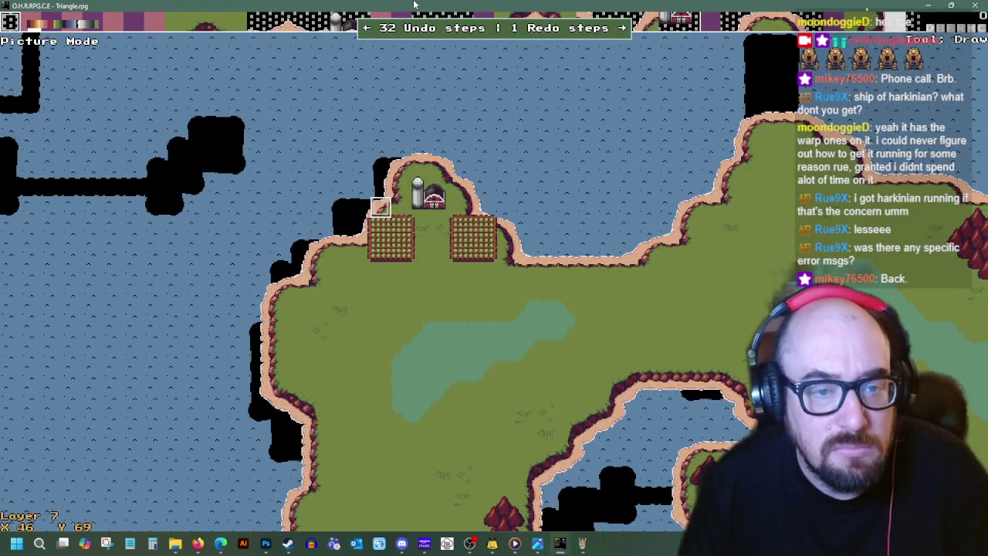
{"action": "key", "text": "Left"}
{"action": "key", "text": "Right"}
{"action": "key", "text": "Right"}
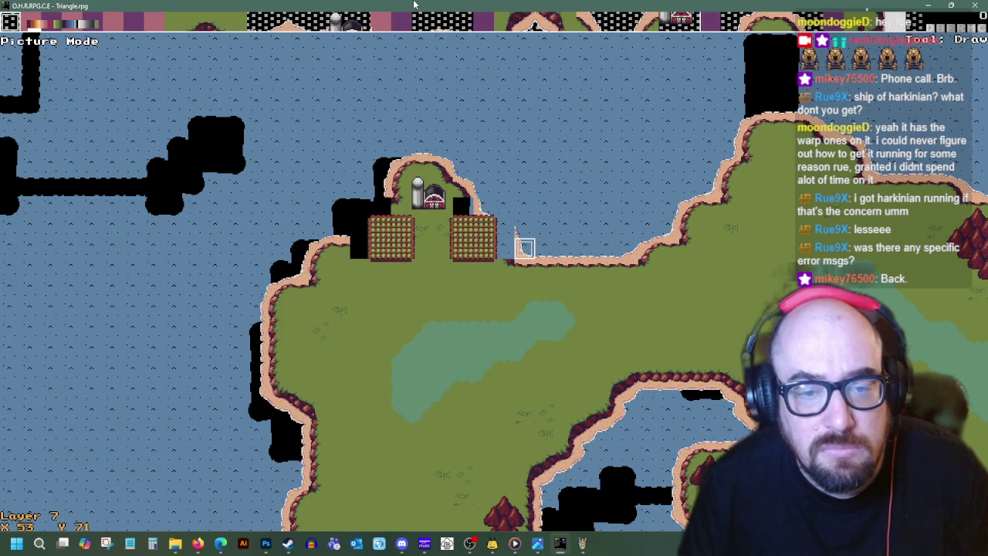
{"action": "key", "text": "ctrl+z"}
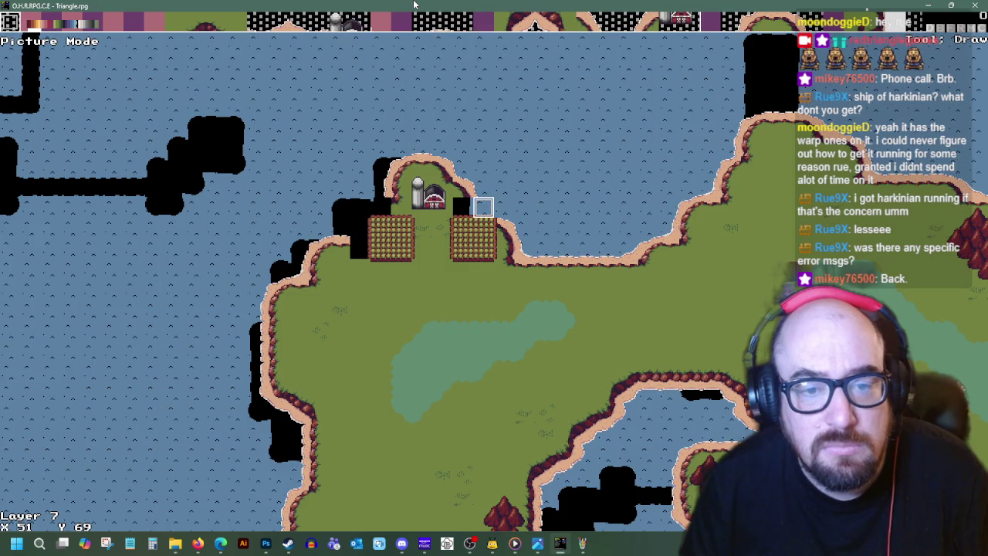
- Choose a shoreline tile from the tileset for the farm plateau edge
{"action": "key", "text": "Return"}
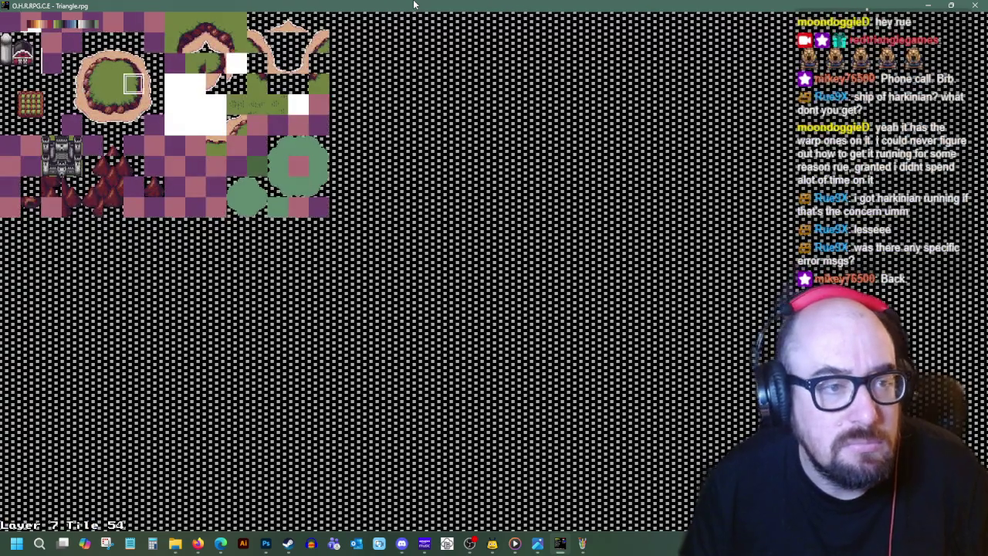
{"action": "key", "text": "Return"}
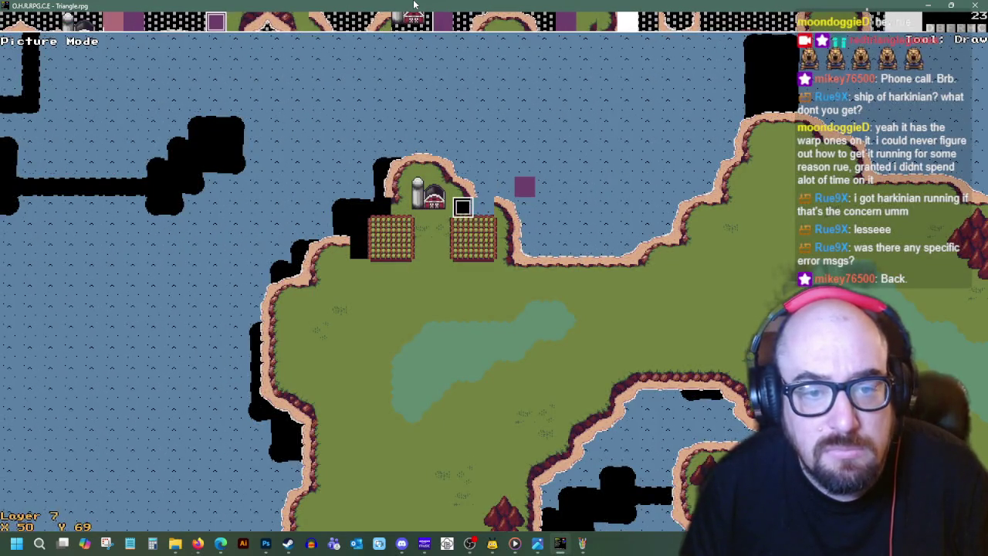
{"action": "key", "text": "Return"}
{"action": "key", "text": "Right"}
{"action": "key", "text": "Right"}
{"action": "key", "text": "Right"}
{"action": "key", "text": "Up"}
{"action": "key", "text": "Up"}
{"action": "key", "text": "Up"}
{"action": "key", "text": "Right"}
{"action": "key", "text": "Down"}
{"action": "key", "text": "Right"}
{"action": "key", "text": "Return"}
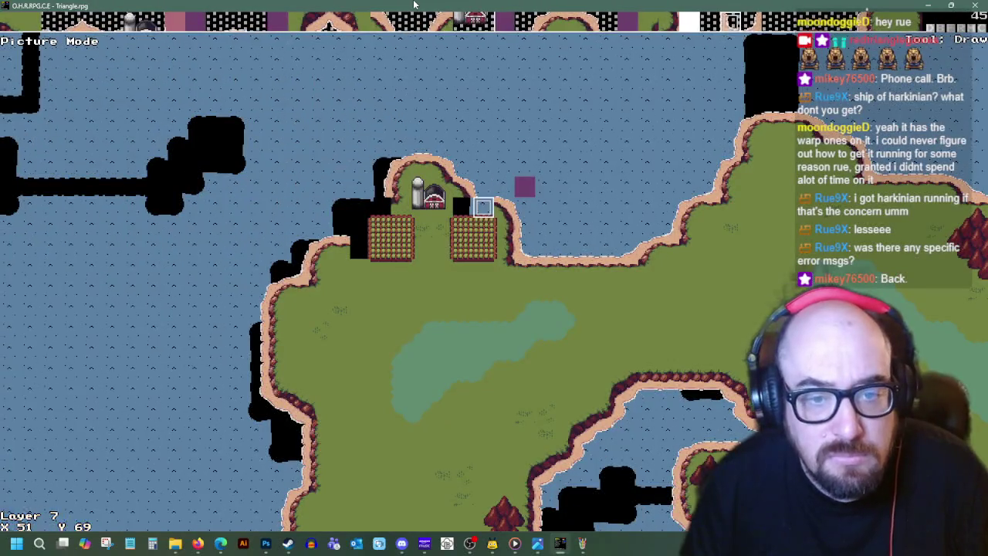
- Paint more shoreline edging, switching to the tile one row lower and a corner tile
{"action": "key", "text": "Return"}
{"action": "key", "text": "Down"}
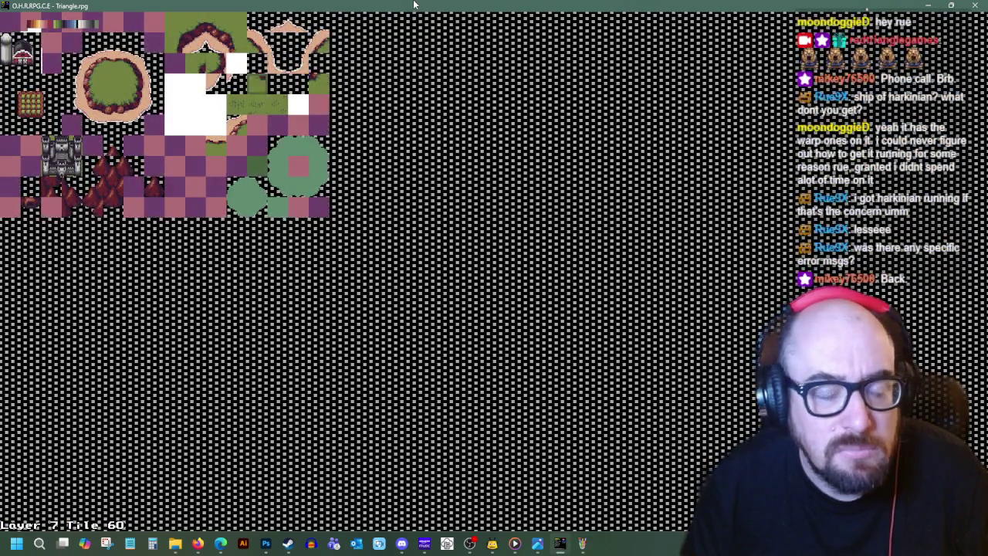
{"action": "key", "text": "Return"}
{"action": "key", "text": "Return"}
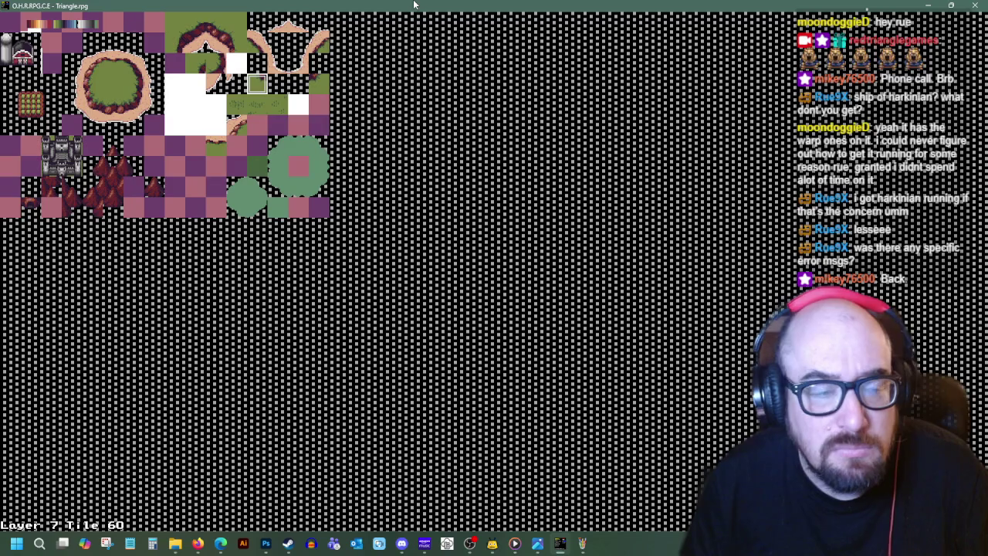
{"action": "key", "text": "Return"}
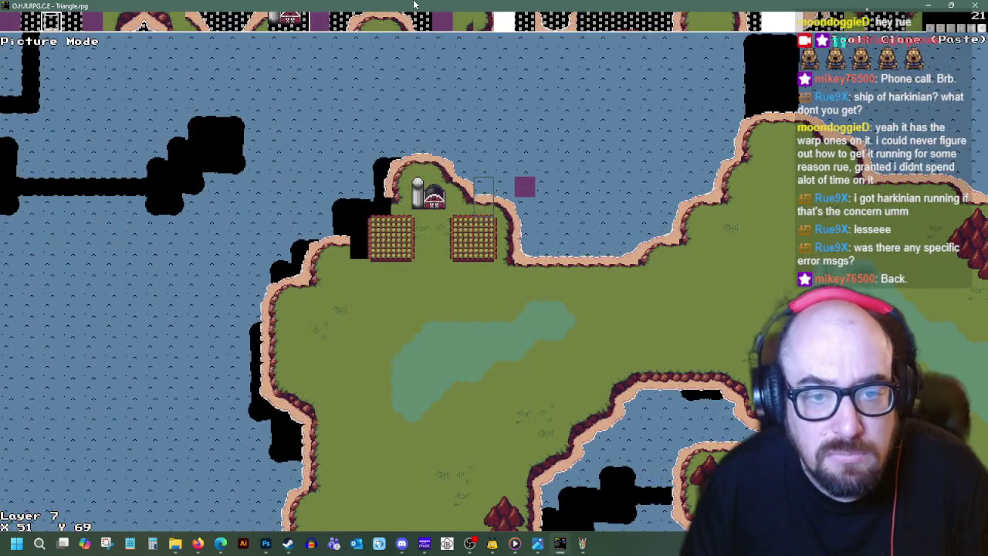
{"action": "key", "text": "Return"}
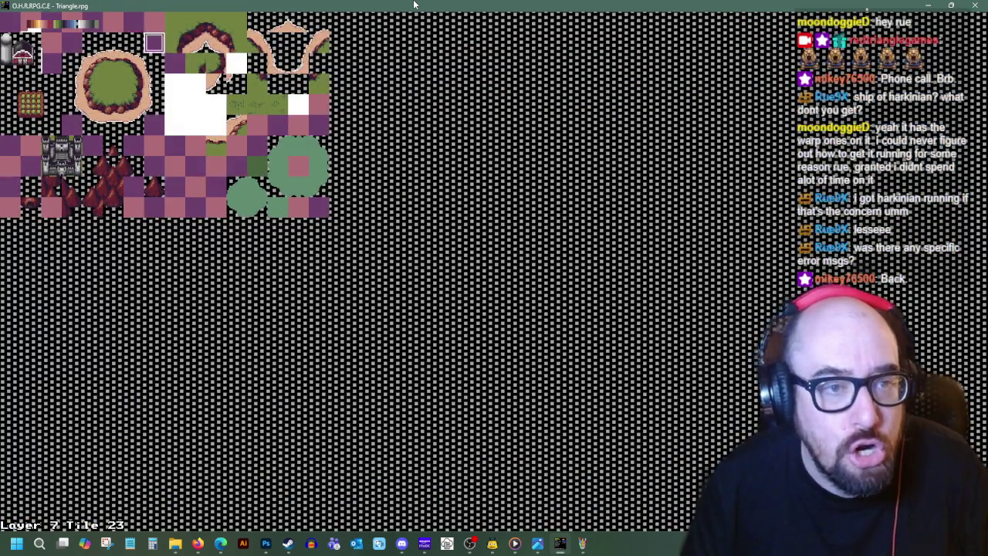
{"action": "key", "text": "Return"}
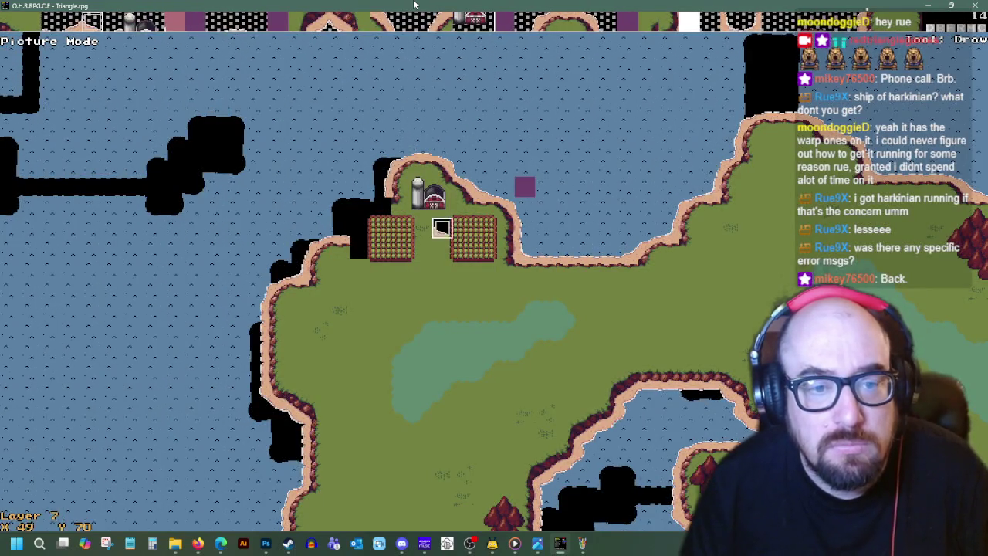
{"action": "key", "text": "Return"}
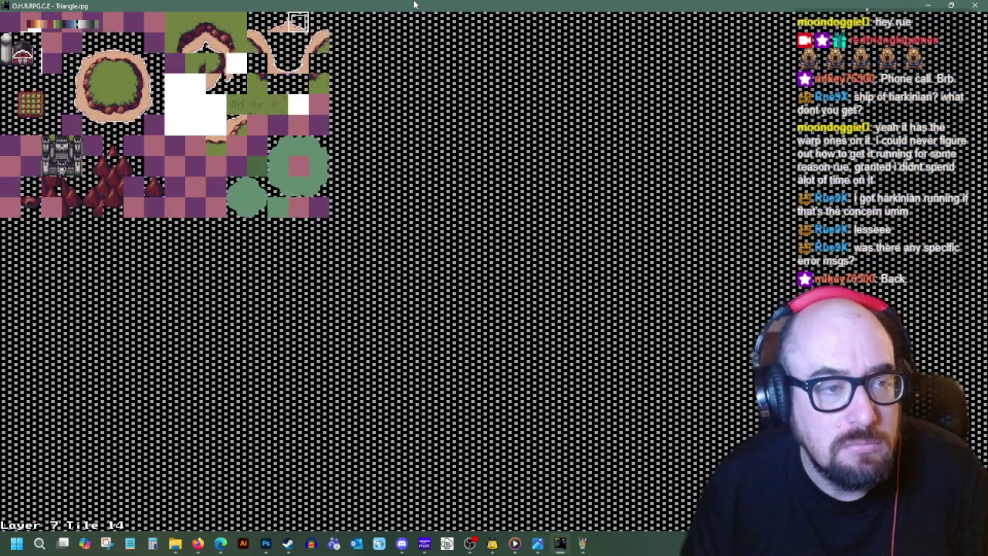
{"action": "key", "text": "Return"}
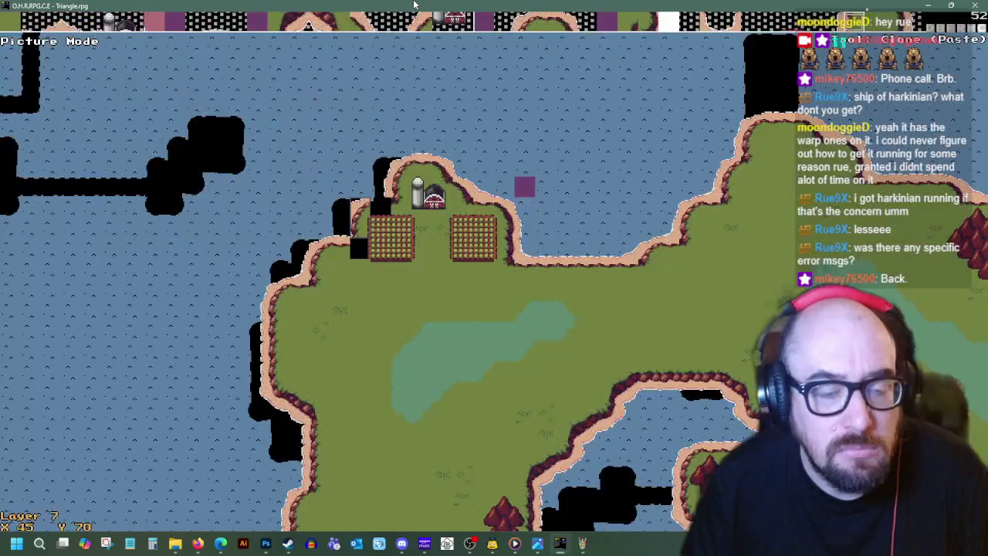
- Use the neighbouring edge tile, then move two left and one down and paint with Tile 51
{"action": "key", "text": "Return"}
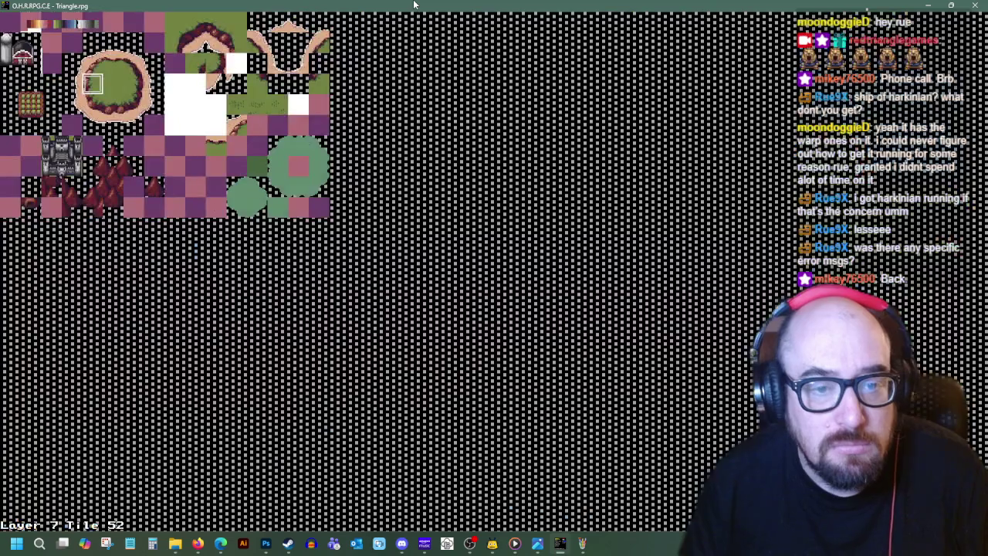
{"action": "key", "text": "Right"}
{"action": "key", "text": "Return"}
{"action": "key", "text": "Down"}
{"action": "key", "text": "Right"}
{"action": "key", "text": "Left"}
{"action": "key", "text": "Left"}
{"action": "key", "text": "Left"}
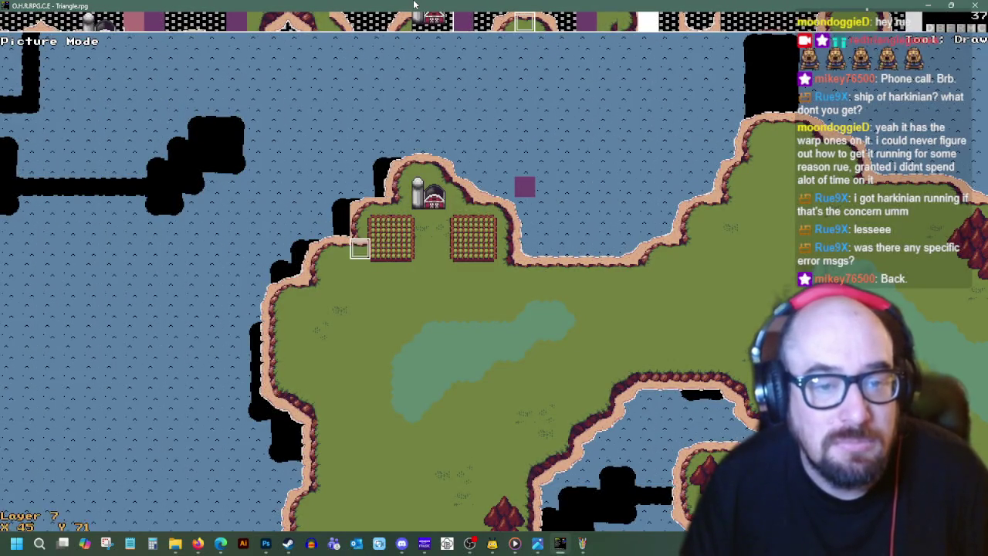
{"action": "key", "text": "Return"}
{"action": "key", "text": "Return"}
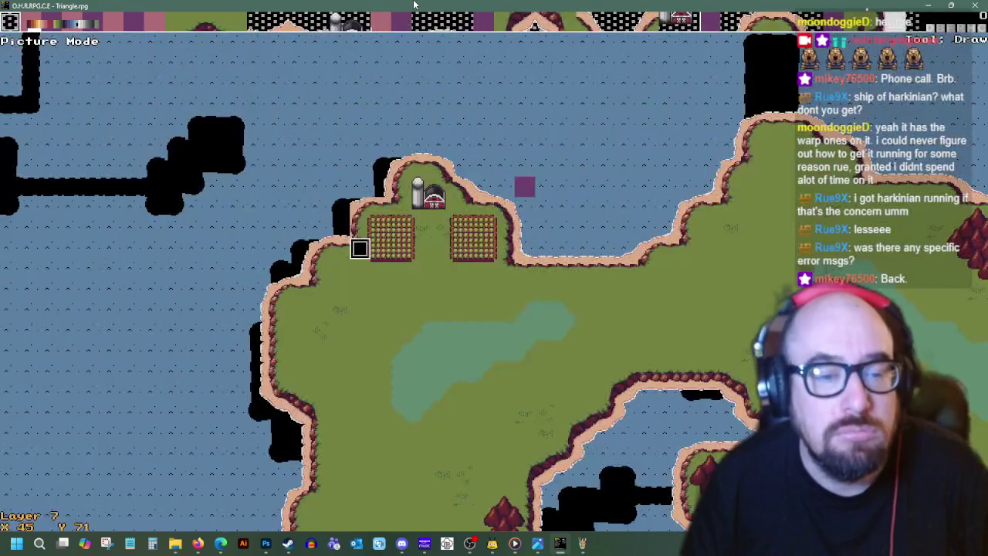
{"action": "key", "text": "Return"}
{"action": "key", "text": "Down"}
{"action": "key", "text": "Down"}
{"action": "key", "text": "Down"}
{"action": "key", "text": "Right"}
{"action": "key", "text": "Right"}
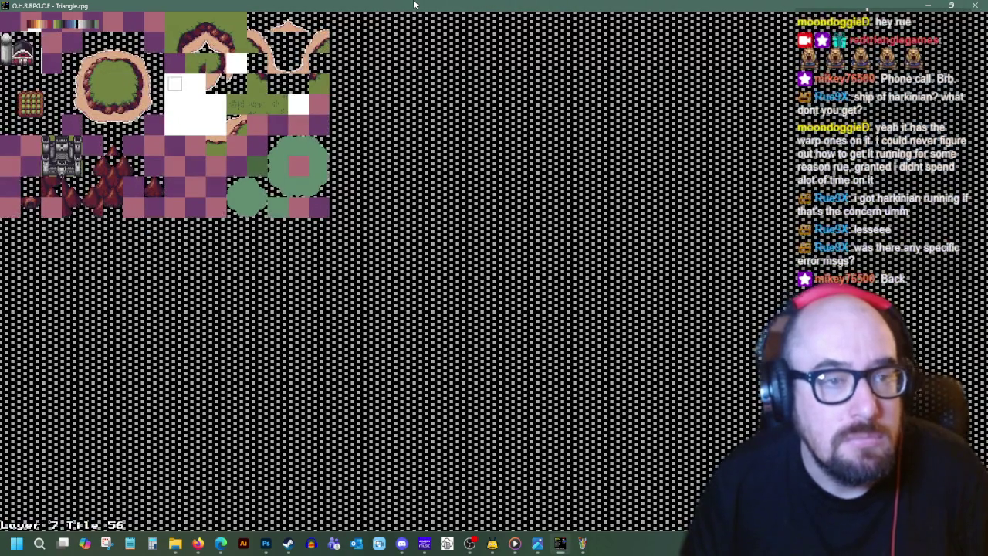
{"action": "key", "text": "Return"}
- Swap in further edge tiles while moving around the barn plateau and heading south
{"action": "key", "text": "Up"}
{"action": "key", "text": "Left"}
{"action": "key", "text": "Return"}
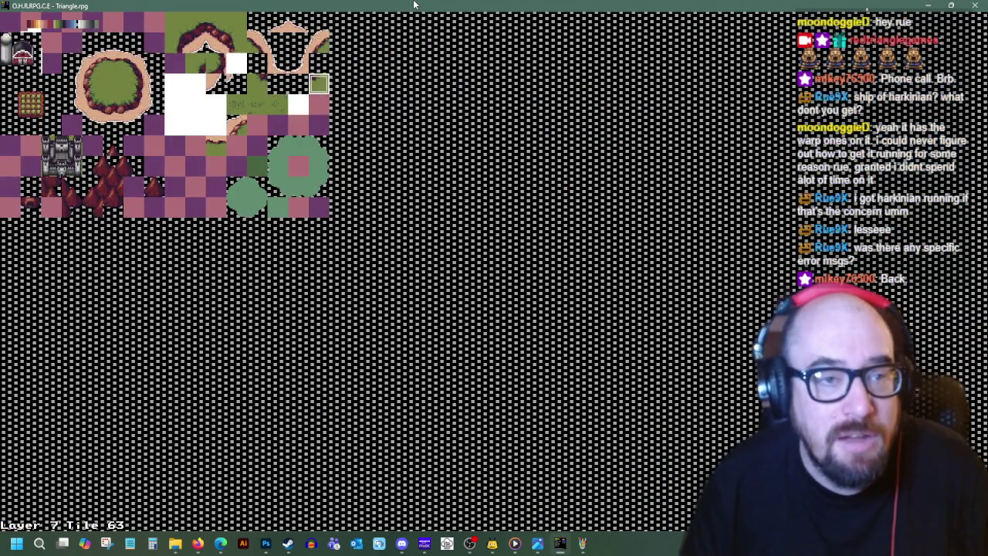
{"action": "key", "text": "Return"}
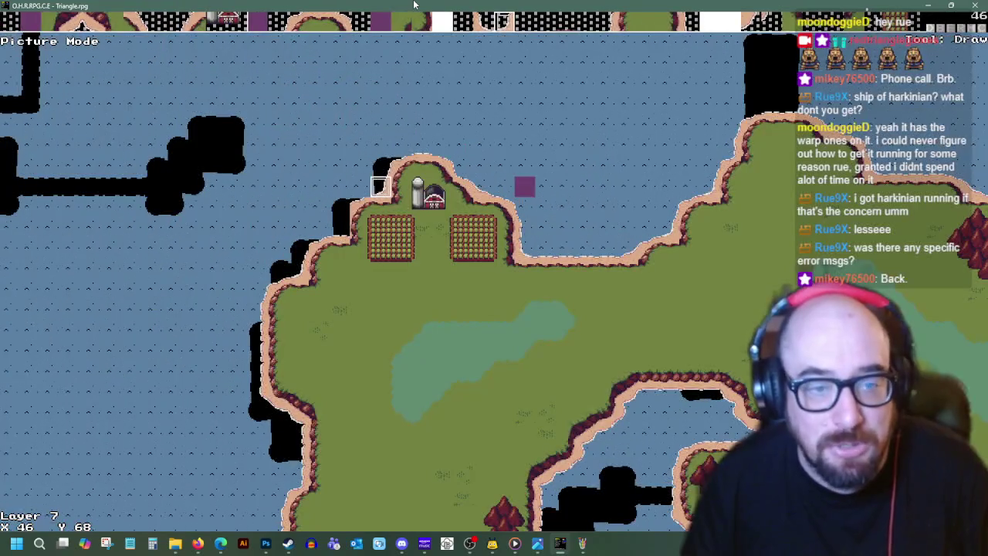
{"action": "key", "text": "Return"}
{"action": "key", "text": "Return"}
{"action": "key", "text": "Right"}
{"action": "key", "text": "Right"}
{"action": "key", "text": "Right"}
{"action": "key", "text": "Down"}
{"action": "key", "text": "Down"}
{"action": "key", "text": "Down"}
{"action": "key", "text": "Left"}
{"action": "key", "text": "Left"}
{"action": "key", "text": "Left"}
{"action": "key", "text": "Up"}
{"action": "key", "text": "Up"}
{"action": "key", "text": "Up"}
{"action": "key", "text": "Left"}
{"action": "key", "text": "Left"}
{"action": "key", "text": "Left"}
{"action": "key", "text": "Down"}
{"action": "key", "text": "Down"}
{"action": "key", "text": "Down"}
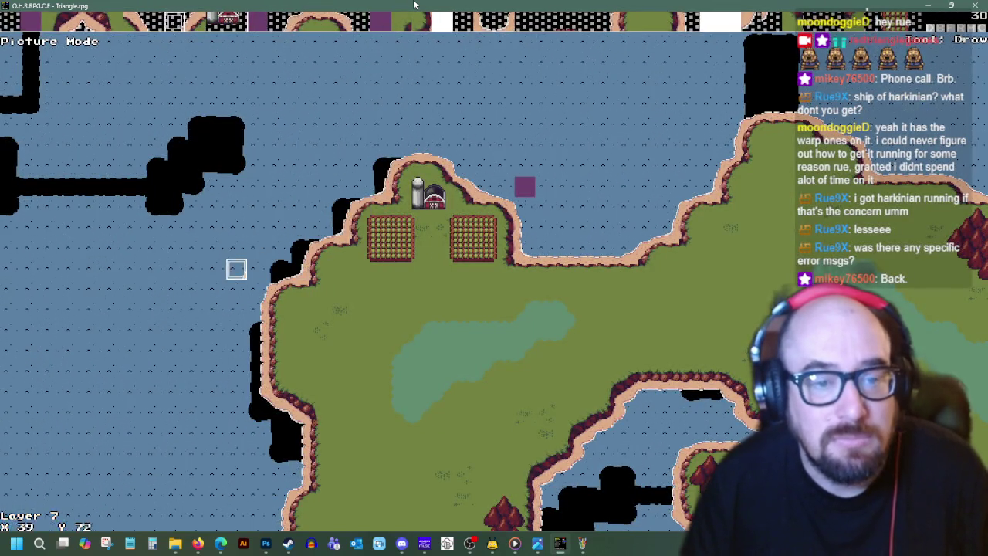
{"action": "key", "text": "Down"}
{"action": "key", "text": "Down"}
{"action": "key", "text": "Down"}
- Move the map cursor south, then back up beside the right crop field
{"action": "key", "text": "Down"}
{"action": "key", "text": "Down"}
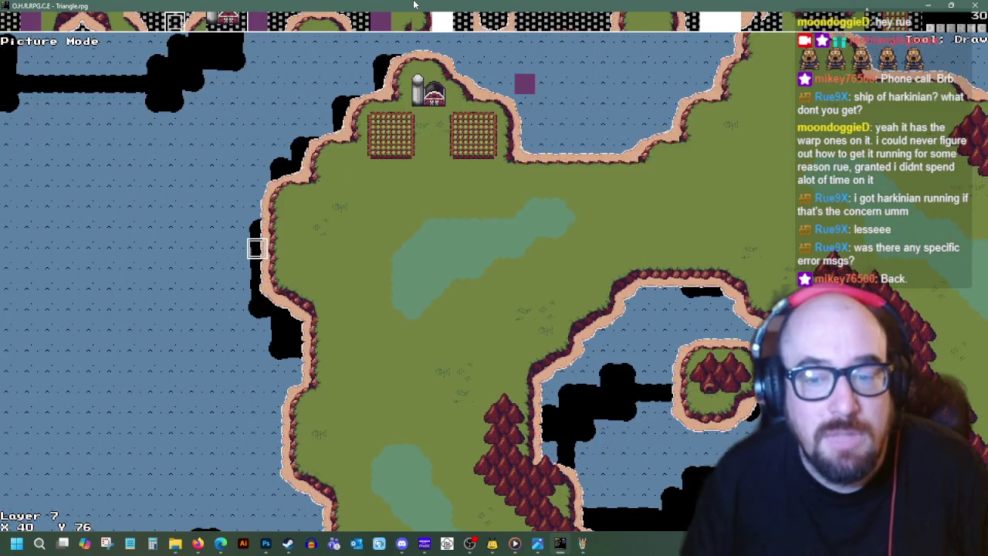
{"action": "key", "text": "Down"}
{"action": "key", "text": "Right"}
{"action": "key", "text": "Right"}
{"action": "key", "text": "Right"}
{"action": "key", "text": "Right"}
{"action": "key", "text": "Right"}
{"action": "key", "text": "Right"}
{"action": "key", "text": "Up"}
{"action": "key", "text": "Up"}
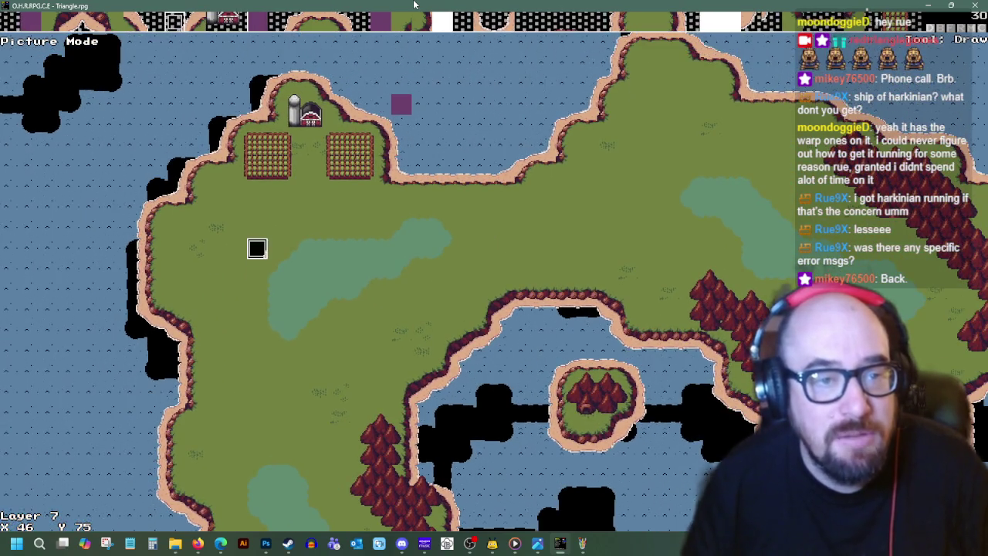
{"action": "key", "text": "Right"}
{"action": "key", "text": "Right"}
{"action": "key", "text": "Right"}
{"action": "key", "text": "Up"}
{"action": "key", "text": "Up"}
{"action": "key", "text": "Up"}
{"action": "key", "text": "Left"}
{"action": "key", "text": "Up"}
{"action": "key", "text": "Up"}
{"action": "key", "text": "Up"}
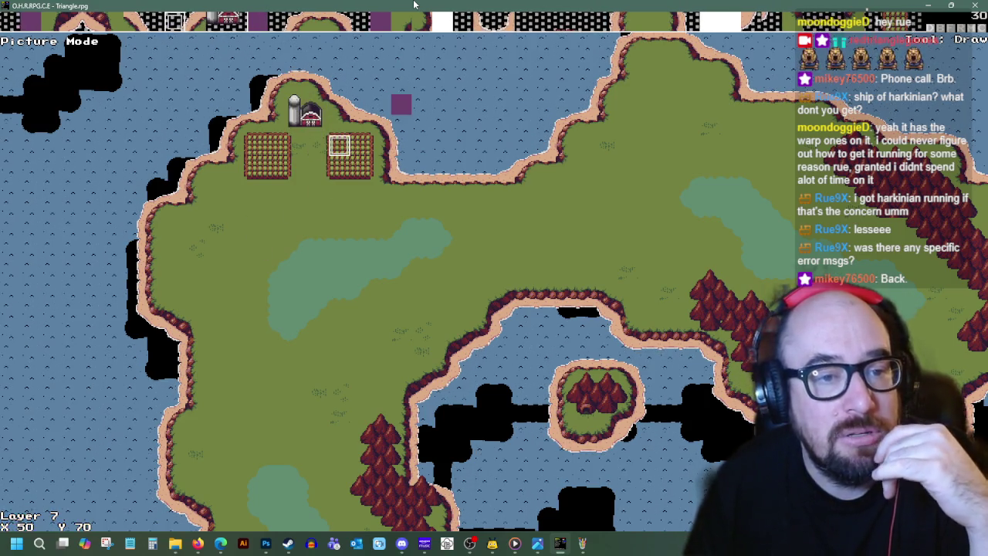
{"action": "key", "text": "Down"}
{"action": "key", "text": "Left"}
{"action": "key", "text": "Right"}
- Place a trial tile from the tileset just below the right crop field
{"action": "key", "text": "Up"}
{"action": "key", "text": "Up"}
{"action": "key", "text": "Right"}
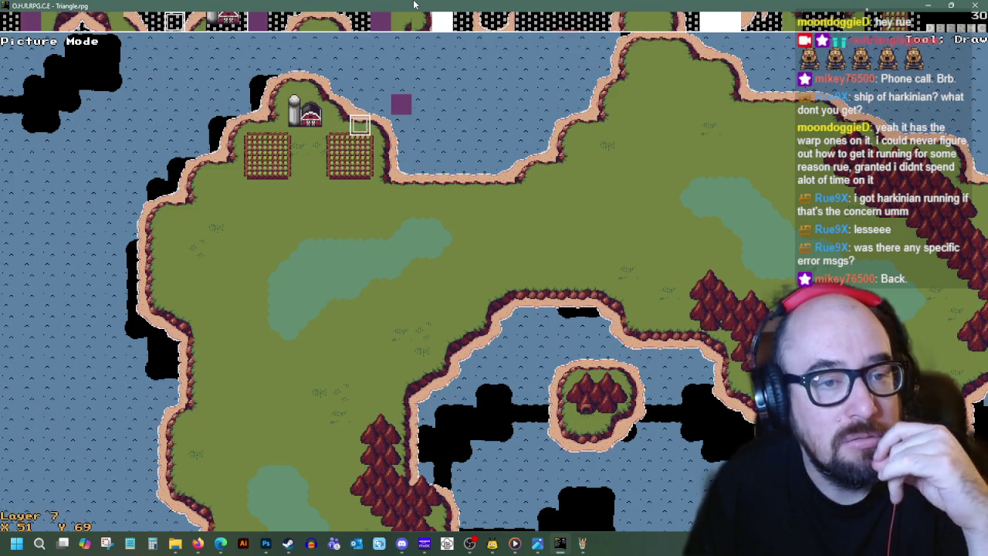
{"action": "key", "text": "Left"}
{"action": "key", "text": "Left"}
{"action": "key", "text": "Left"}
{"action": "key", "text": "Left"}
{"action": "key", "text": "Left"}
{"action": "key", "text": "Left"}
{"action": "key", "text": "Right"}
{"action": "key", "text": "Down"}
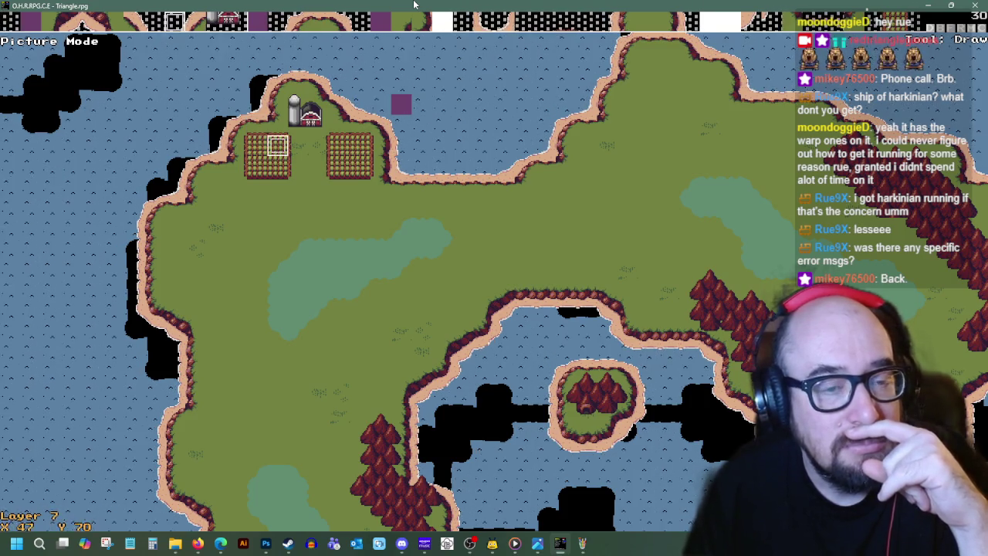
{"action": "key", "text": "Down"}
{"action": "key", "text": "Right"}
{"action": "key", "text": "Return"}
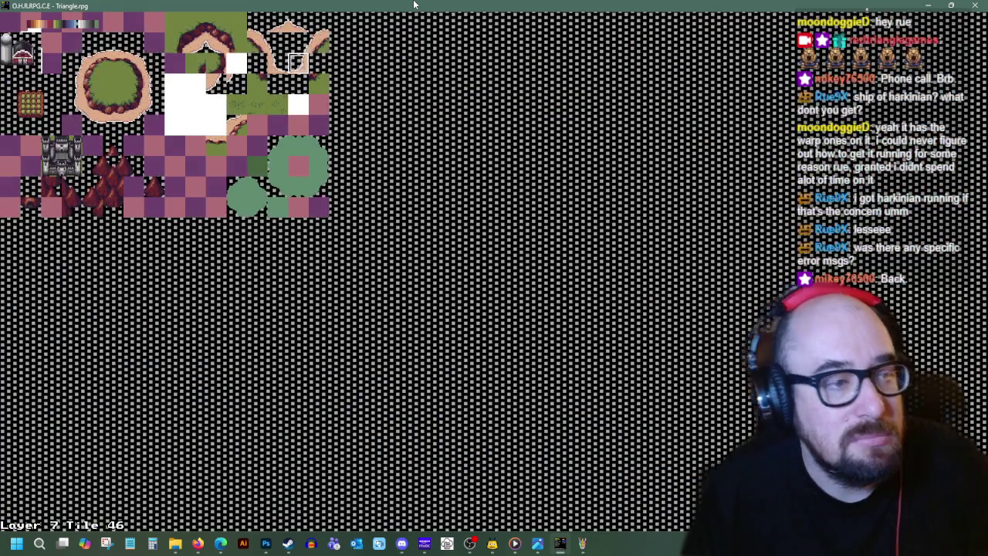
{"action": "key", "text": "Return"}
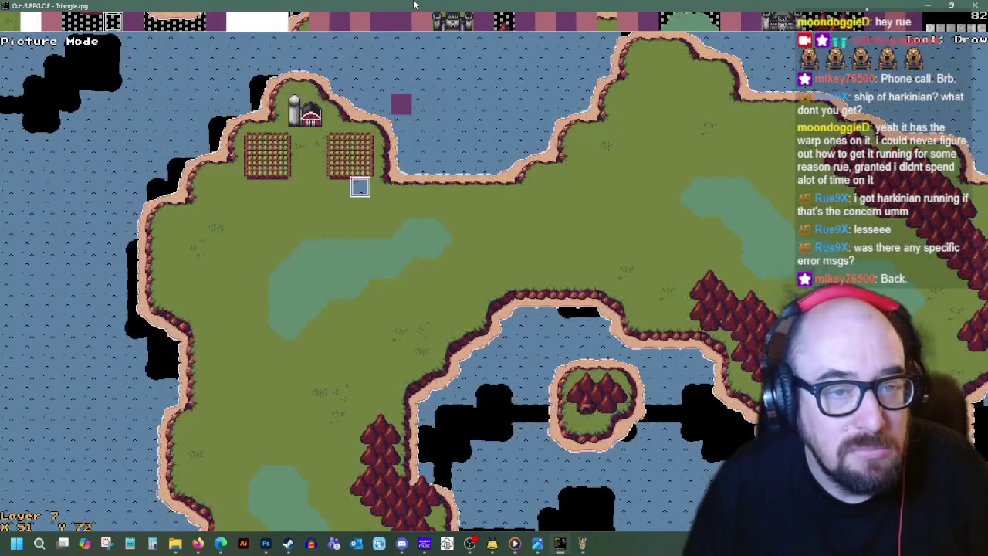
- Undo the misplaced blue tile and browse the tileset again below the field
{"action": "key", "text": "Left"}
{"action": "key", "text": "Left"}
{"action": "key", "text": "ctrl+z"}
{"action": "key", "text": "Return"}
{"action": "key", "text": "Return"}
{"action": "key", "text": "Right"}
{"action": "key", "text": "Right"}
{"action": "key", "text": "Up"}
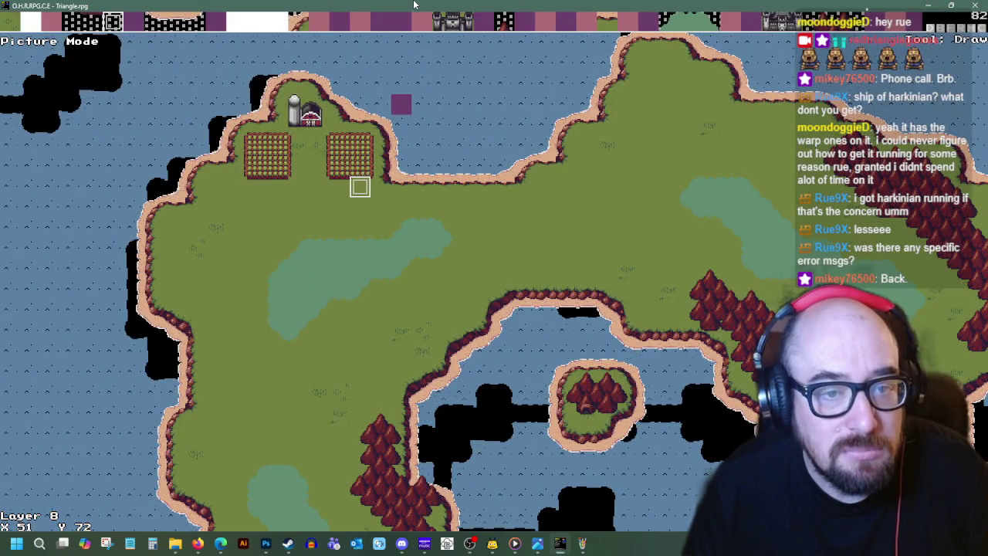
{"action": "key", "text": "Left"}
{"action": "key", "text": "Return"}
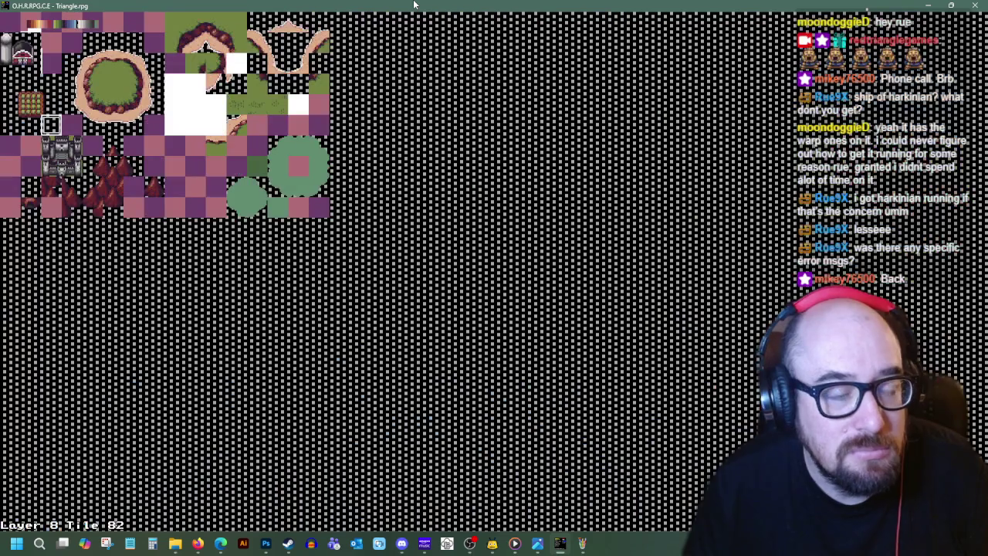
{"action": "key", "text": "Return"}
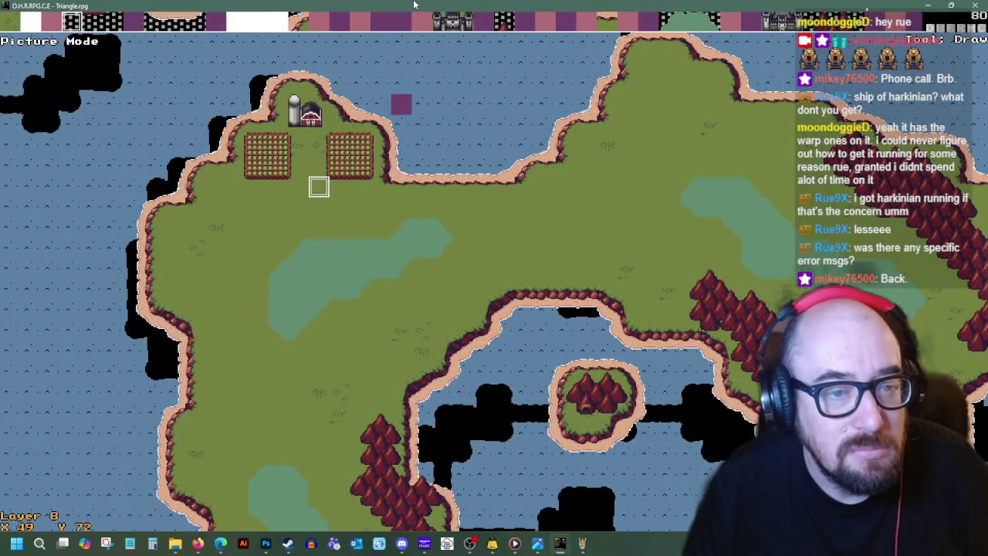
- Move the map cursor up toward the farm and across the map
{"action": "key", "text": "Left"}
{"action": "key", "text": "Up"}
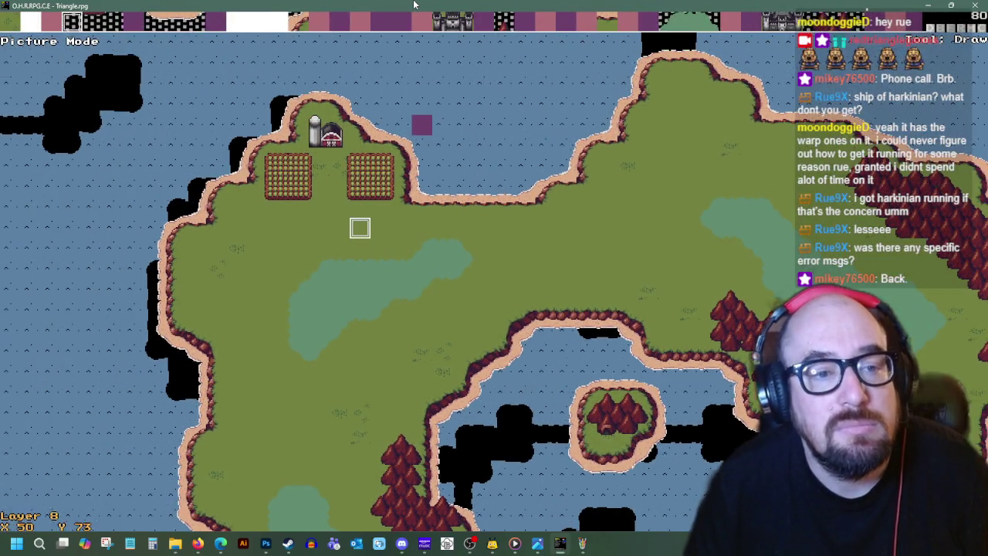
{"action": "key", "text": "Left"}
{"action": "key", "text": "Up"}
{"action": "key", "text": "Left"}
{"action": "key", "text": "Up"}
{"action": "key", "text": "Left"}
{"action": "key", "text": "Up"}
{"action": "key", "text": "Up"}
{"action": "key", "text": "Up"}
{"action": "key", "text": "Up"}
{"action": "key", "text": "shift+Right"}
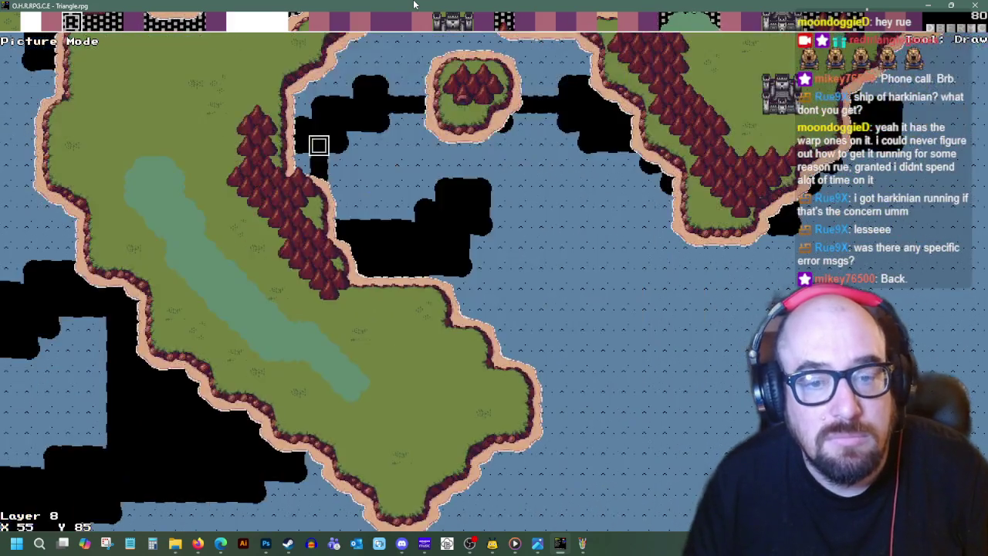
{"action": "key", "text": "shift+Right"}
{"action": "key", "text": "shift+Left"}
{"action": "key", "text": "shift+Left"}
- Return the cursor near the farm fields, now editing on layer 8
{"action": "key", "text": "Down"}
{"action": "key", "text": "Down"}
{"action": "key", "text": "Down"}
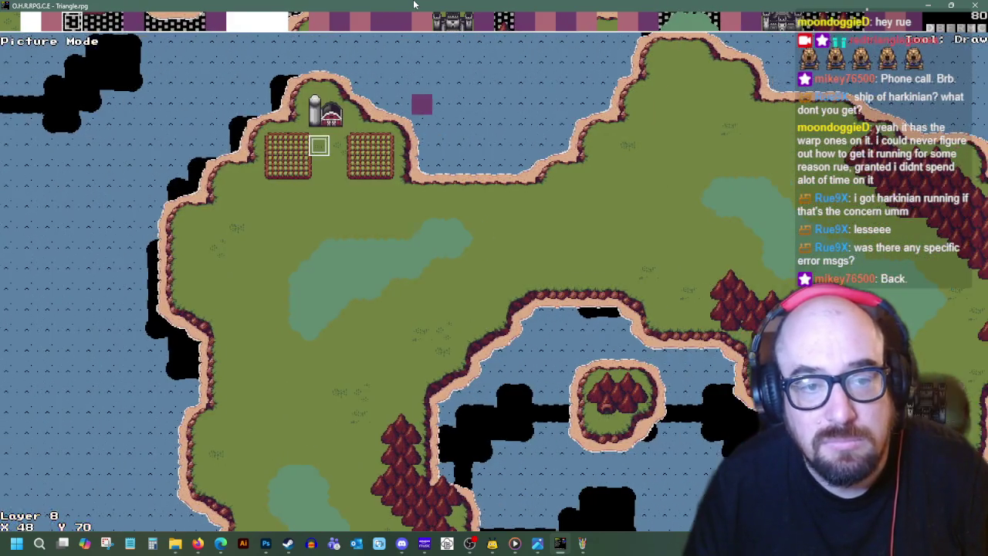
{"action": "key", "text": "shift+Right"}
{"action": "key", "text": "Right"}
{"action": "key", "text": "Right"}
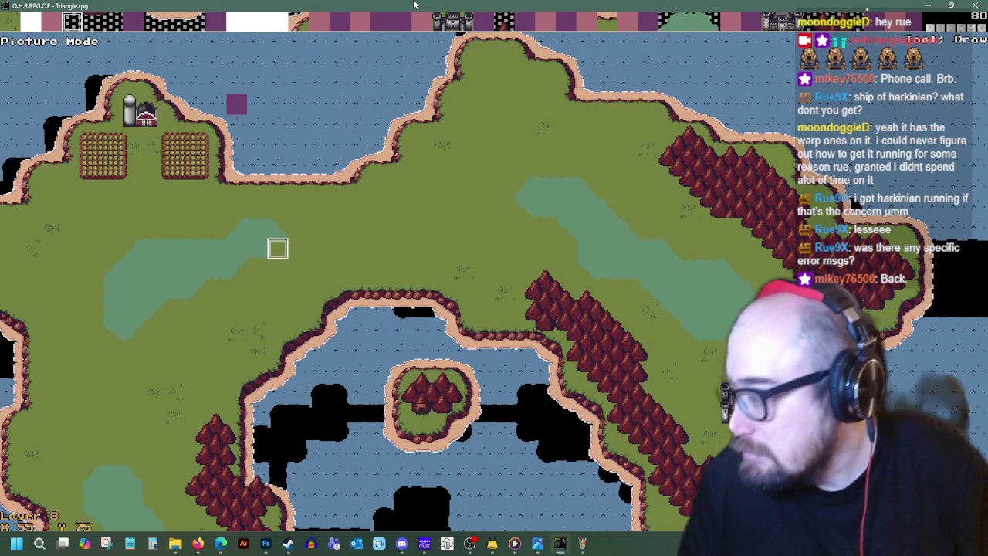
{"action": "key", "text": "Left"}
{"action": "key", "text": "Left"}
{"action": "key", "text": "Left"}
{"action": "key", "text": "Left"}
{"action": "key", "text": "Up"}
{"action": "key", "text": "Up"}
{"action": "key", "text": "Up"}
{"action": "key", "text": "Left"}
{"action": "key", "text": "Left"}
{"action": "key", "text": "Down"}
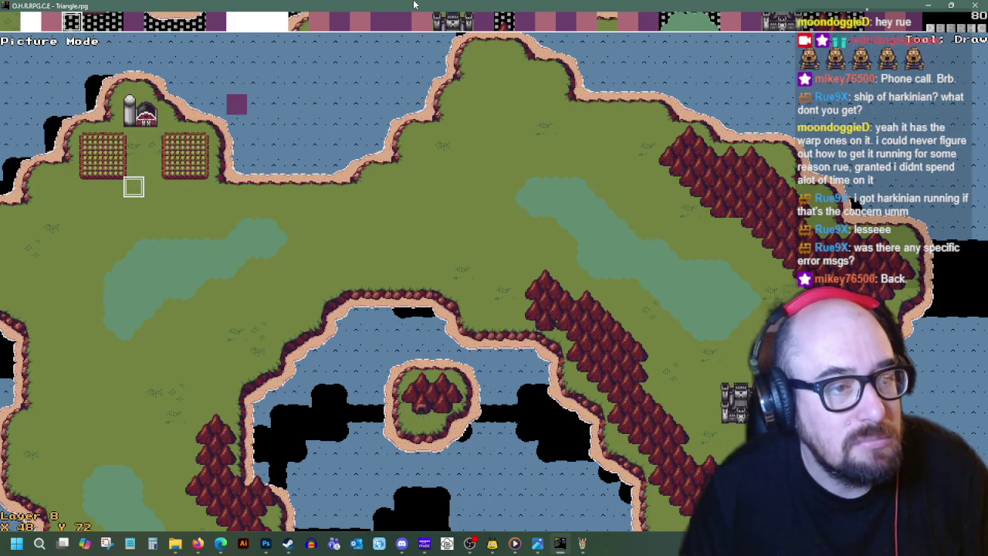
{"action": "left_click", "coordinate": [590, 545]}
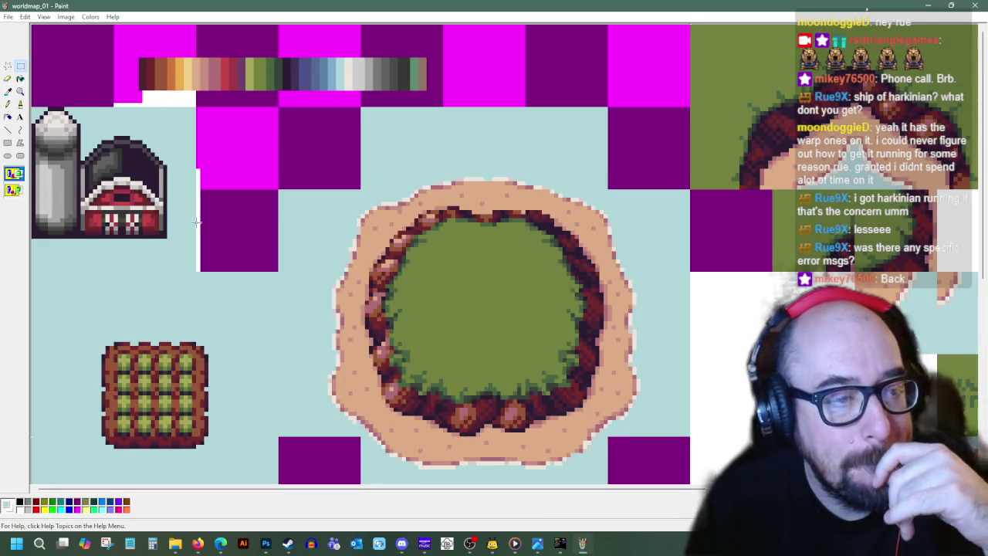
- Resize the Paint window and nudge the pasted silo and barn slightly right and down
{"action": "left_click_drag", "start_coordinate": [115, 5], "coordinate": [480, 91]}
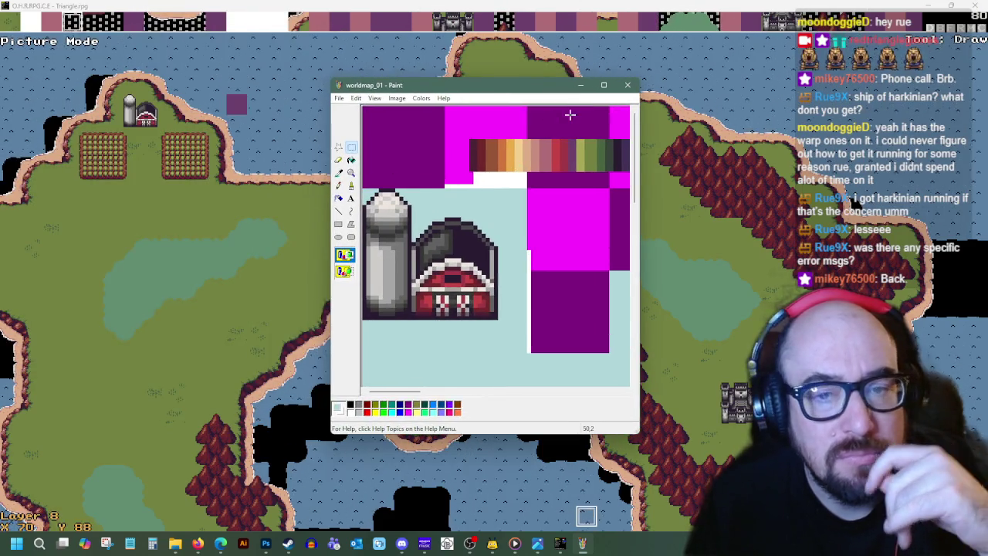
{"action": "left_click_drag", "start_coordinate": [641, 169], "coordinate": [797, 169]}
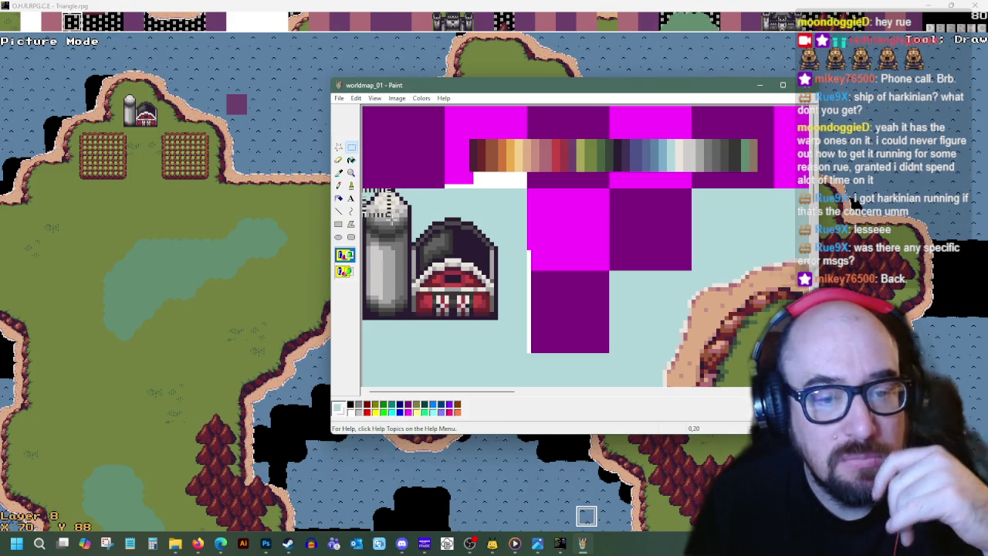
{"action": "left_click_drag", "start_coordinate": [476, 306], "coordinate": [485, 308]}
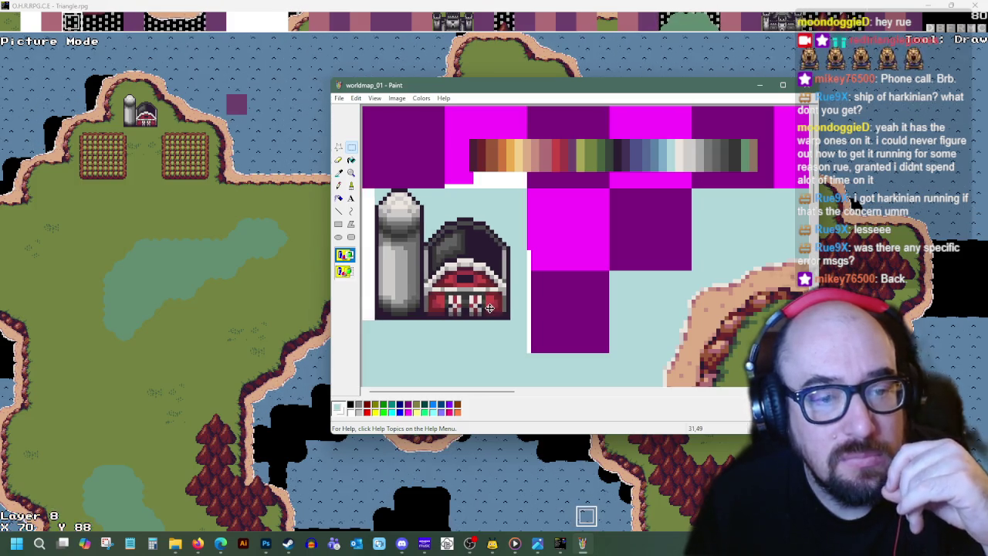
{"action": "left_click", "coordinate": [351, 160]}
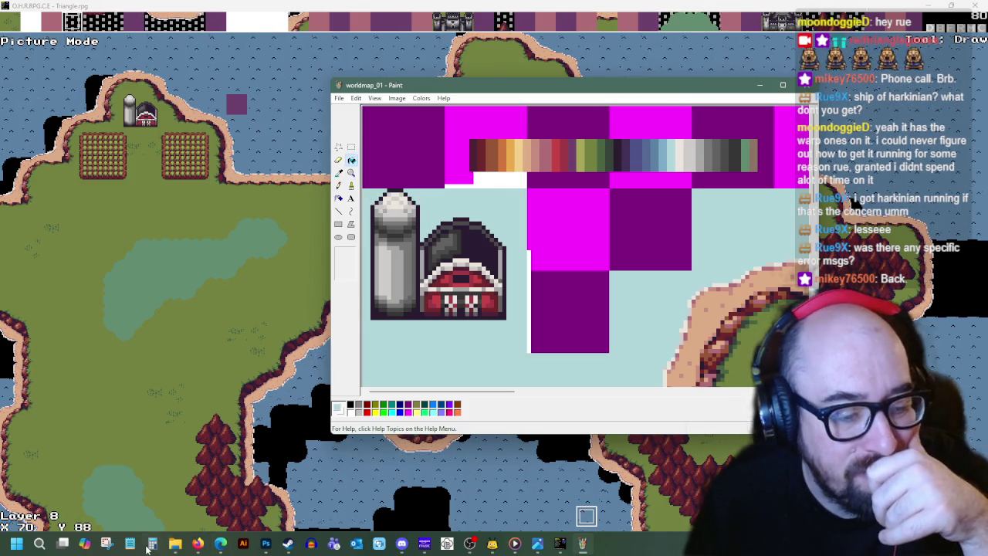
- Glance at the farm reference images, then choose rectangular selection
{"action": "left_click", "coordinate": [205, 546]}
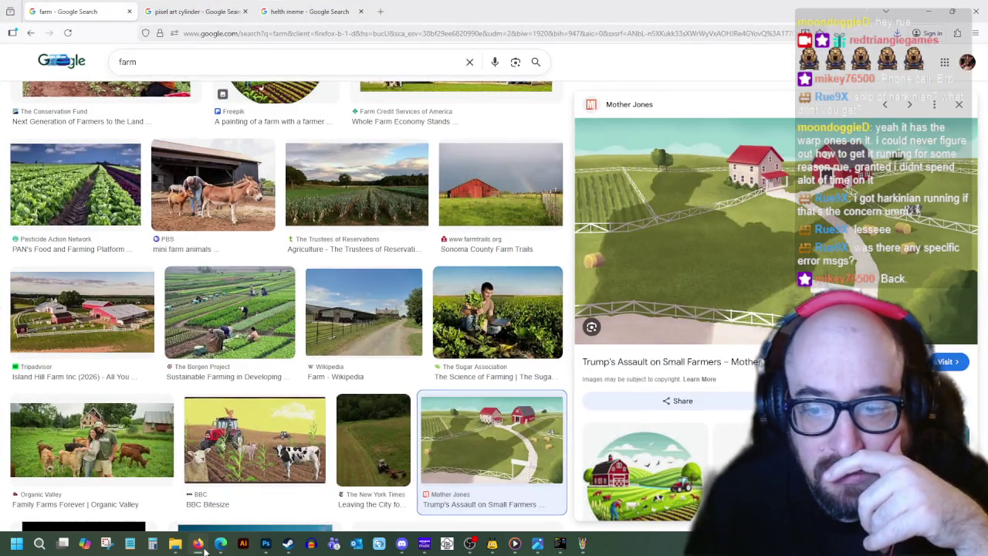
{"action": "left_click", "coordinate": [205, 547]}
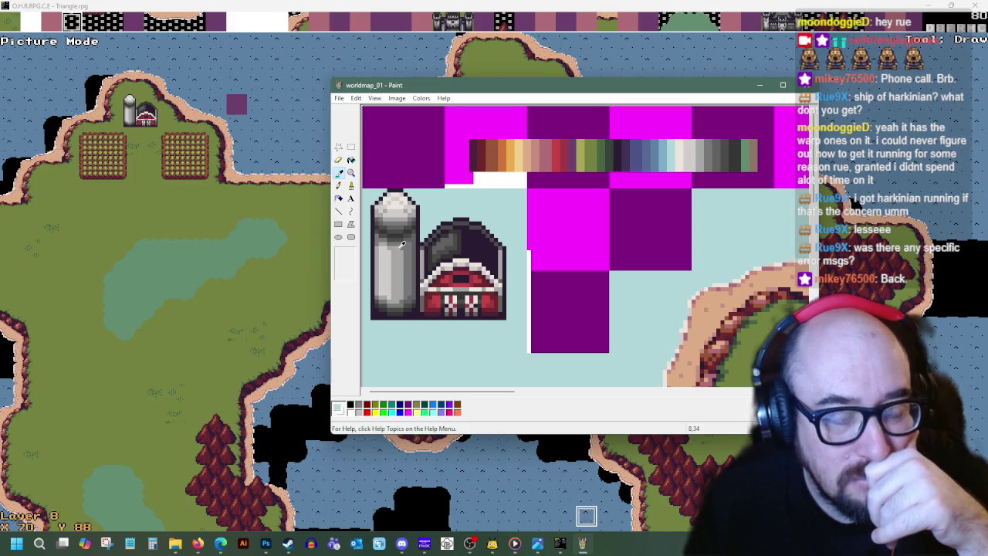
{"action": "scroll", "coordinate": [579, 315], "scroll_direction": "down", "scroll_amount": 5}
{"action": "scroll", "coordinate": [579, 309], "scroll_direction": "up", "scroll_amount": 5}
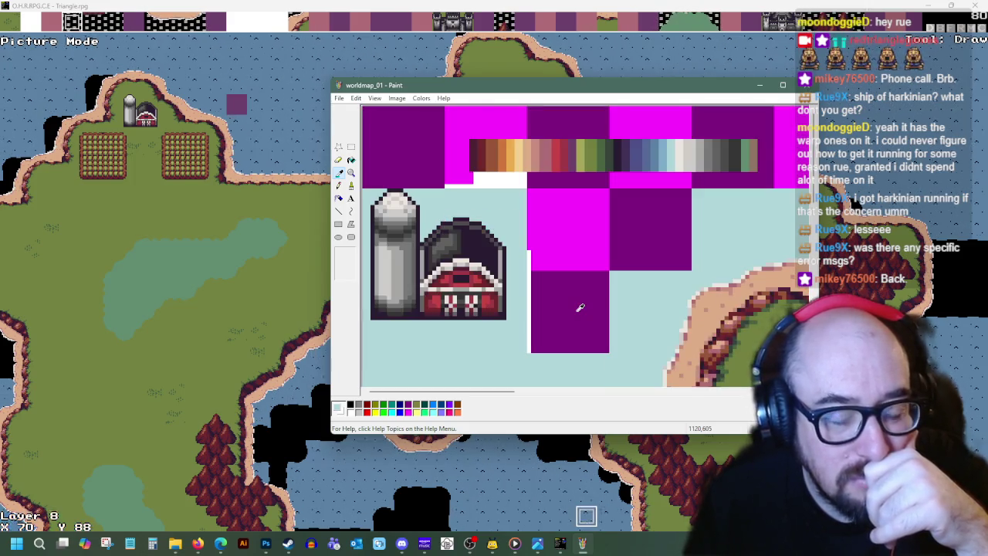
{"action": "scroll", "coordinate": [579, 304], "scroll_direction": "down", "scroll_amount": 2}
{"action": "left_click", "coordinate": [349, 149]}
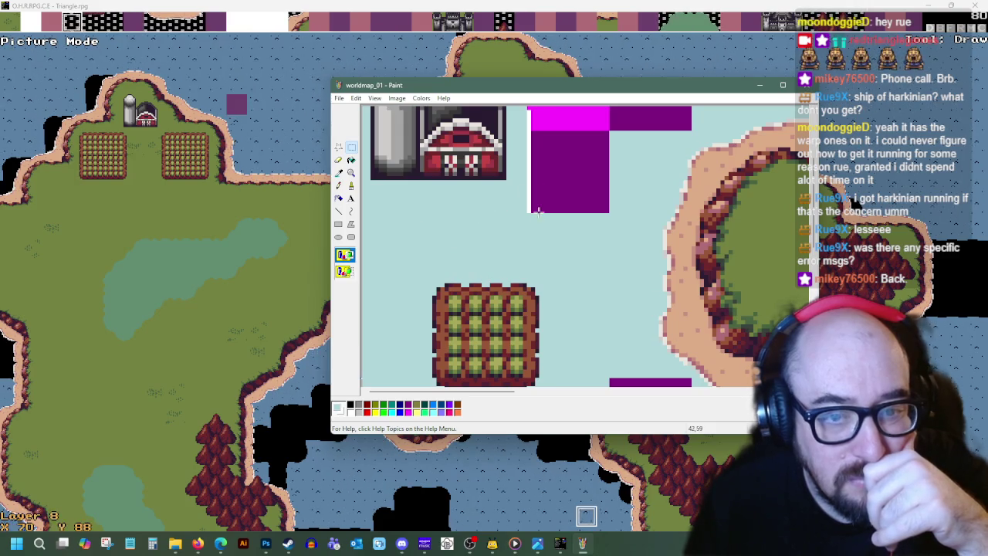
{"action": "scroll", "coordinate": [554, 135], "scroll_direction": "up", "scroll_amount": 3}
{"action": "scroll", "coordinate": [539, 220], "scroll_direction": "down", "scroll_amount": 3}
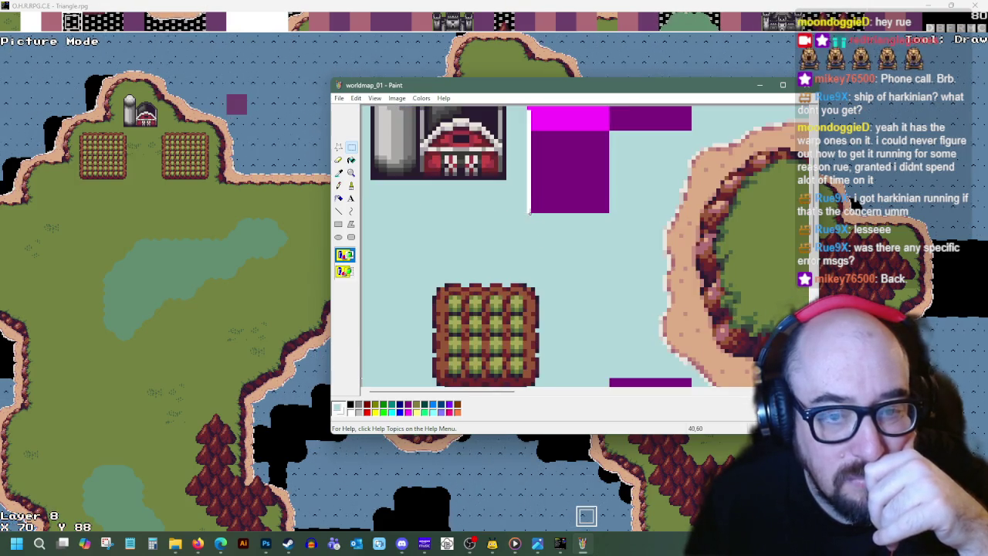
- Cut and clear the tile areas beside the purple block to white
{"action": "mouse_move", "coordinate": [571, 237]}
{"action": "left_mouse_down"}
{"action": "mouse_move", "coordinate": [595, 286]}
{"action": "mouse_move", "coordinate": [609, 290]}
{"action": "left_mouse_up"}
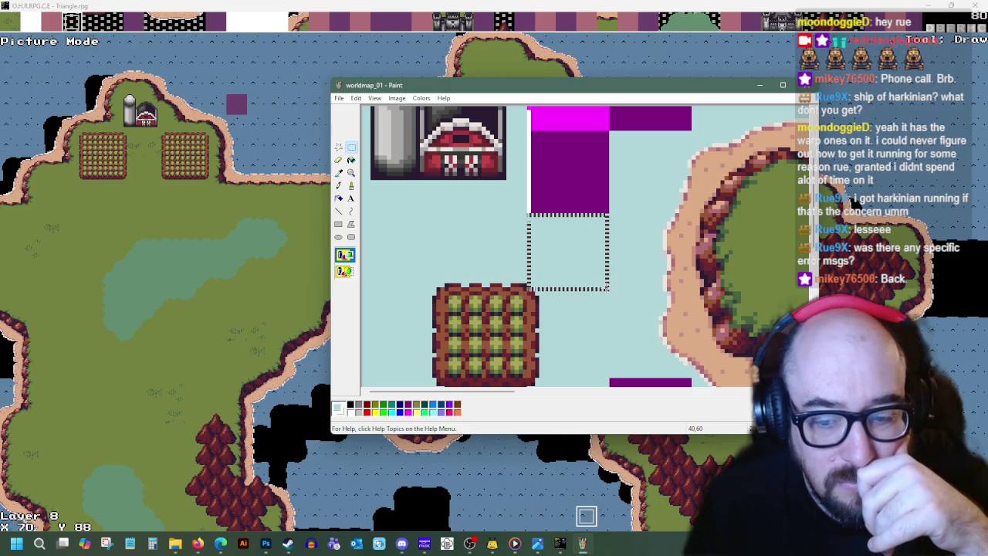
{"action": "right_click", "coordinate": [563, 255]}
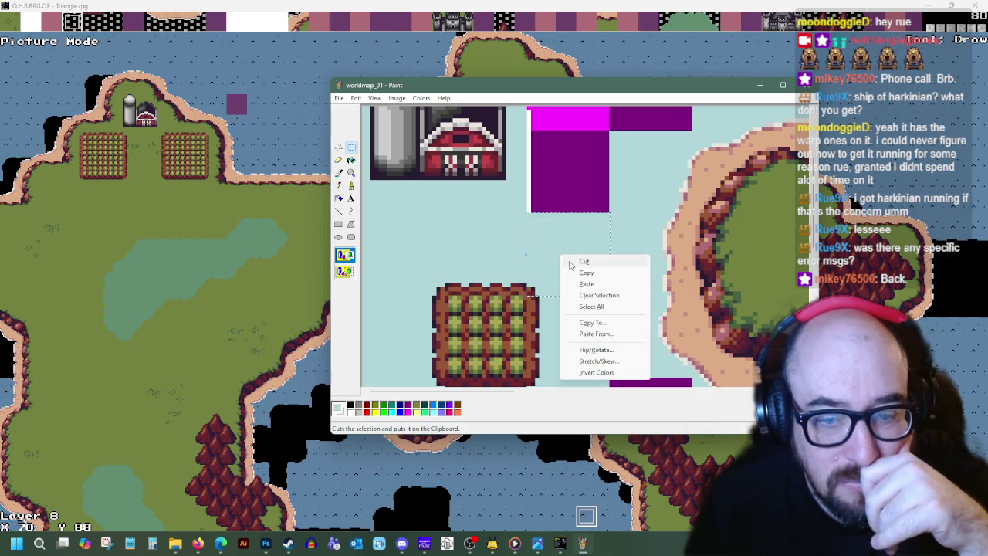
{"action": "left_click", "coordinate": [576, 262]}
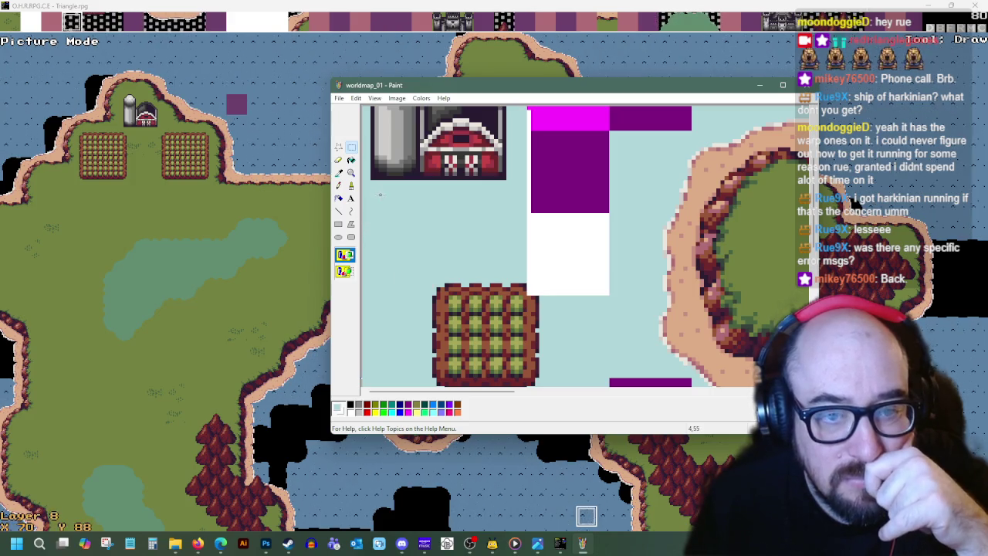
{"action": "left_click_drag", "start_coordinate": [526, 215], "coordinate": [458, 293]}
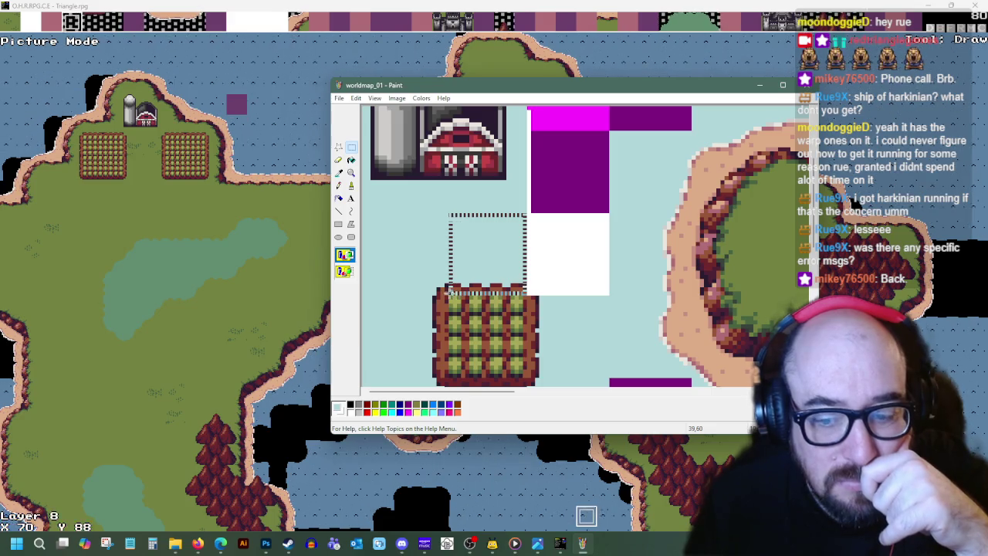
{"action": "right_click", "coordinate": [465, 260]}
{"action": "left_click", "coordinate": [486, 303]}
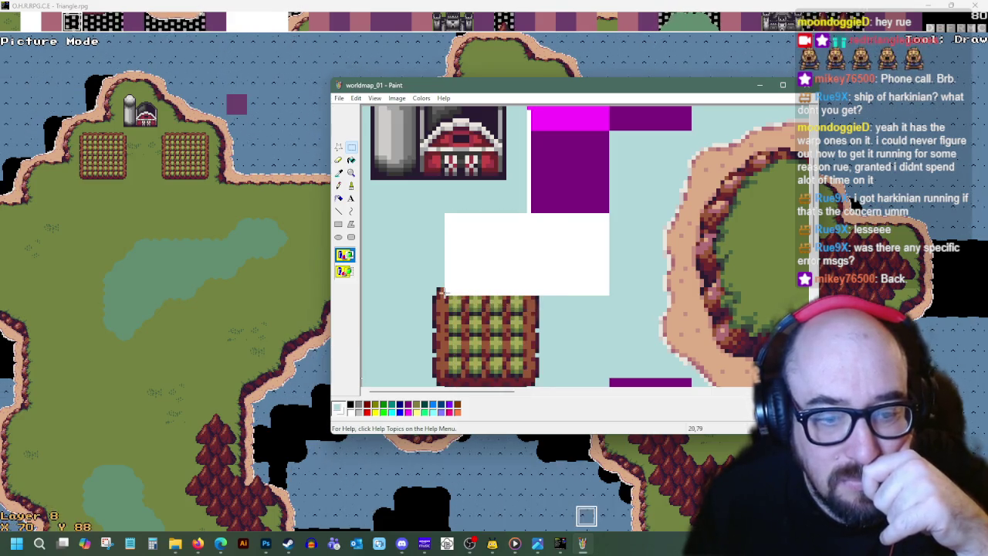
{"action": "left_click_drag", "start_coordinate": [417, 283], "coordinate": [275, 220]}
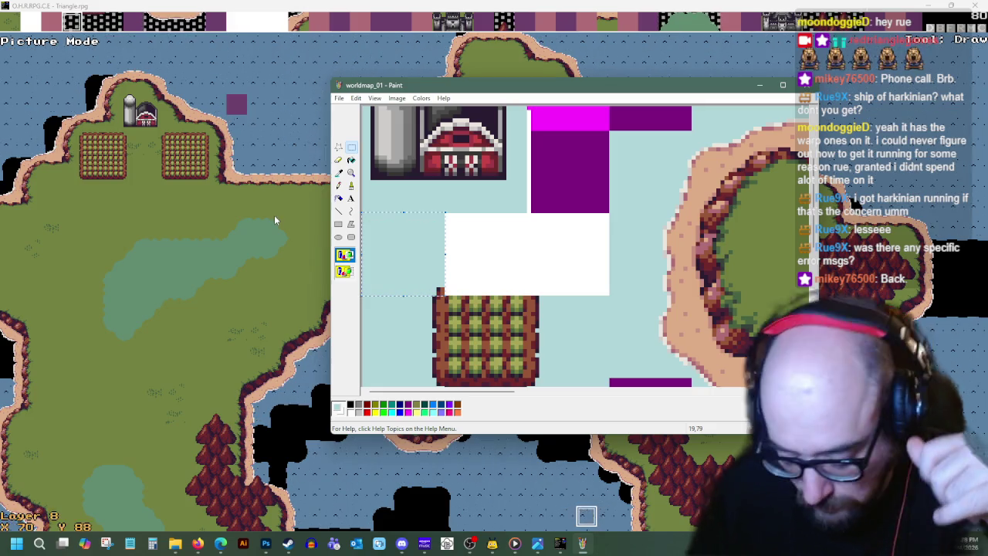
{"action": "left_click_drag", "start_coordinate": [403, 255], "coordinate": [403, 148]}
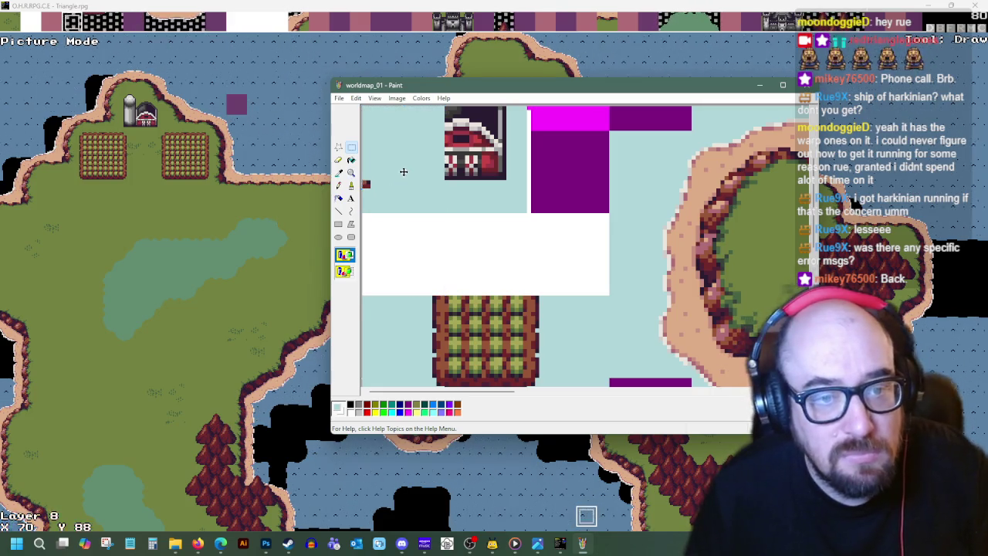
{"action": "key", "text": "ctrl+z"}
{"action": "key", "text": "ctrl+z"}
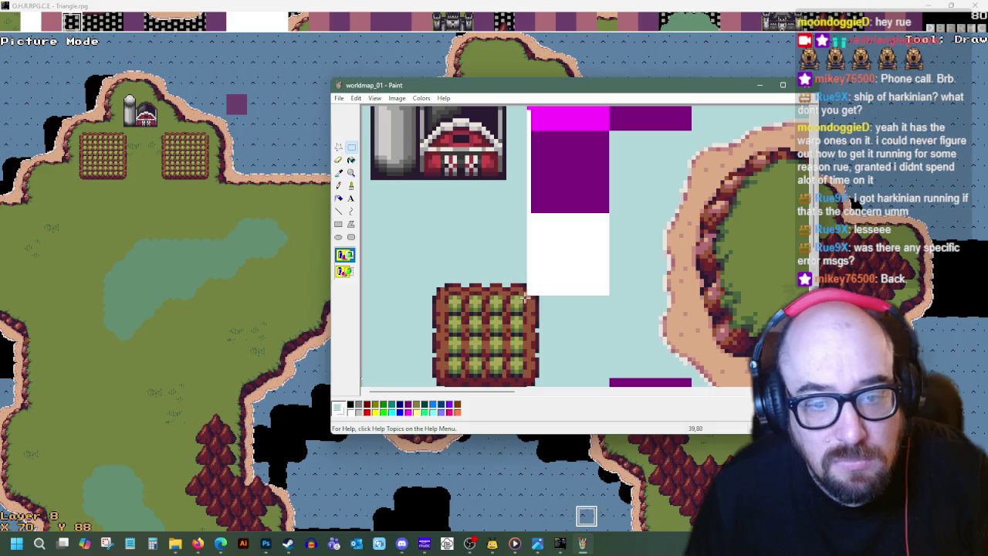
- Erase the two slots above the crop field and paste the copied tile block between them
{"action": "left_click_drag", "start_coordinate": [524, 293], "coordinate": [434, 215]}
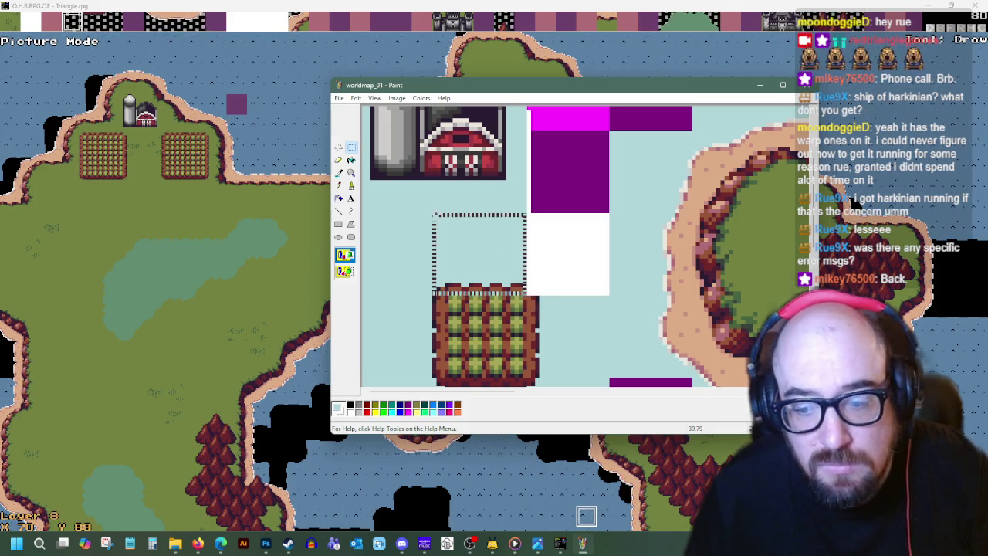
{"action": "key", "text": "Delete"}
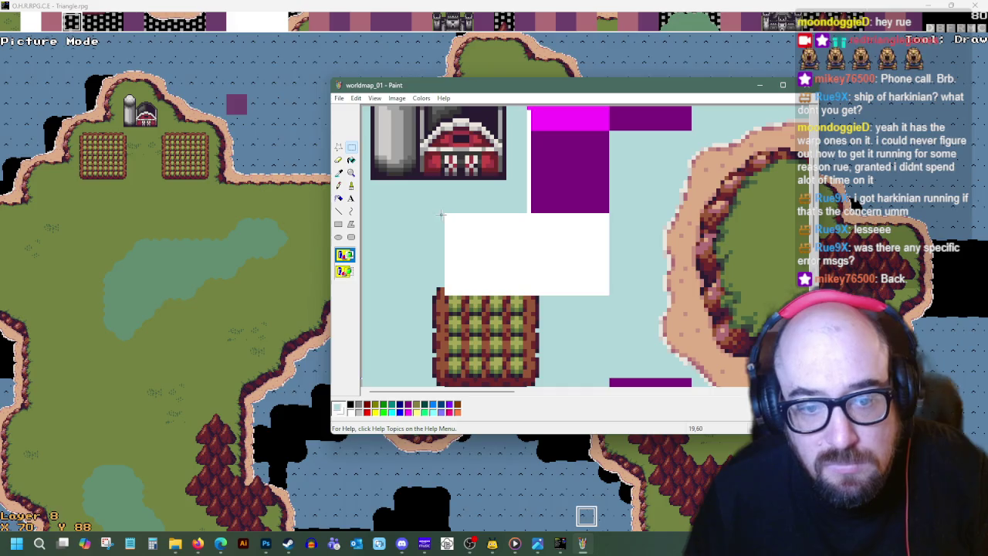
{"action": "left_click_drag", "start_coordinate": [442, 216], "coordinate": [363, 264]}
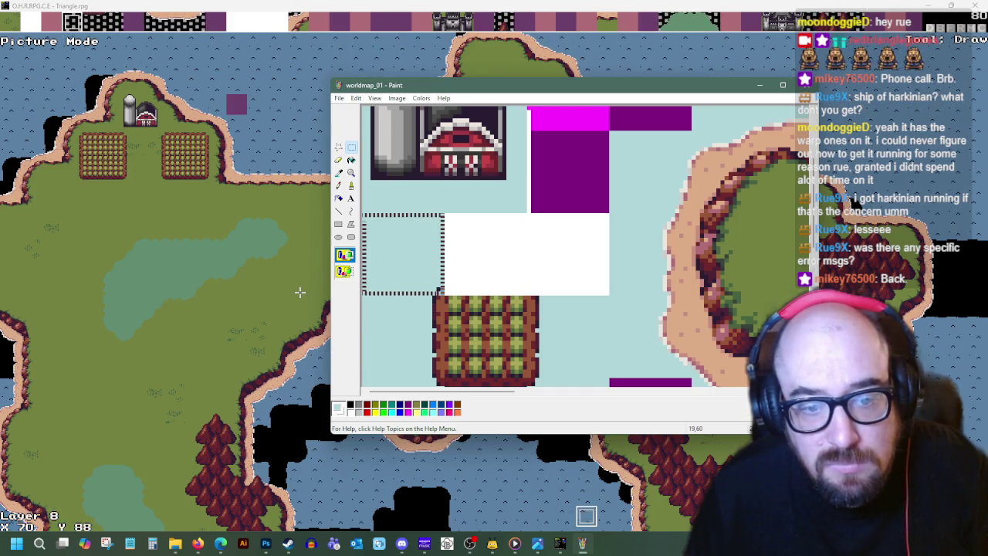
{"action": "key", "text": "Delete"}
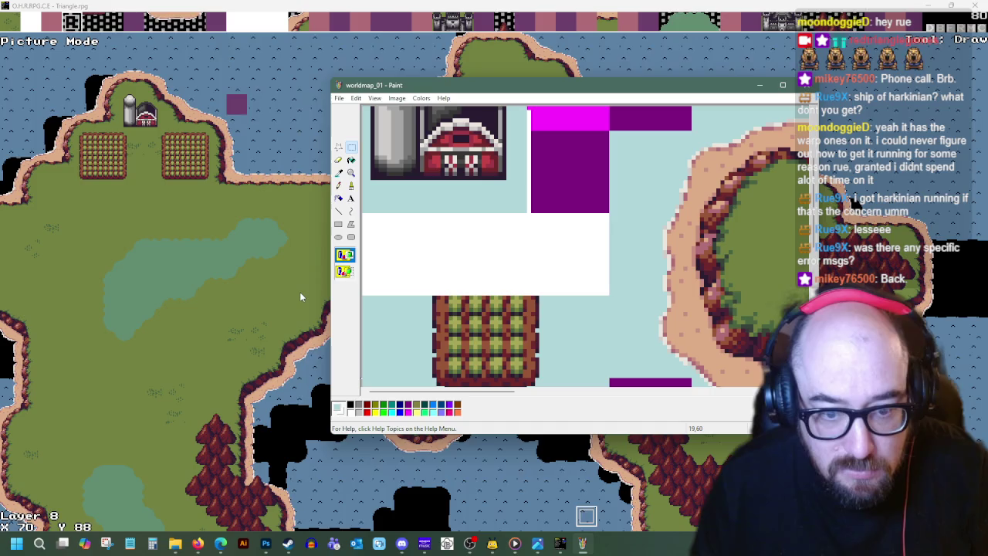
{"action": "key", "text": "ctrl+v"}
{"action": "left_click_drag", "start_coordinate": [402, 147], "coordinate": [482, 273]}
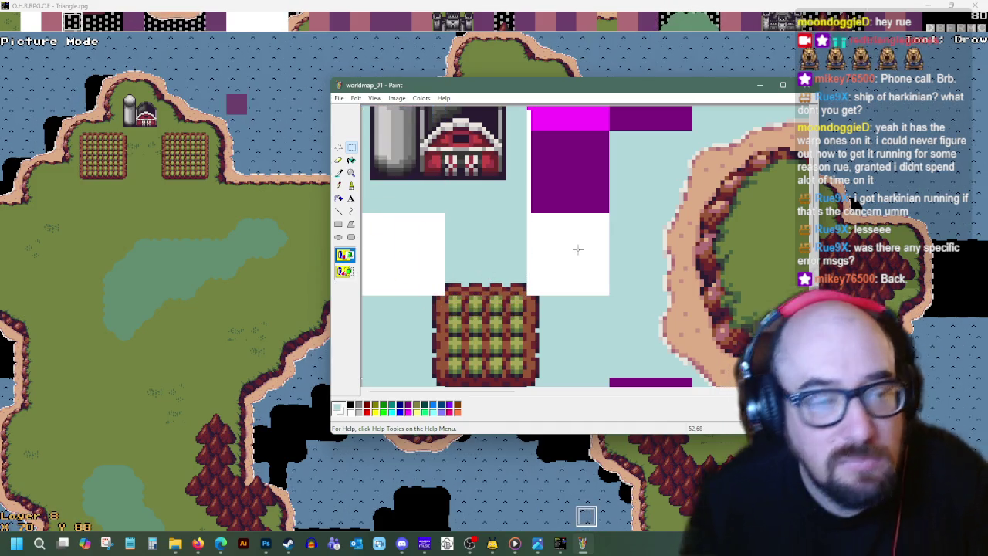
- Save worldmap_01 and return to the OHRRPGCE overworld map
{"action": "scroll", "coordinate": [577, 249], "scroll_direction": "down", "scroll_amount": 2}
{"action": "scroll", "coordinate": [577, 249], "scroll_direction": "up", "scroll_amount": 1}
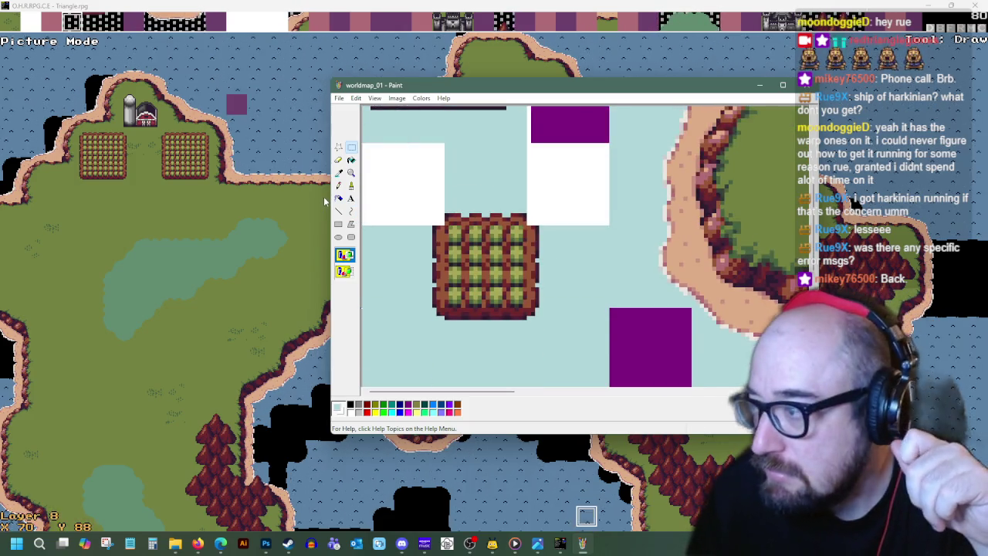
{"action": "scroll", "coordinate": [340, 186], "scroll_direction": "up", "scroll_amount": 1}
{"action": "scroll", "coordinate": [344, 171], "scroll_direction": "up", "scroll_amount": 1}
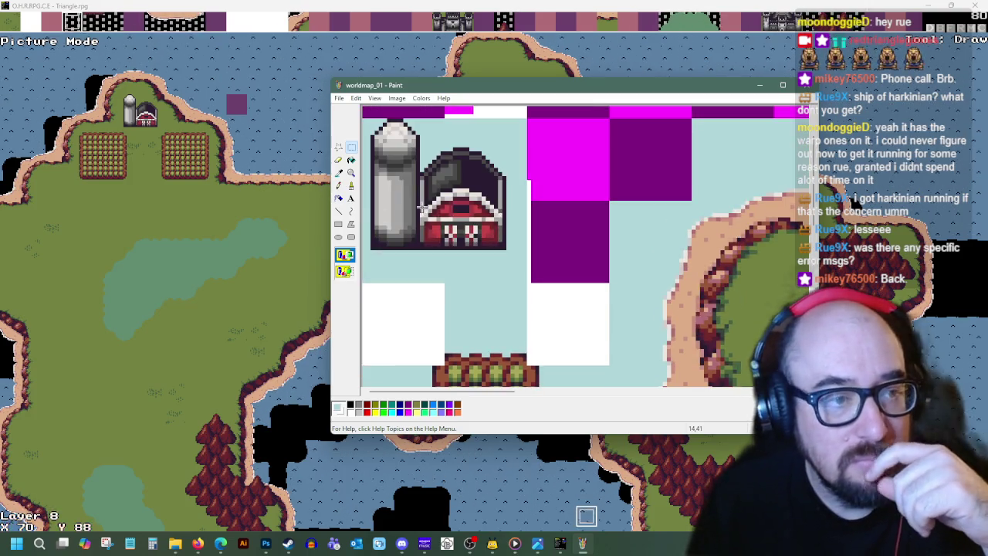
{"action": "left_click", "coordinate": [339, 98]}
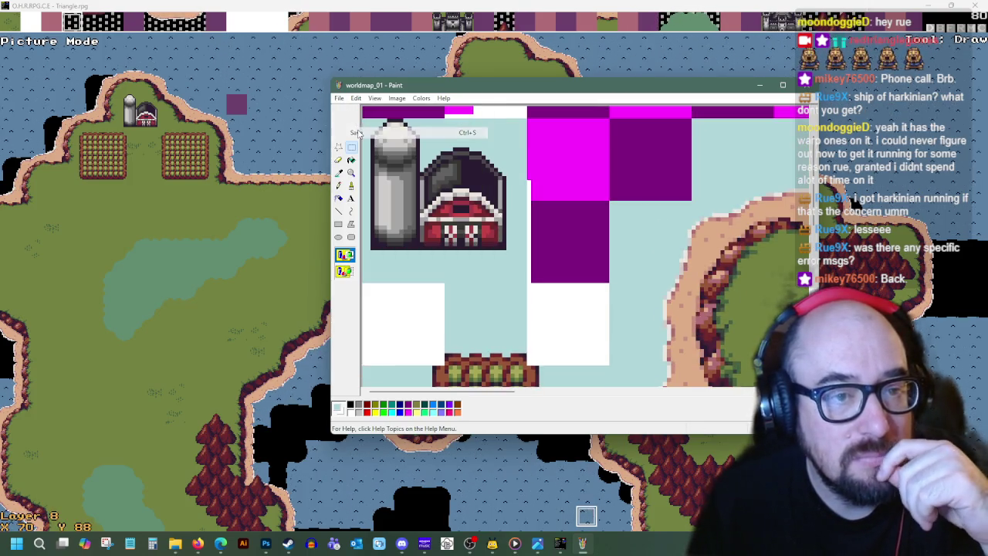
{"action": "left_click", "coordinate": [236, 5]}
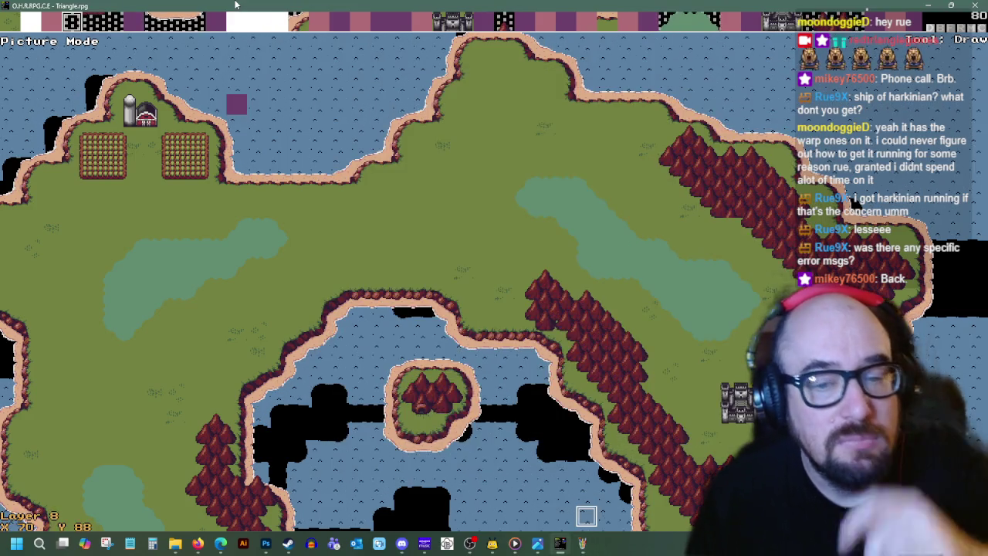
- Move the cursor up beside the barn and switch editing to layer 7
{"action": "key", "text": "Up"}
{"action": "key", "text": "Up"}
{"action": "key", "text": "Up"}
{"action": "key", "text": "Left"}
{"action": "key", "text": "Left"}
{"action": "key", "text": "Left"}
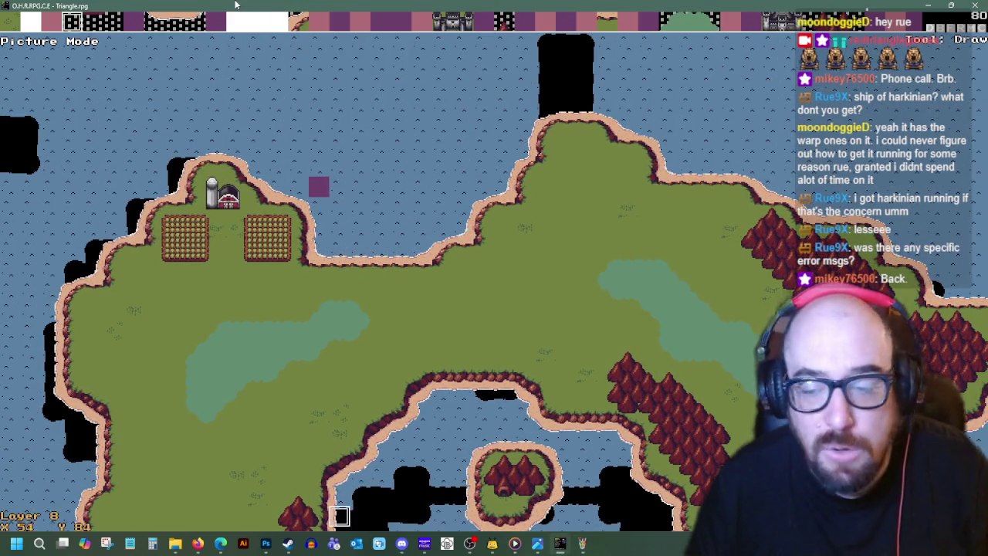
{"action": "key", "text": "Left"}
{"action": "key", "text": "Left"}
{"action": "key", "text": "Left"}
{"action": "key", "text": "Left"}
{"action": "key", "text": "Left"}
{"action": "key", "text": "Left"}
{"action": "key", "text": "Left"}
{"action": "key", "text": "Up"}
{"action": "key", "text": "Up"}
{"action": "key", "text": "Up"}
{"action": "key", "text": "Up"}
{"action": "key", "text": "Up"}
{"action": "key", "text": "Left"}
{"action": "key", "text": "Left"}
{"action": "key", "text": "Up"}
{"action": "key", "text": "Up"}
{"action": "key", "text": "Up"}
{"action": "key", "text": "Right"}
{"action": "key", "text": "Right"}
{"action": "key", "text": "Right"}
{"action": "key", "text": "Up"}
{"action": "key", "text": "Right"}
{"action": "key", "text": "Up"}
{"action": "key", "text": "Right"}
{"action": "key", "text": "Up"}
{"action": "key", "text": "Right"}
{"action": "key", "text": "Up"}
{"action": "key", "text": "Right"}
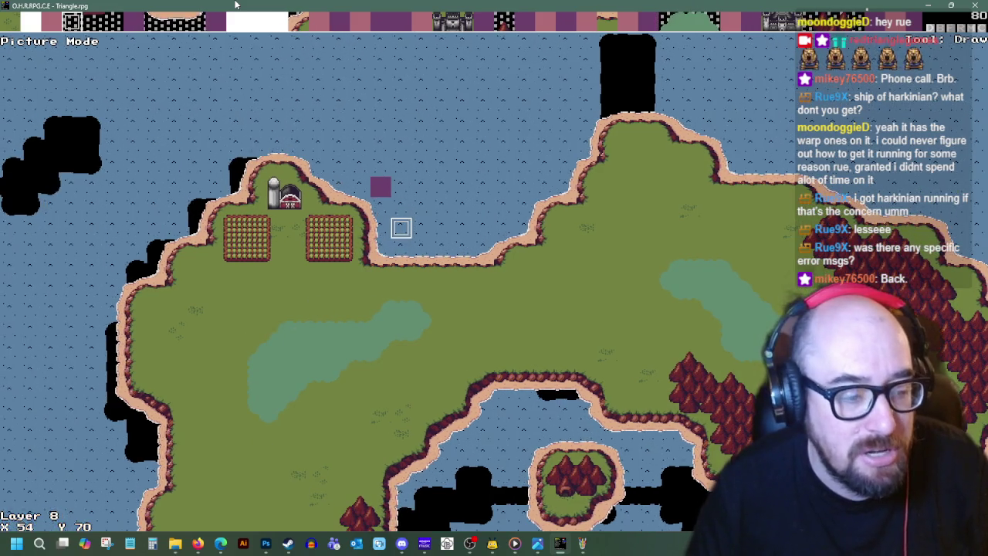
{"action": "key", "text": "Return"}
{"action": "key", "text": "Return"}
{"action": "key", "text": "Return"}
{"action": "key", "text": "Return"}
- Move the map cursor below the crop fields and down along the coast
{"action": "key", "text": "Right"}
{"action": "key", "text": "Down"}
{"action": "key", "text": "Down"}
{"action": "key", "text": "Down"}
{"action": "key", "text": "Down"}
{"action": "key", "text": "Down"}
{"action": "key", "text": "Left"}
{"action": "key", "text": "Left"}
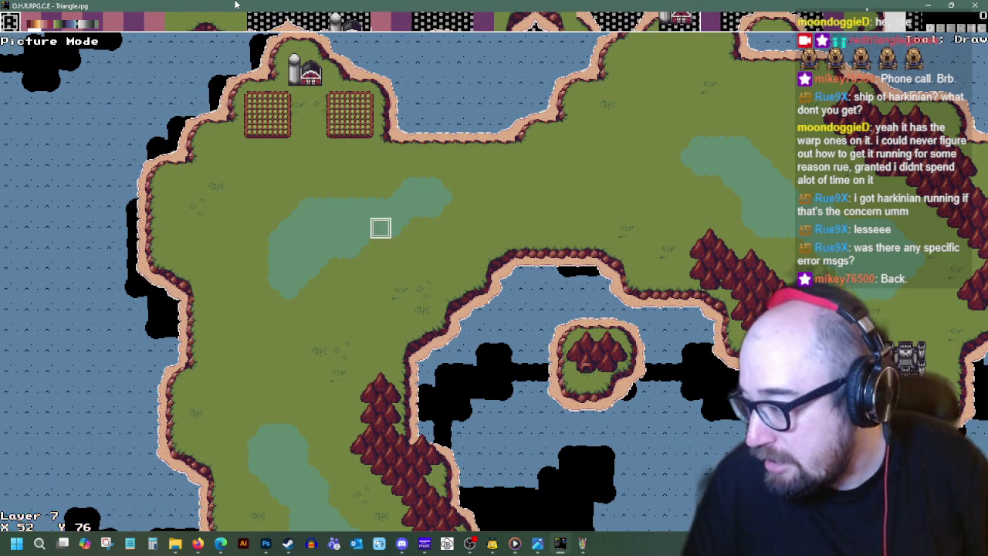
{"action": "key", "text": "Up"}
{"action": "key", "text": "Up"}
{"action": "key", "text": "Up"}
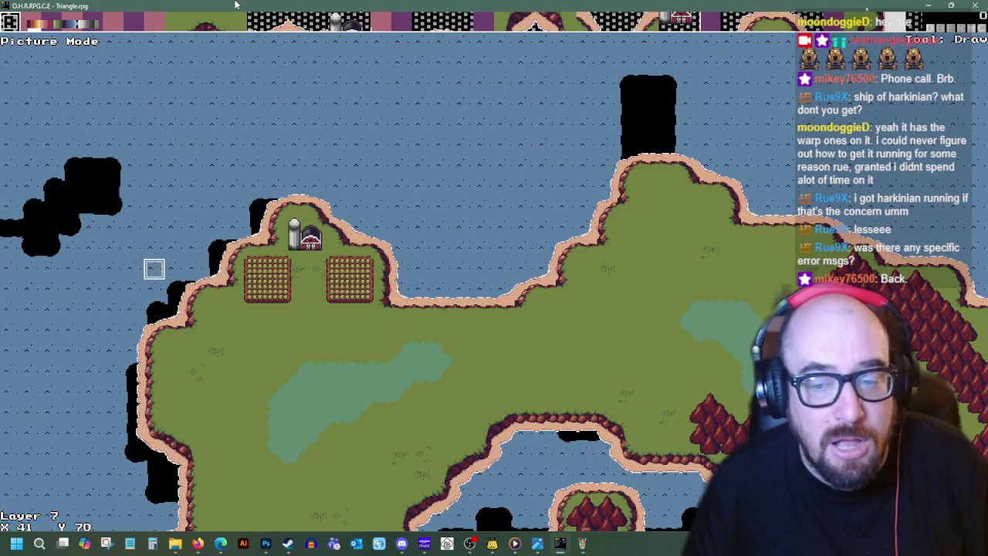
{"action": "key", "text": "Left"}
{"action": "key", "text": "Left"}
{"action": "key", "text": "Down"}
{"action": "key", "text": "Left"}
{"action": "key", "text": "Down"}
{"action": "key", "text": "Down"}
{"action": "key", "text": "Down"}
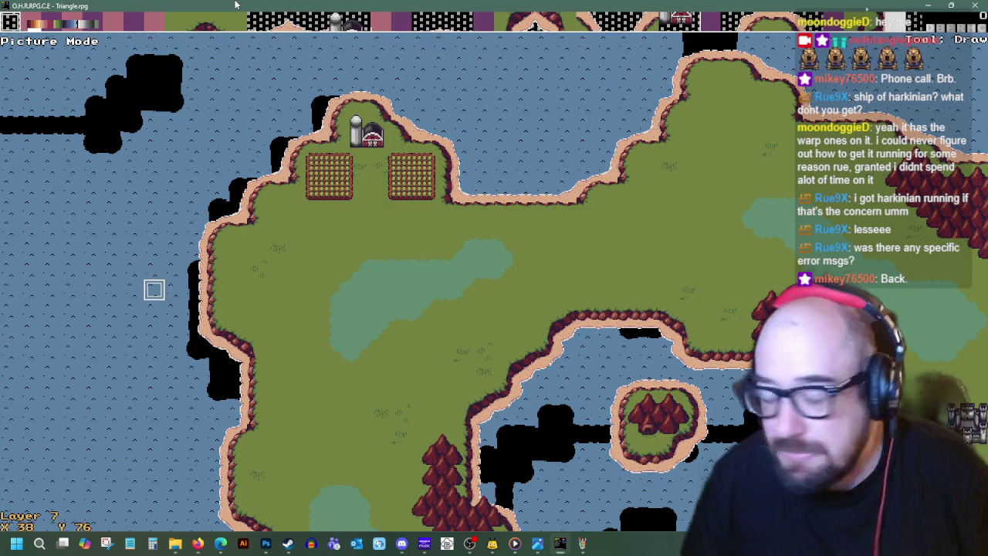
{"action": "key", "text": "Down"}
{"action": "key", "text": "Down"}
{"action": "key", "text": "Down"}
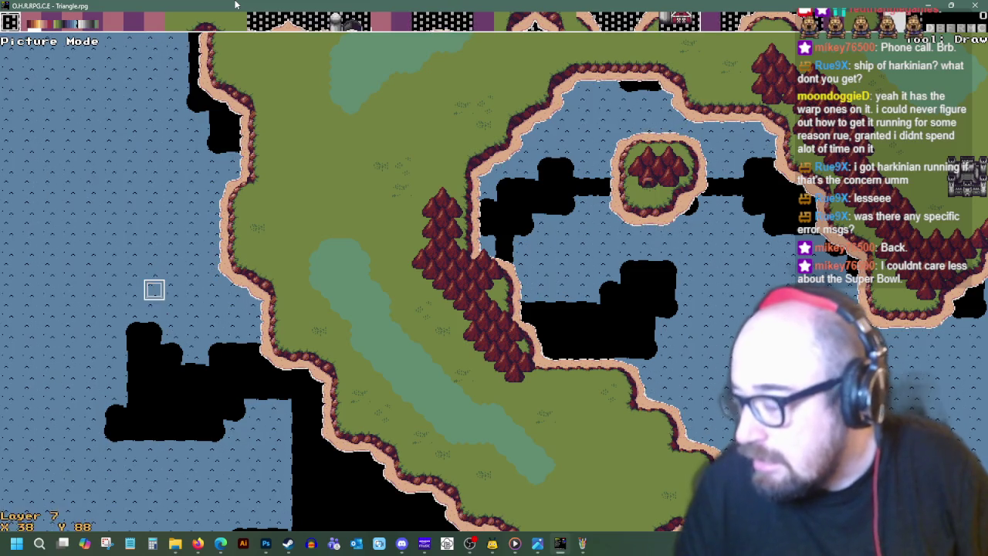
- Bring the cursor back to the barn and return to the worldmap_01 tile sheet
{"action": "key", "text": "Up"}
{"action": "key", "text": "Up"}
{"action": "key", "text": "Up"}
{"action": "key", "text": "Up"}
{"action": "key", "text": "Up"}
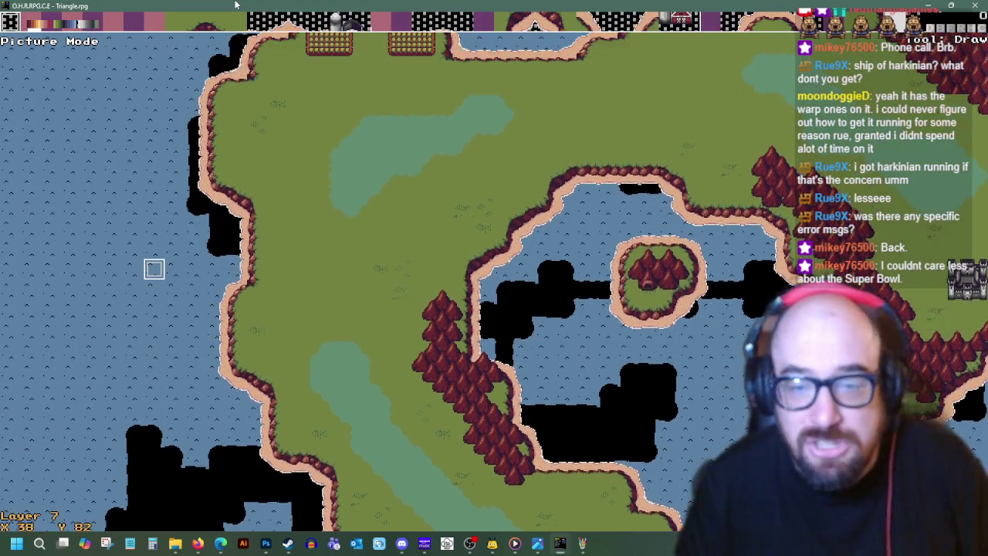
{"action": "key", "text": "Up"}
{"action": "key", "text": "Up"}
{"action": "key", "text": "Up"}
{"action": "key", "text": "Down"}
{"action": "key", "text": "Down"}
{"action": "key", "text": "Right"}
{"action": "key", "text": "Right"}
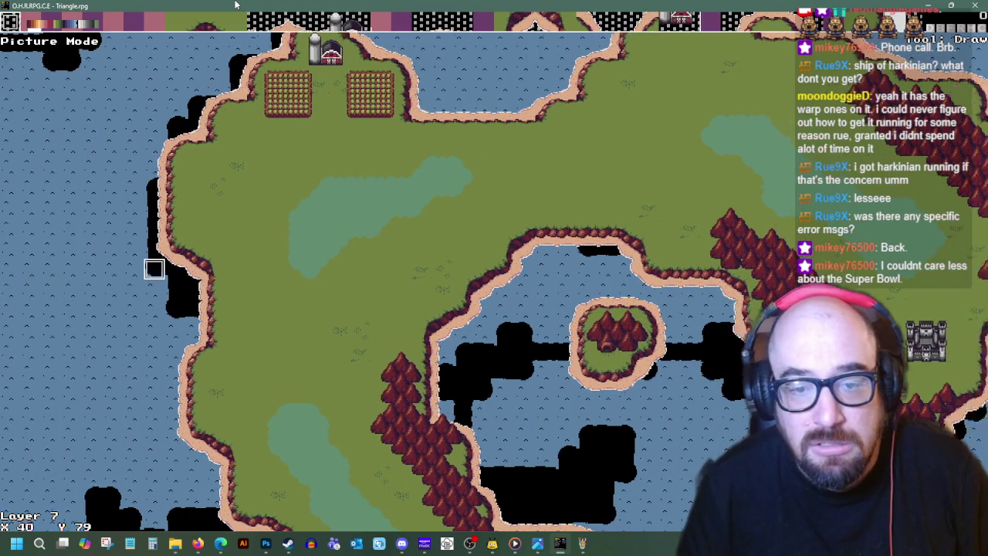
{"action": "key", "text": "Right"}
{"action": "key", "text": "Up"}
{"action": "key", "text": "Up"}
{"action": "key", "text": "Up"}
{"action": "key", "text": "Up"}
{"action": "key", "text": "Up"}
{"action": "key", "text": "Up"}
{"action": "key", "text": "Up"}
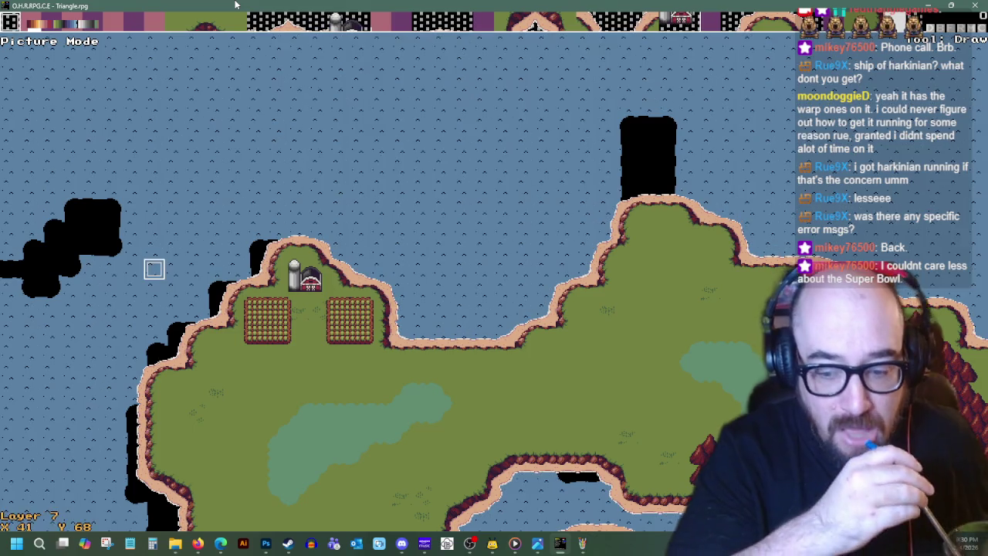
{"action": "key", "text": "alt+Tab"}
{"action": "scroll", "coordinate": [534, 263], "scroll_direction": "up", "scroll_amount": 2}
- Draw a light fence post, a top rail and a second post on the magenta tile
{"action": "scroll", "coordinate": [533, 263], "scroll_direction": "down", "scroll_amount": 2}
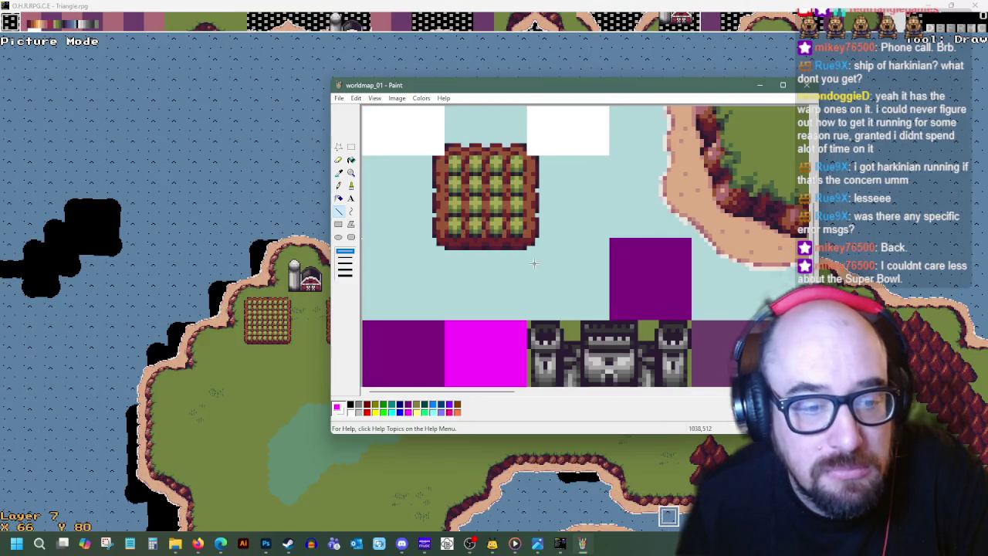
{"action": "scroll", "coordinate": [536, 237], "scroll_direction": "up", "scroll_amount": 5}
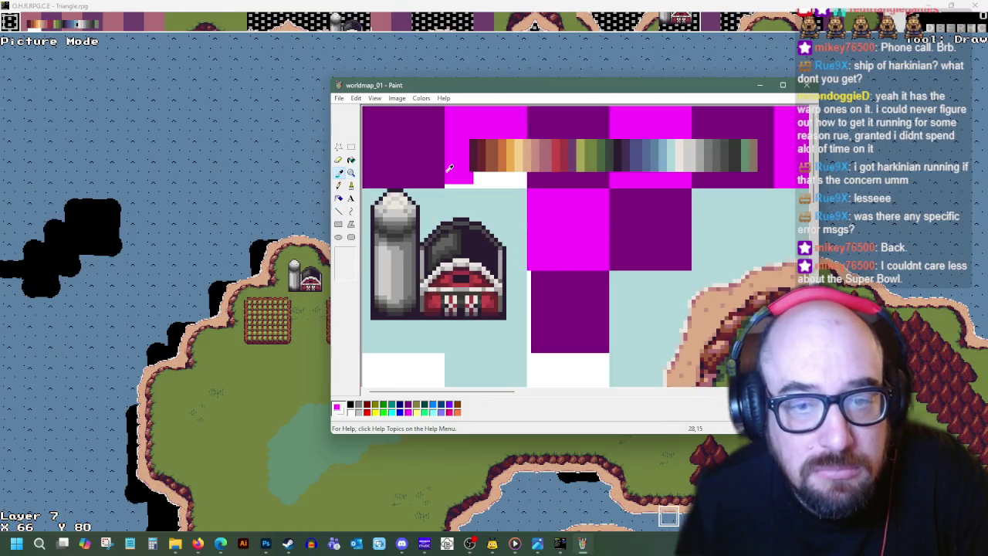
{"action": "left_click", "coordinate": [693, 157]}
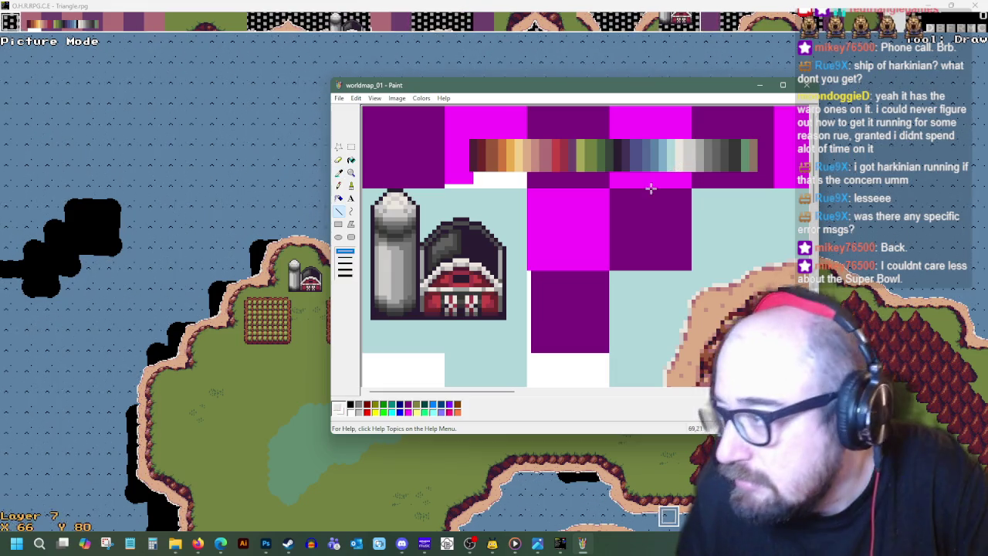
{"action": "left_click_drag", "start_coordinate": [592, 241], "coordinate": [593, 260]}
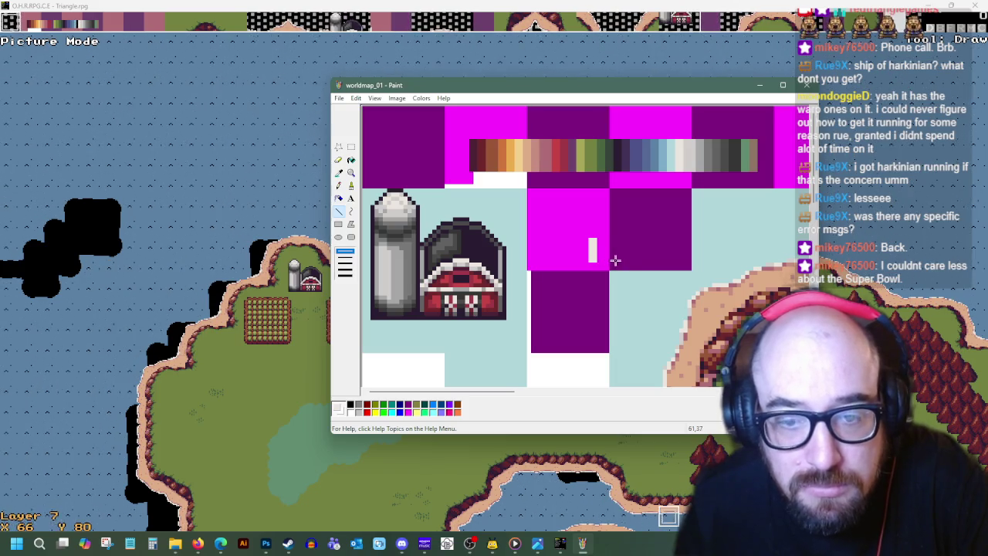
{"action": "left_click", "coordinate": [198, 543]}
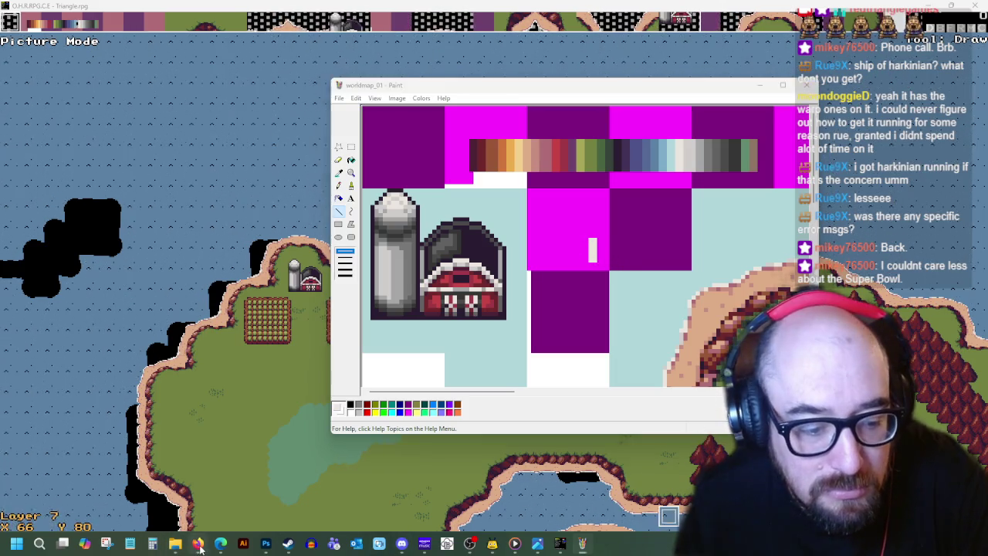
{"action": "left_click", "coordinate": [582, 543]}
{"action": "left_click_drag", "start_coordinate": [580, 91], "coordinate": [452, 99]}
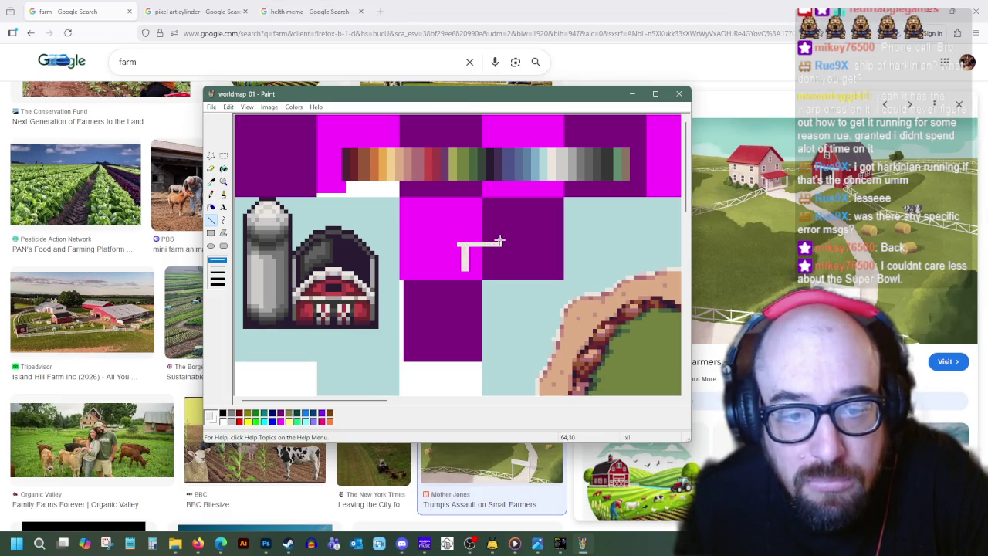
{"action": "left_click_drag", "start_coordinate": [500, 241], "coordinate": [458, 243]}
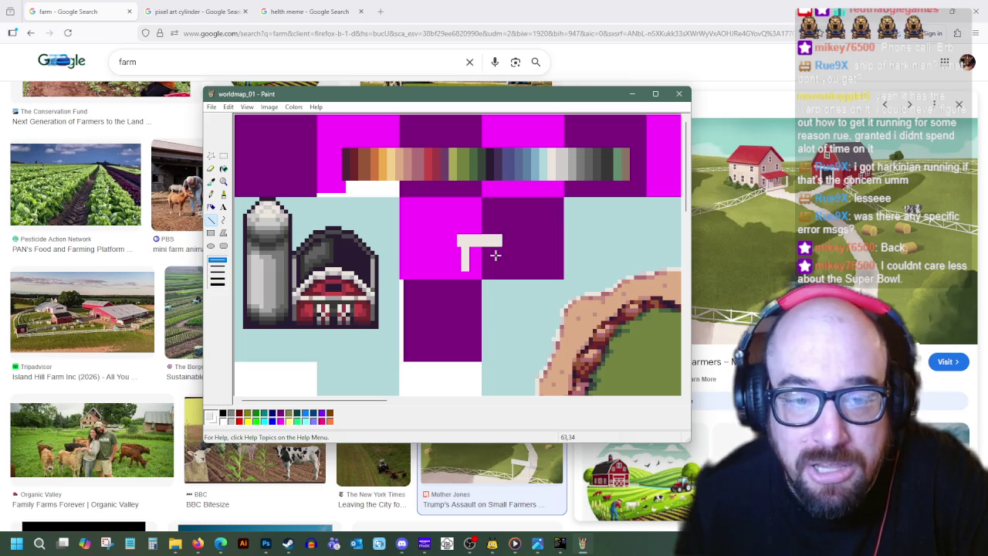
{"action": "left_click_drag", "start_coordinate": [493, 261], "coordinate": [498, 248]}
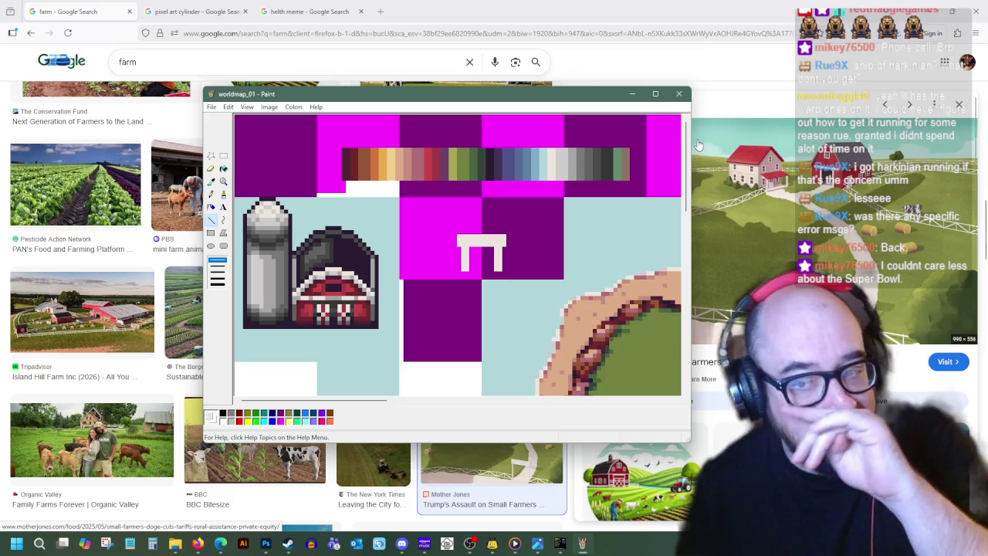
- Redraw the rail in a sampled colour and trim the right post with purple
{"action": "left_click", "coordinate": [212, 181]}
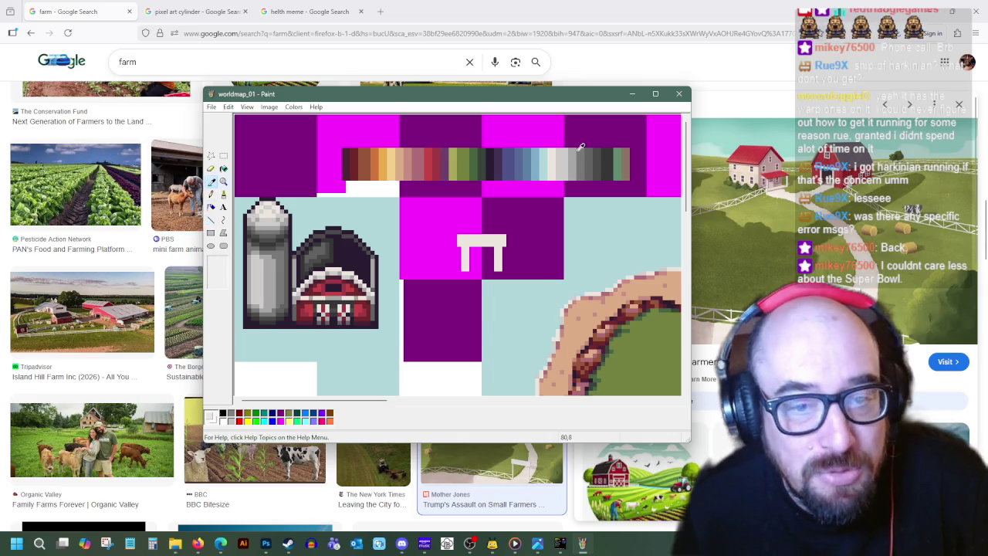
{"action": "left_click", "coordinate": [210, 220]}
{"action": "left_click_drag", "start_coordinate": [458, 244], "coordinate": [503, 245]}
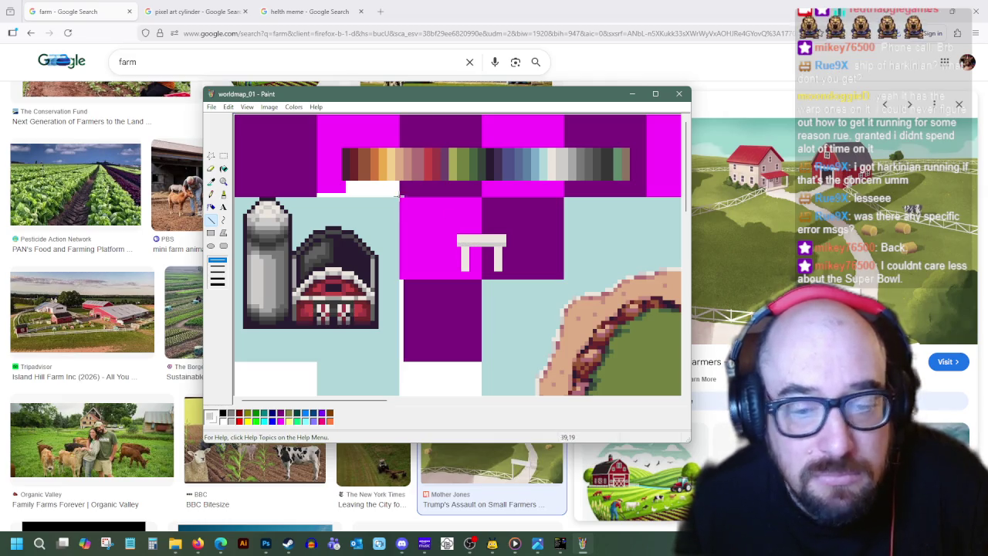
{"action": "left_click", "coordinate": [212, 180]}
{"action": "left_click", "coordinate": [572, 169]}
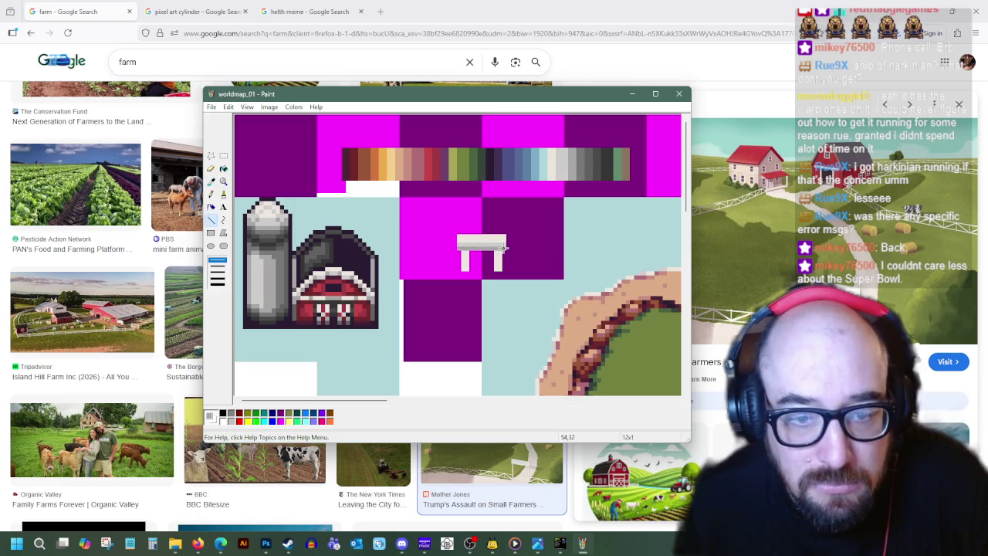
{"action": "left_click", "coordinate": [211, 180]}
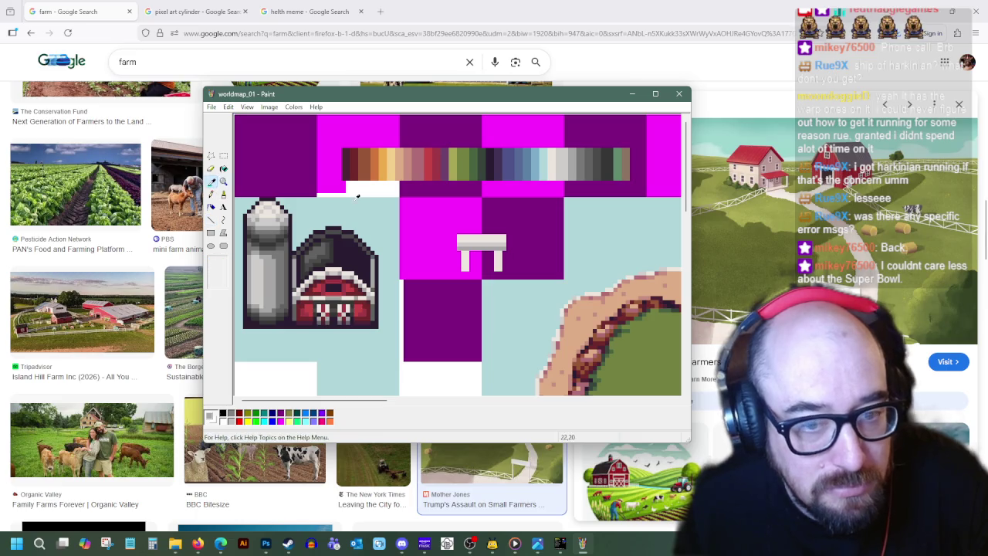
{"action": "left_click", "coordinate": [503, 249]}
{"action": "left_click_drag", "start_coordinate": [499, 250], "coordinate": [499, 268]}
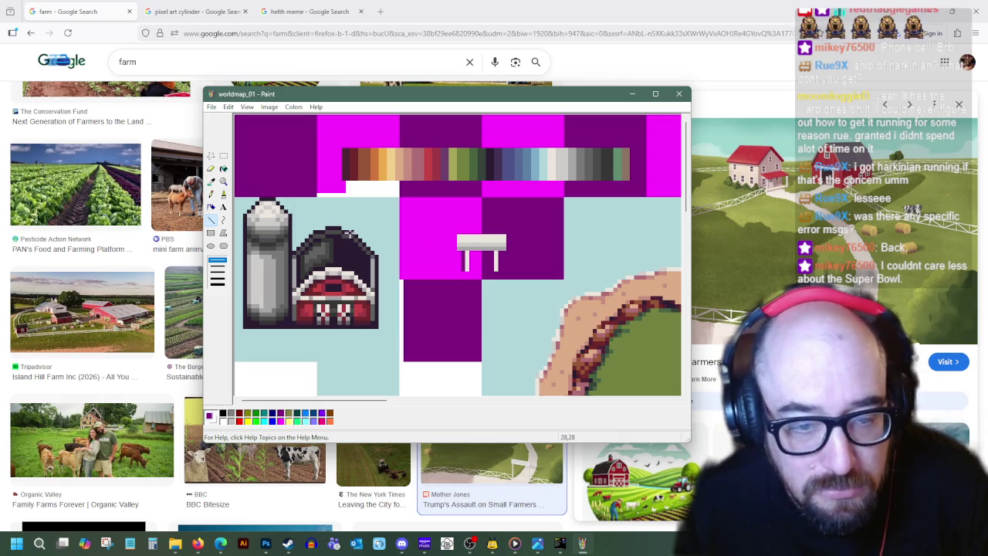
- Outline the fence post's top and edge in a dark palette colour
{"action": "left_click", "coordinate": [212, 181]}
{"action": "left_click", "coordinate": [507, 249]}
{"action": "left_click_drag", "start_coordinate": [506, 251], "coordinate": [454, 250]}
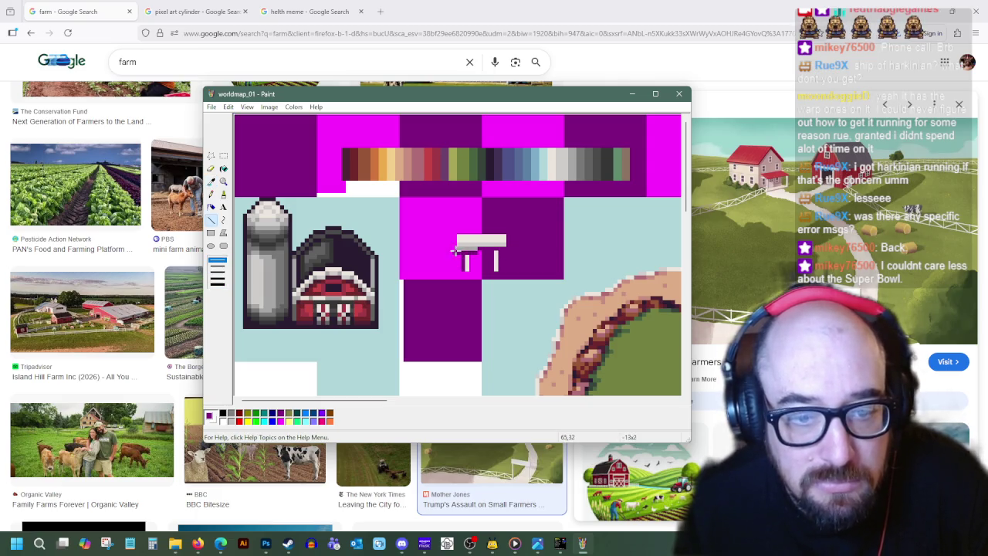
{"action": "left_click", "coordinate": [213, 180]}
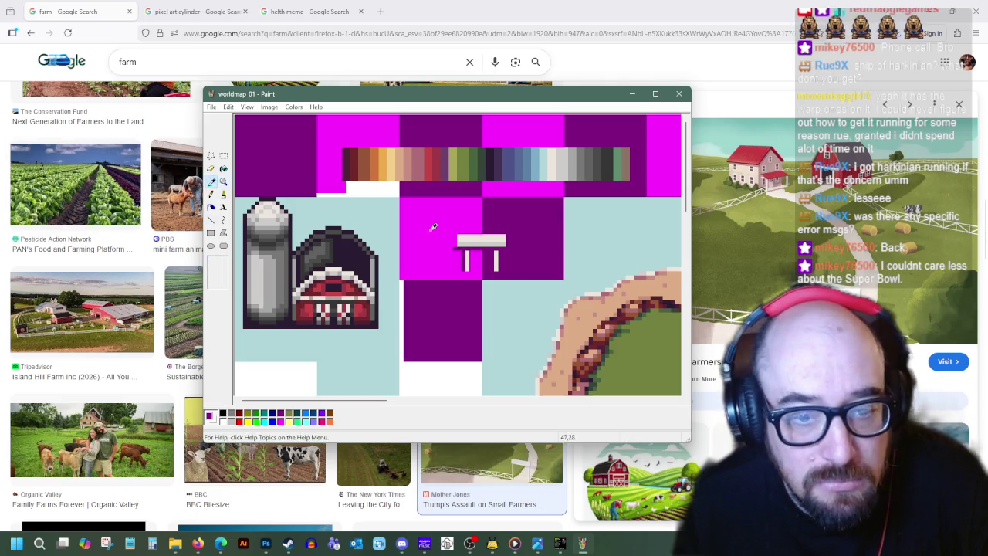
{"action": "left_click", "coordinate": [498, 156]}
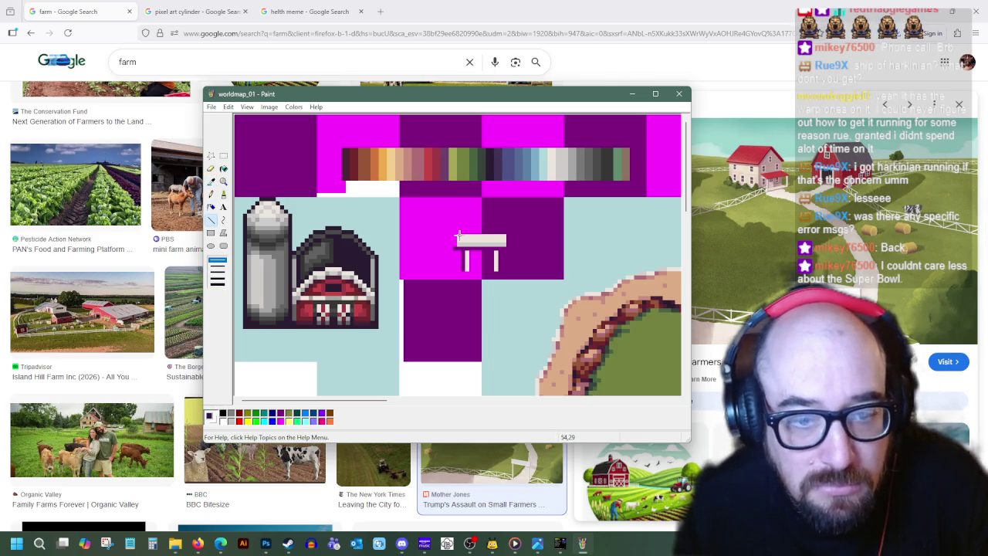
{"action": "left_click_drag", "start_coordinate": [457, 235], "coordinate": [455, 234]}
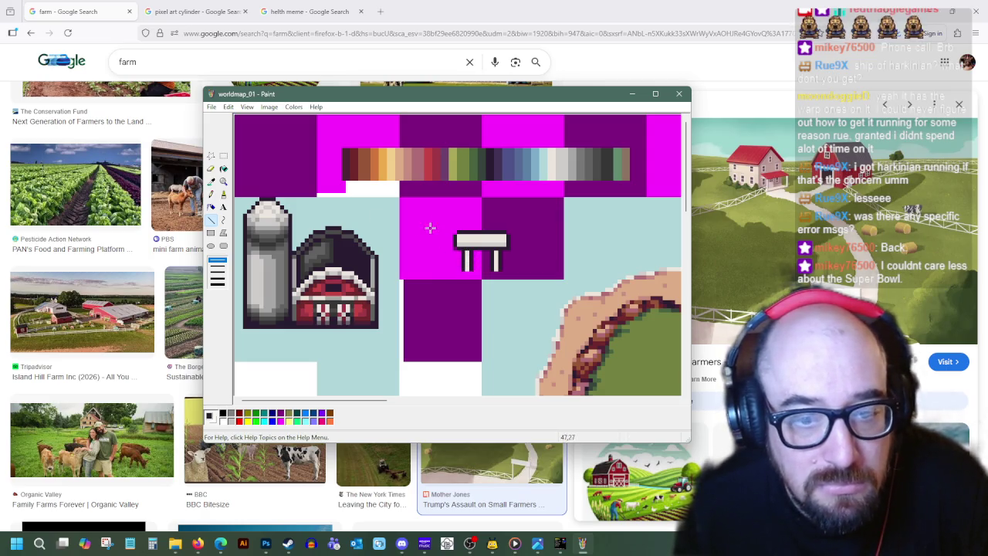
- Shade the fence post top with a light grey line from the palette strip
{"action": "left_click", "coordinate": [210, 180]}
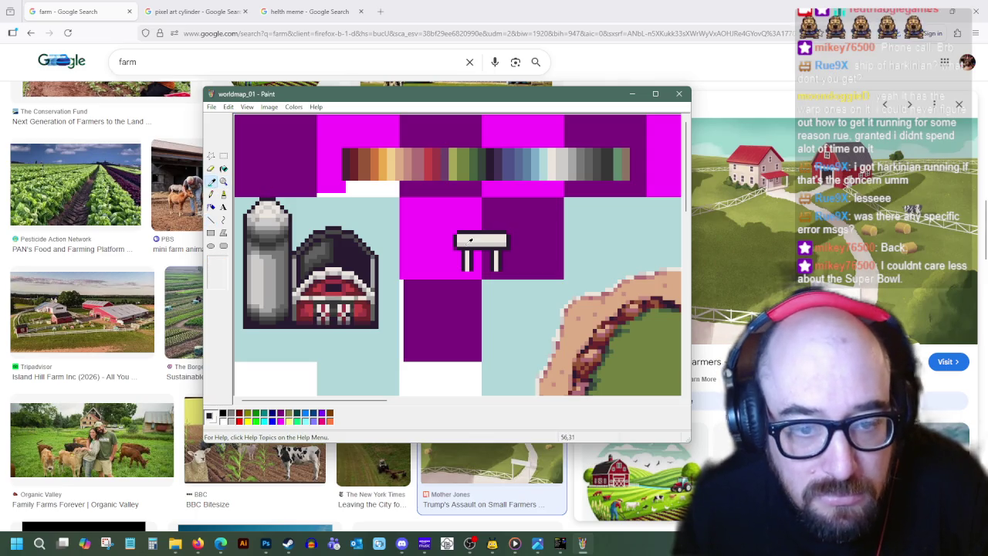
{"action": "left_click", "coordinate": [461, 240]}
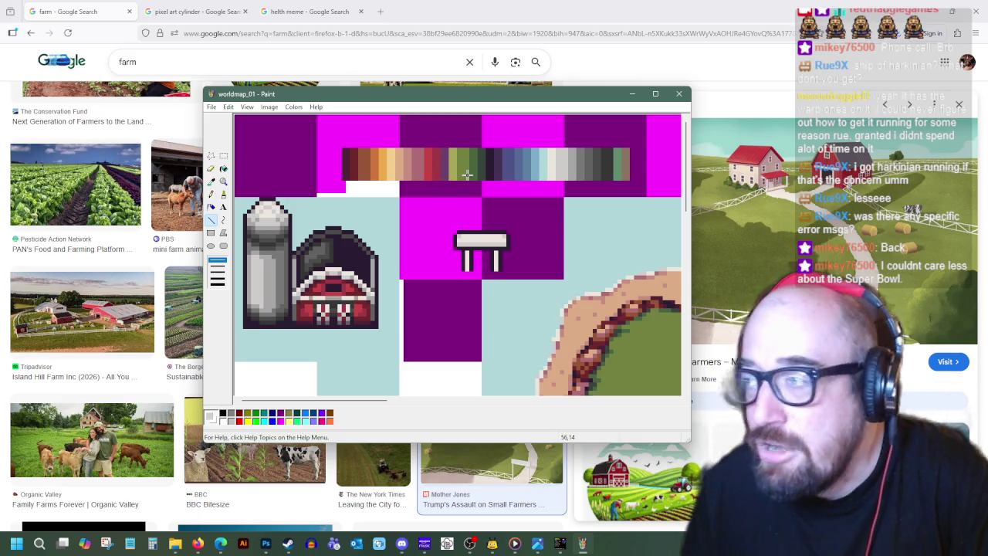
{"action": "left_click", "coordinate": [469, 237]}
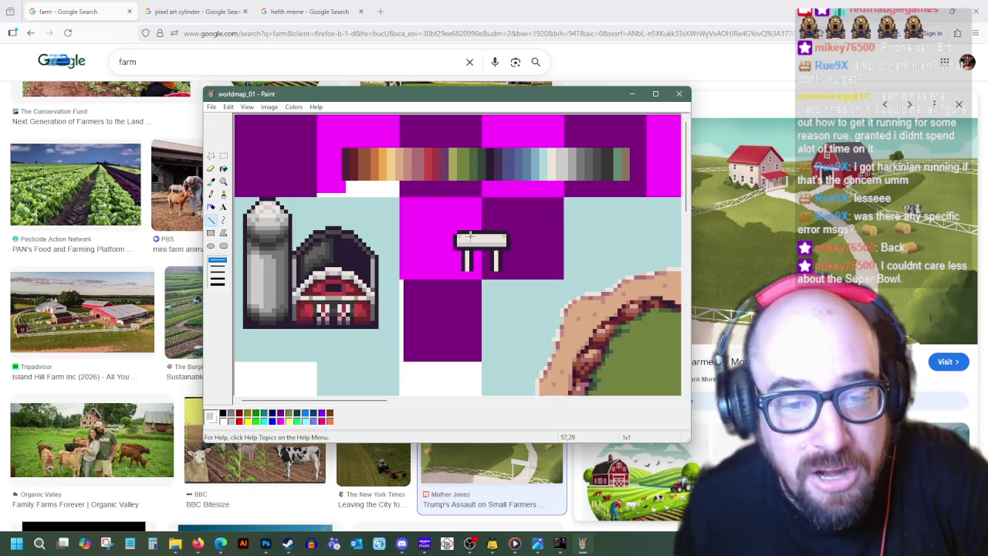
{"action": "left_click_drag", "start_coordinate": [470, 237], "coordinate": [475, 236]}
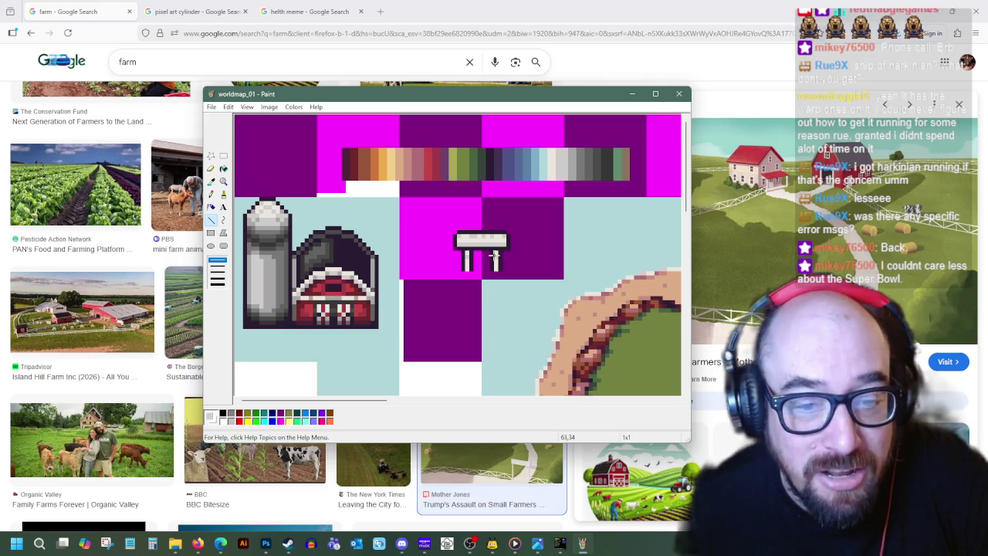
{"action": "left_click", "coordinate": [211, 181]}
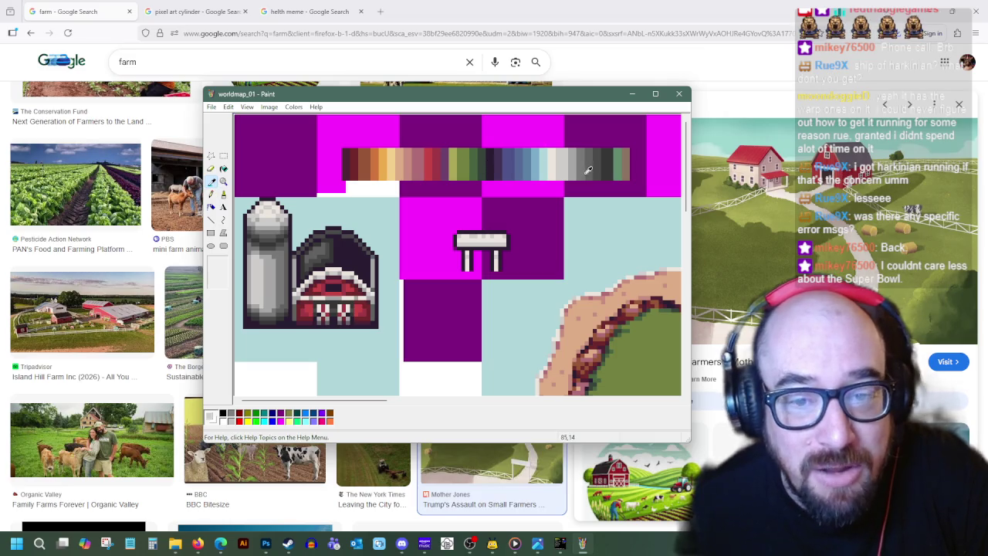
{"action": "left_click", "coordinate": [211, 220]}
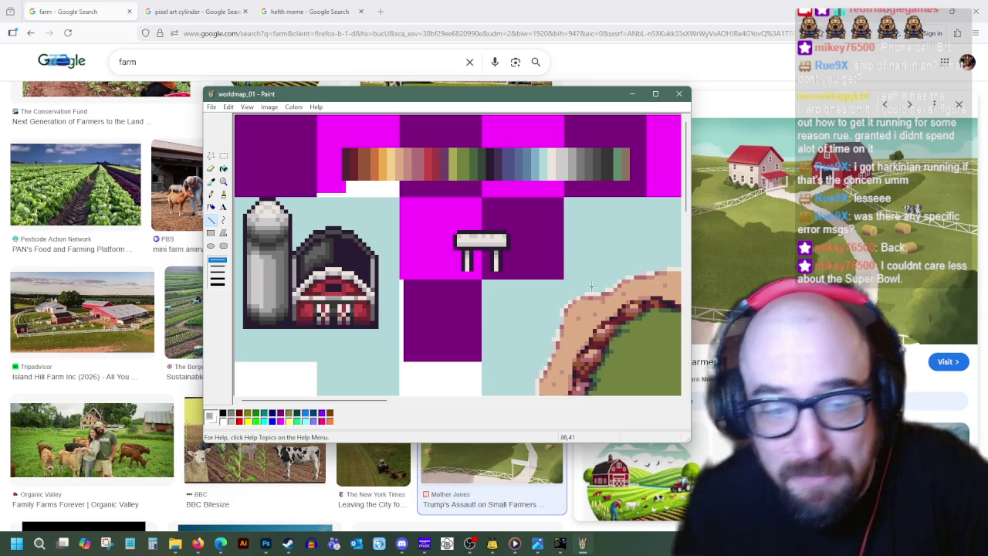
- Fill the magenta around the post with the tile's dark purple, adding a purple line beside the top
{"action": "left_click", "coordinate": [223, 155]}
{"action": "mouse_move", "coordinate": [454, 231]}
{"action": "left_mouse_down"}
{"action": "mouse_move", "coordinate": [511, 274]}
{"action": "mouse_move", "coordinate": [496, 263]}
{"action": "left_mouse_up"}
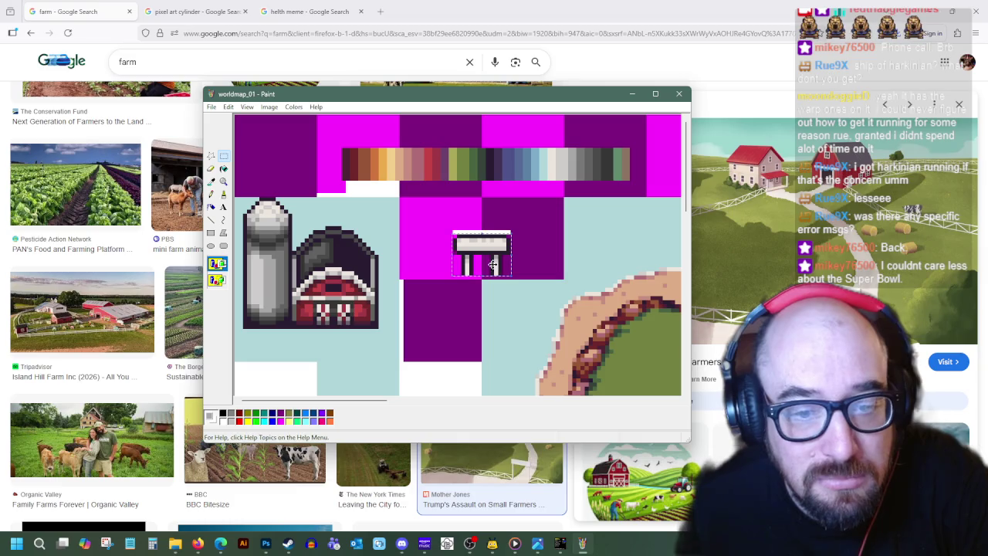
{"action": "left_click", "coordinate": [211, 181]}
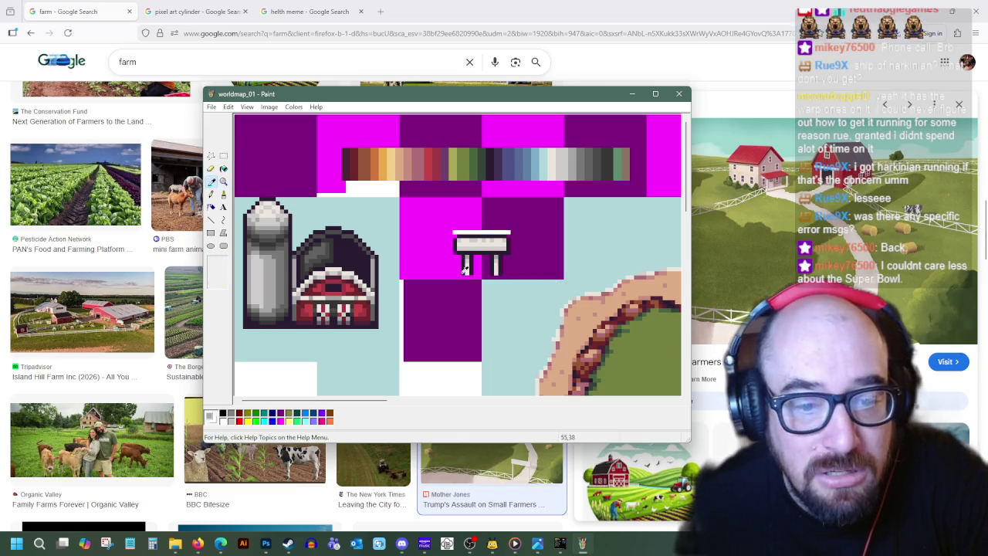
{"action": "left_click", "coordinate": [464, 270]}
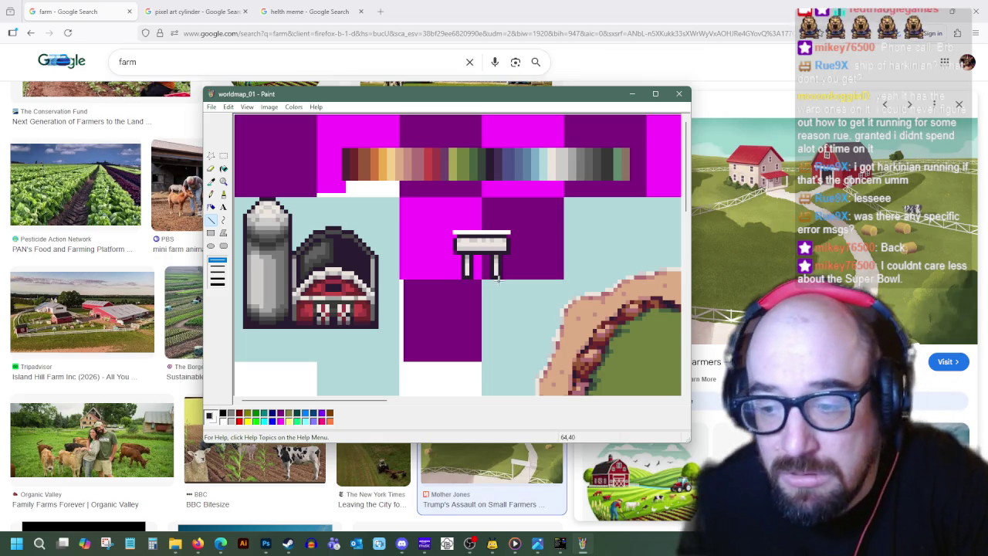
{"action": "left_click", "coordinate": [210, 181]}
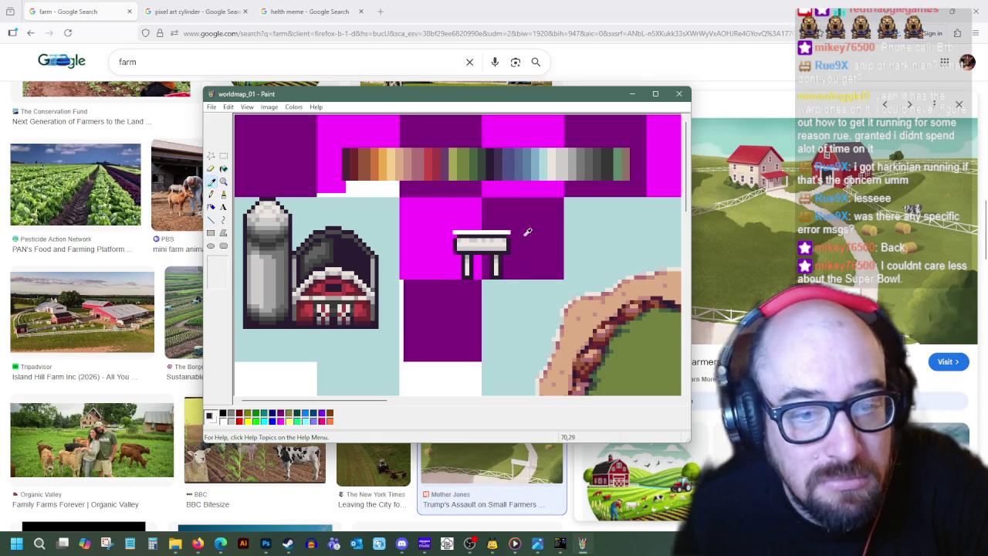
{"action": "left_click", "coordinate": [508, 252]}
{"action": "left_click_drag", "start_coordinate": [510, 231], "coordinate": [447, 232]}
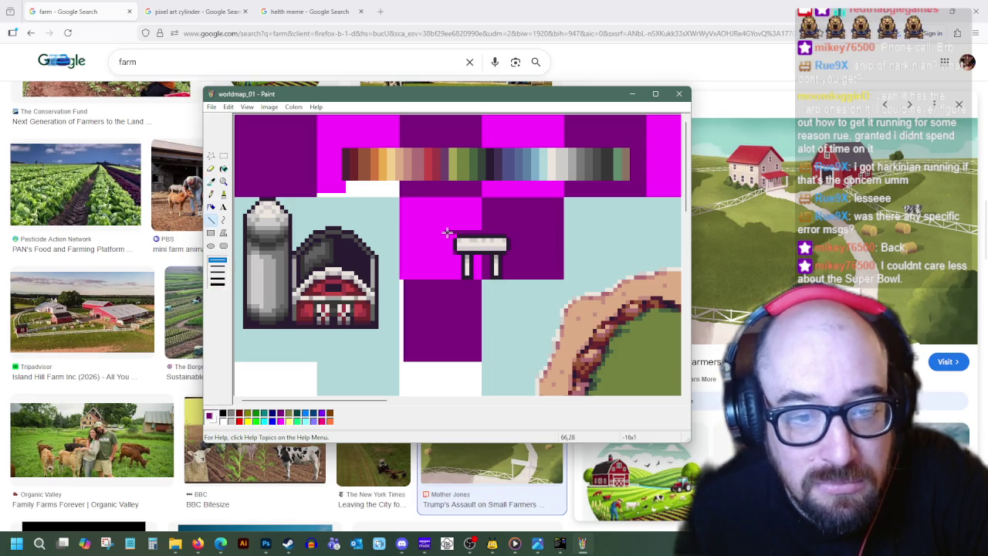
{"action": "left_click", "coordinate": [224, 168]}
{"action": "left_click", "coordinate": [436, 208]}
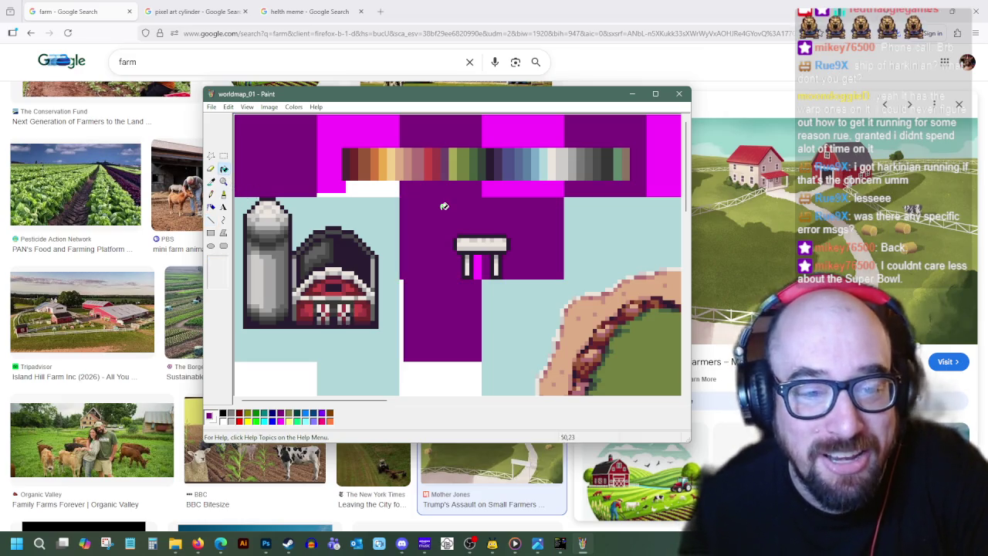
- Fill the gap between the post legs with dark purple
{"action": "left_click", "coordinate": [477, 266]}
{"action": "left_click", "coordinate": [212, 181]}
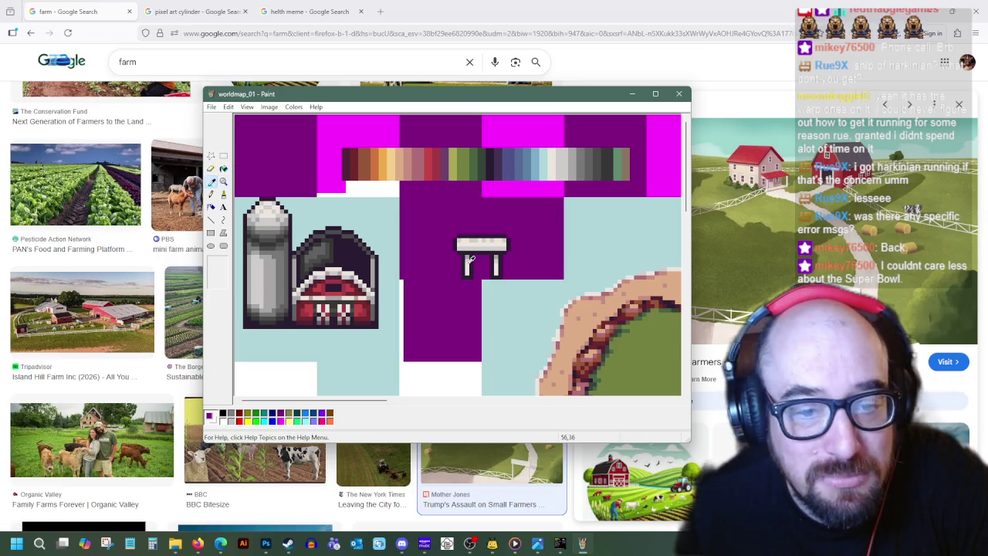
{"action": "left_click", "coordinate": [212, 220]}
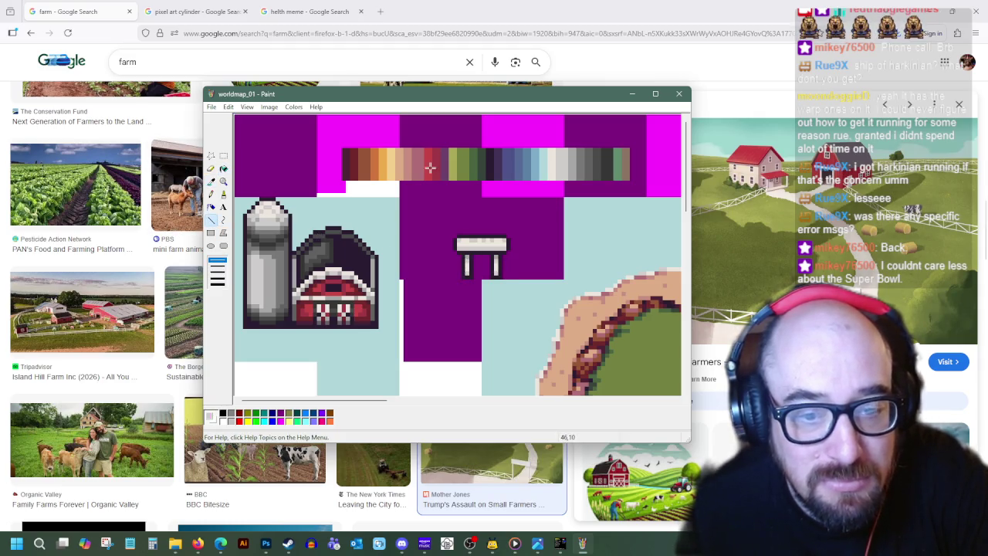
{"action": "left_click", "coordinate": [211, 181]}
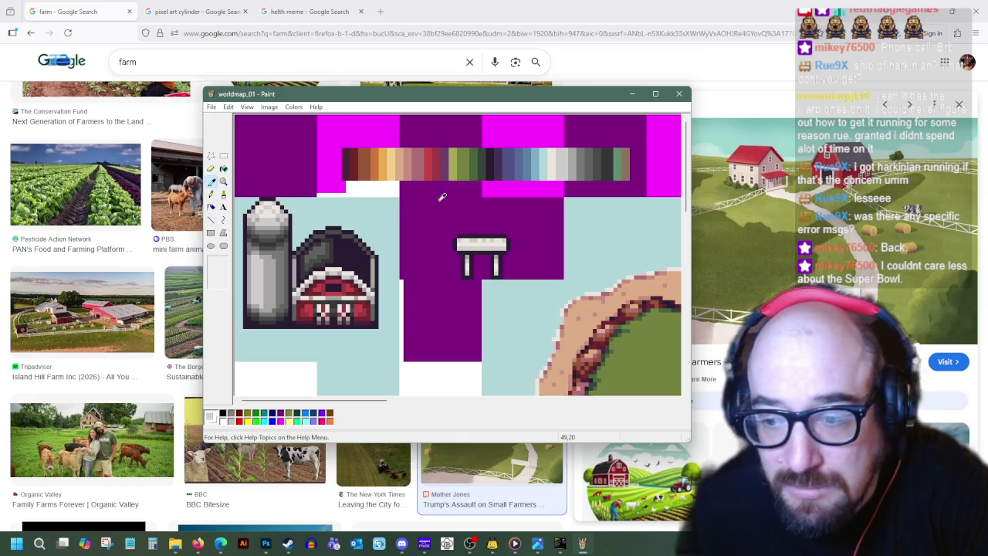
{"action": "key", "text": "l"}
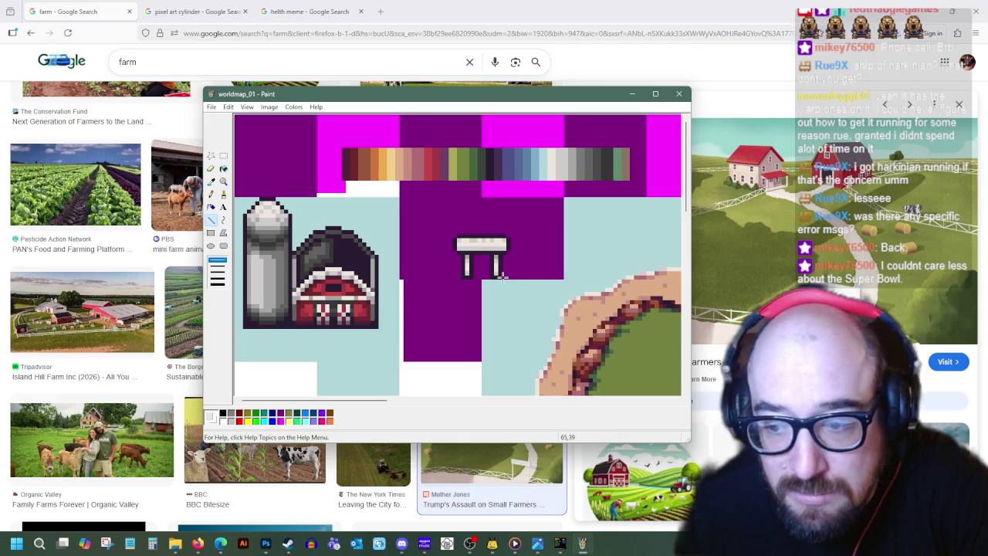
- Draw a horizontal rail from the post to the tile's right edge, with white and dark edges
{"action": "left_click_drag", "start_coordinate": [560, 274], "coordinate": [495, 272]}
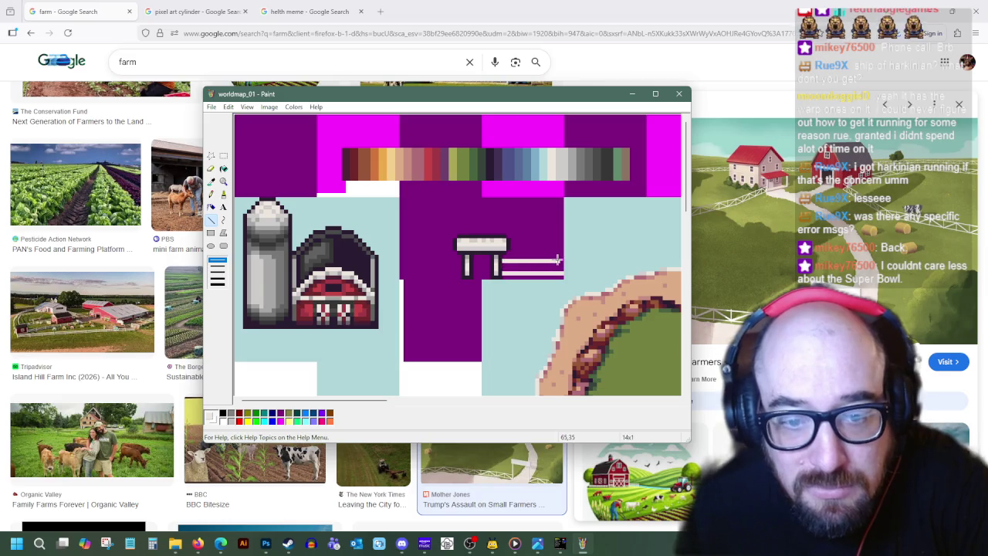
{"action": "left_click_drag", "start_coordinate": [563, 256], "coordinate": [501, 257]}
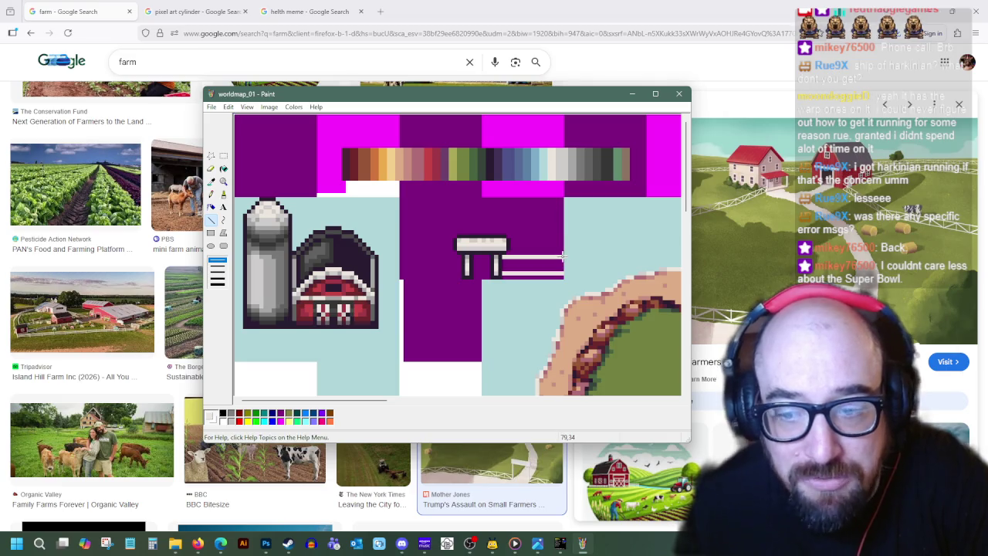
{"action": "left_click_drag", "start_coordinate": [504, 270], "coordinate": [515, 261]}
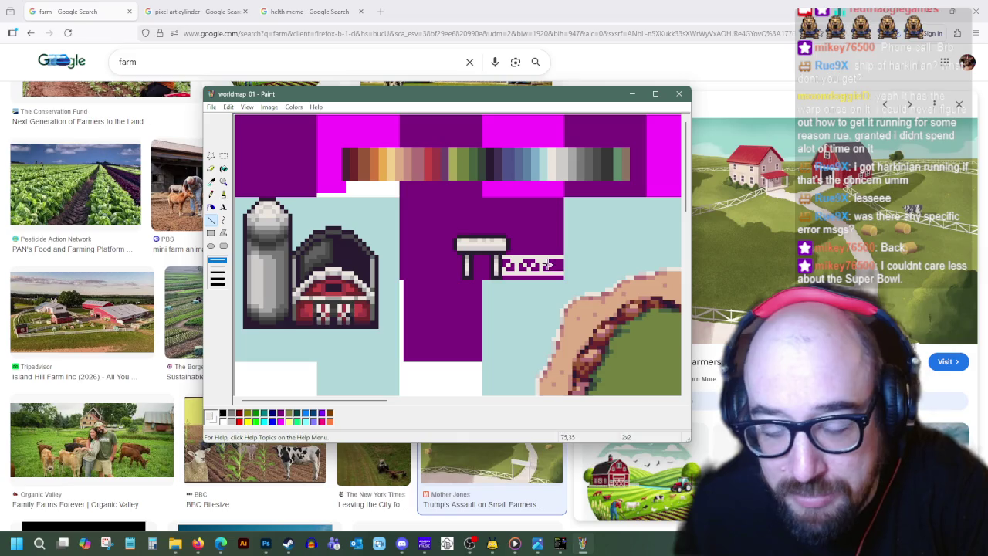
{"action": "left_click_drag", "start_coordinate": [550, 264], "coordinate": [559, 264]}
{"action": "left_click", "coordinate": [557, 264]}
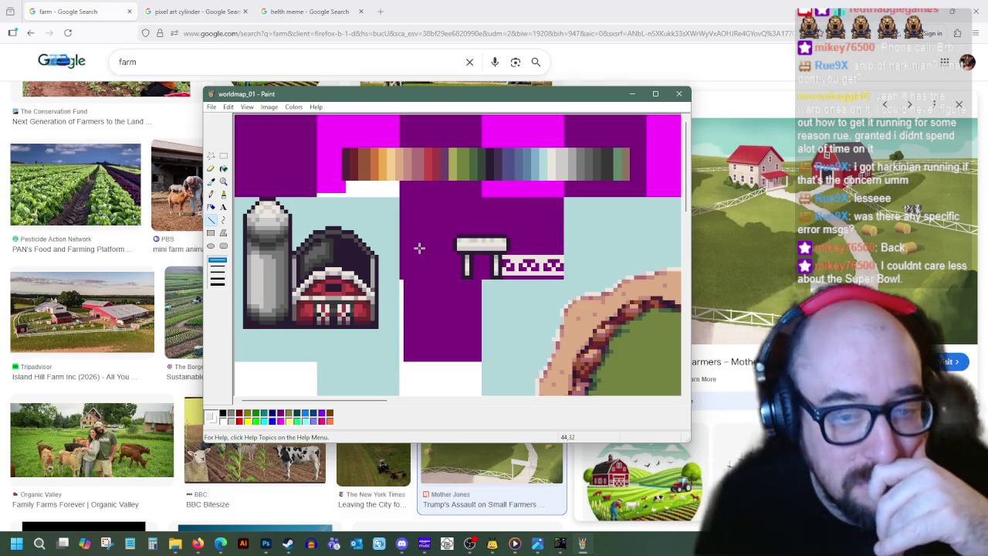
{"action": "left_click", "coordinate": [211, 180]}
{"action": "left_click", "coordinate": [211, 220]}
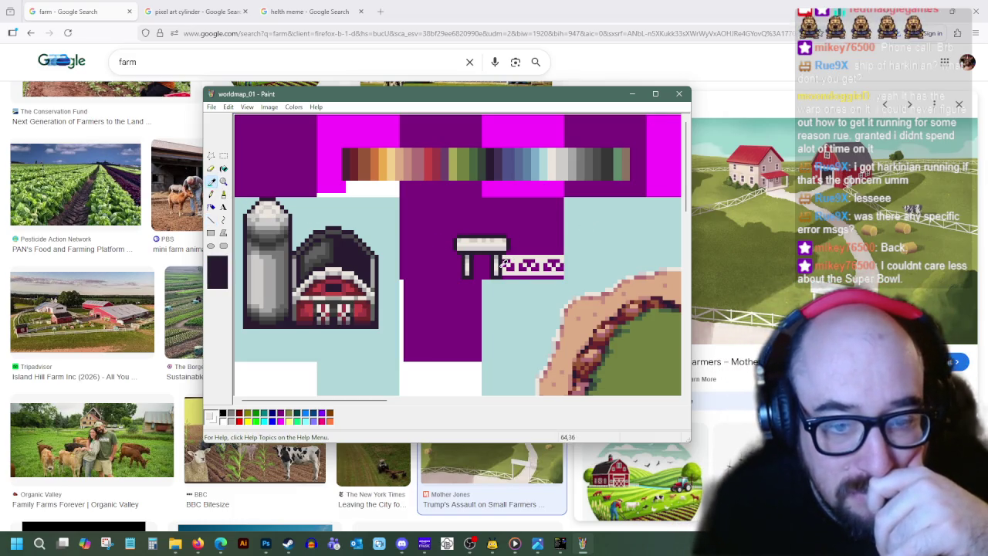
{"action": "left_click_drag", "start_coordinate": [499, 273], "coordinate": [550, 276]}
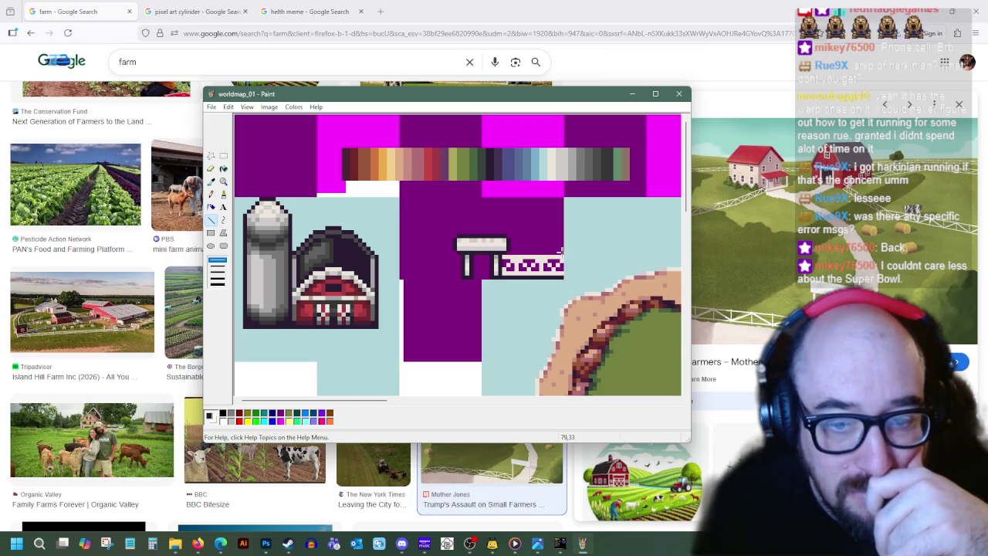
{"action": "mouse_move", "coordinate": [507, 264]}
{"action": "left_mouse_down"}
{"action": "mouse_move", "coordinate": [561, 264]}
{"action": "mouse_move", "coordinate": [506, 264]}
{"action": "left_mouse_up"}
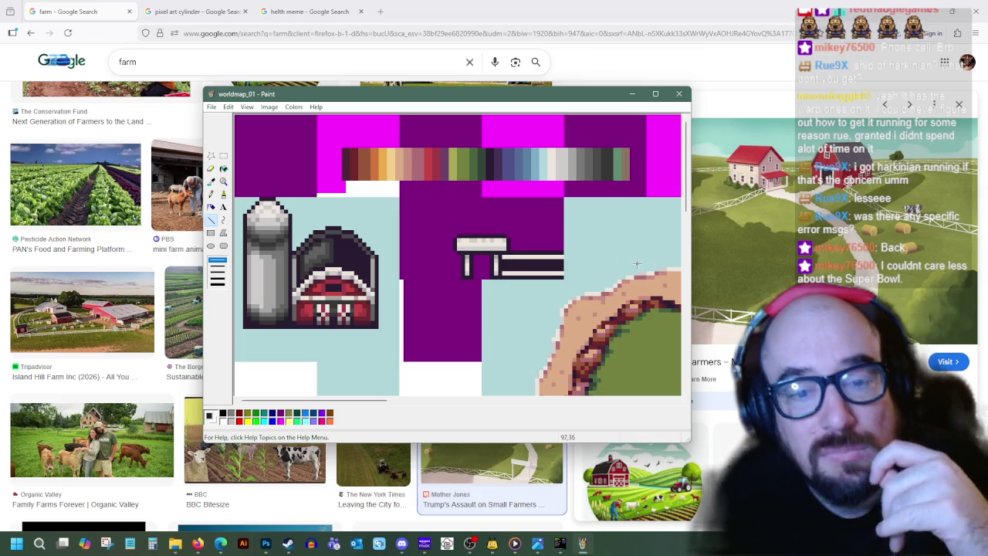
- Add grey highlight pixels and short grey lines along the dark rail, using palette-strip greys
{"action": "left_click", "coordinate": [211, 182]}
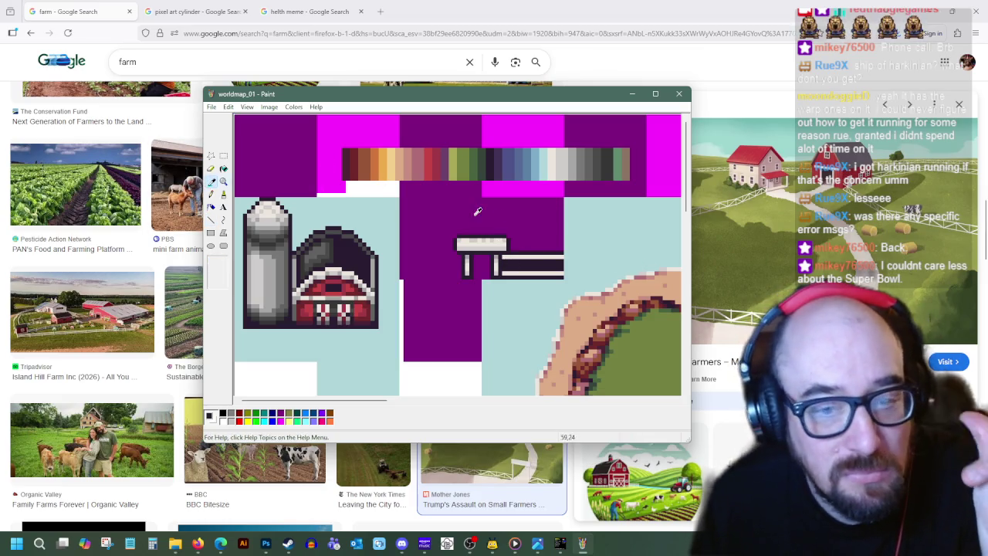
{"action": "left_click", "coordinate": [585, 159]}
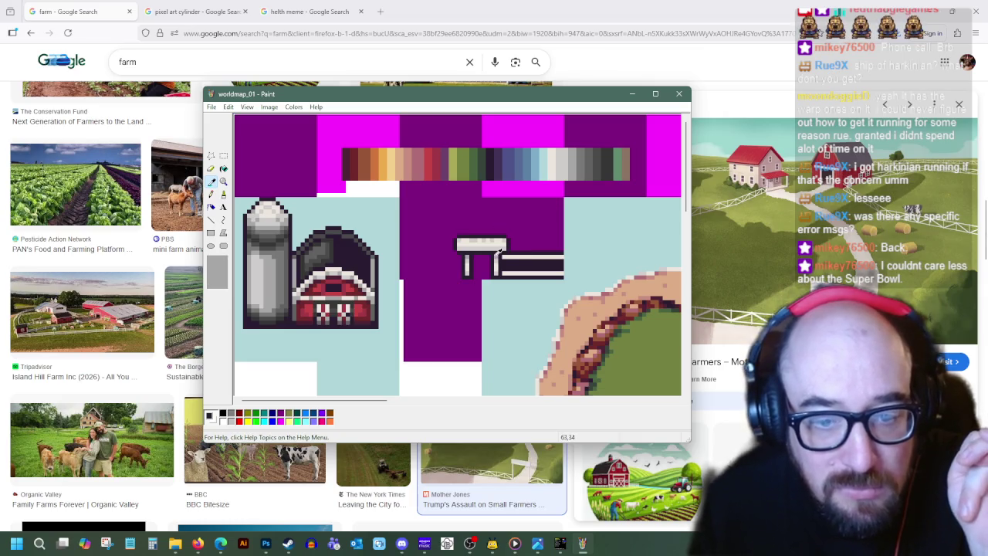
{"action": "left_click_drag", "start_coordinate": [503, 265], "coordinate": [564, 266]}
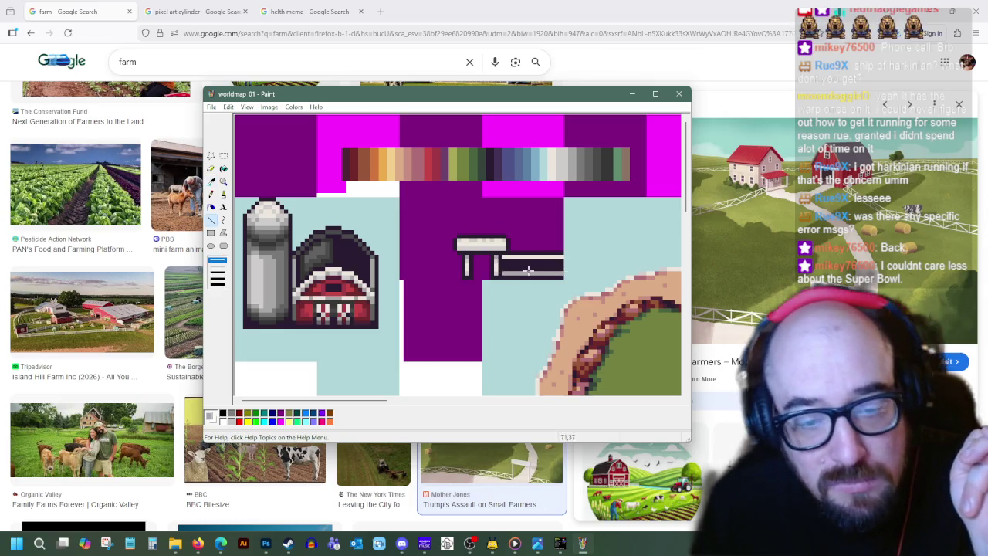
{"action": "left_click_drag", "start_coordinate": [506, 266], "coordinate": [506, 266]}
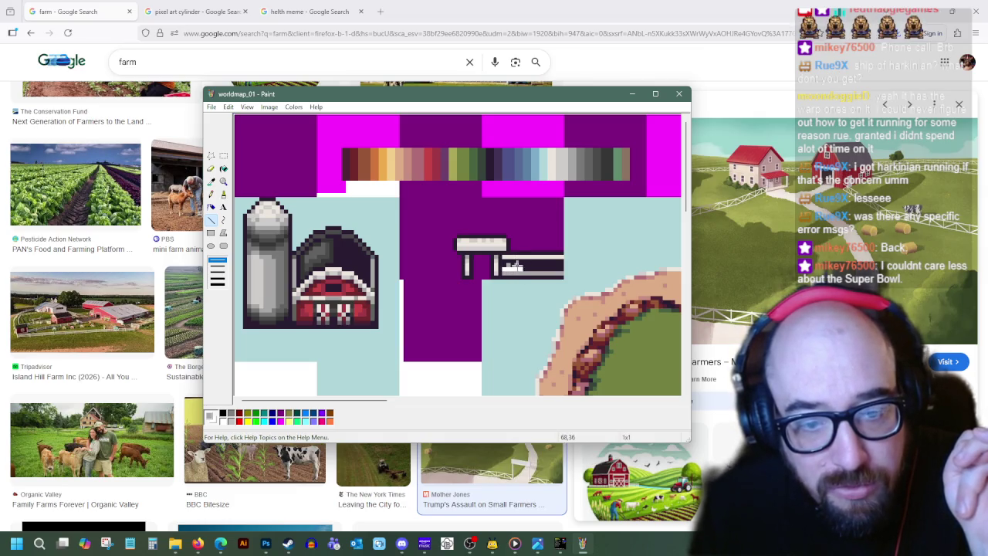
{"action": "left_click", "coordinate": [506, 268]}
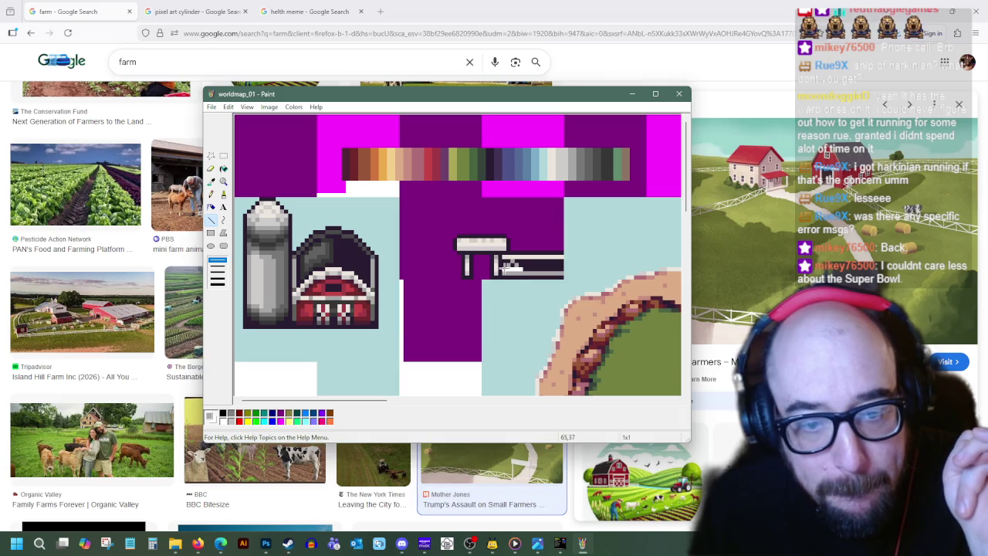
{"action": "left_click_drag", "start_coordinate": [528, 267], "coordinate": [519, 266]}
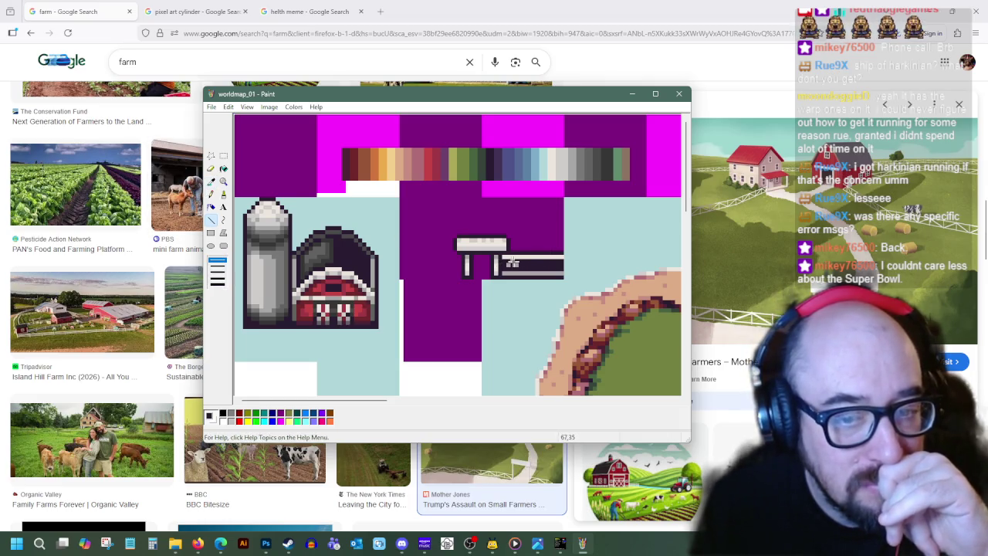
{"action": "left_click", "coordinate": [215, 183]}
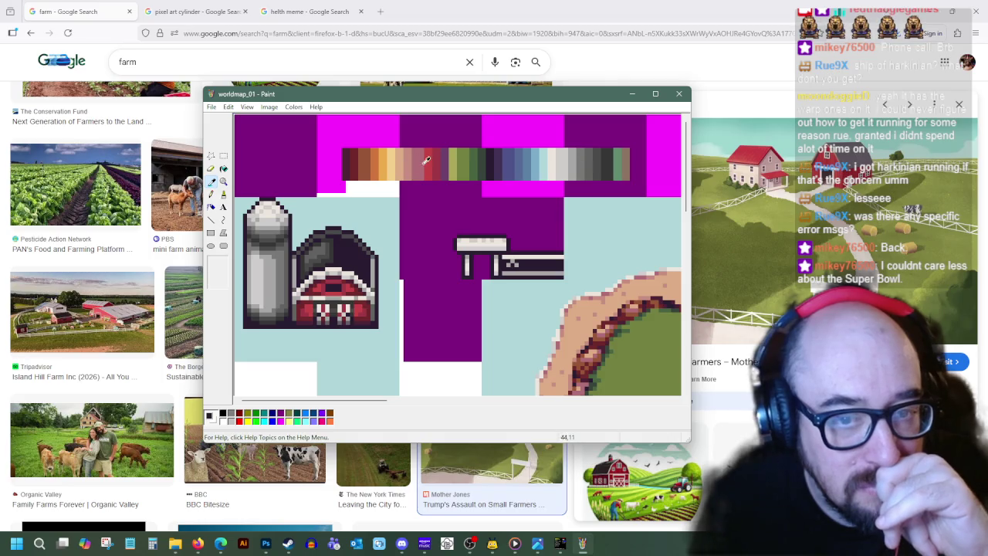
{"action": "left_click", "coordinate": [616, 165]}
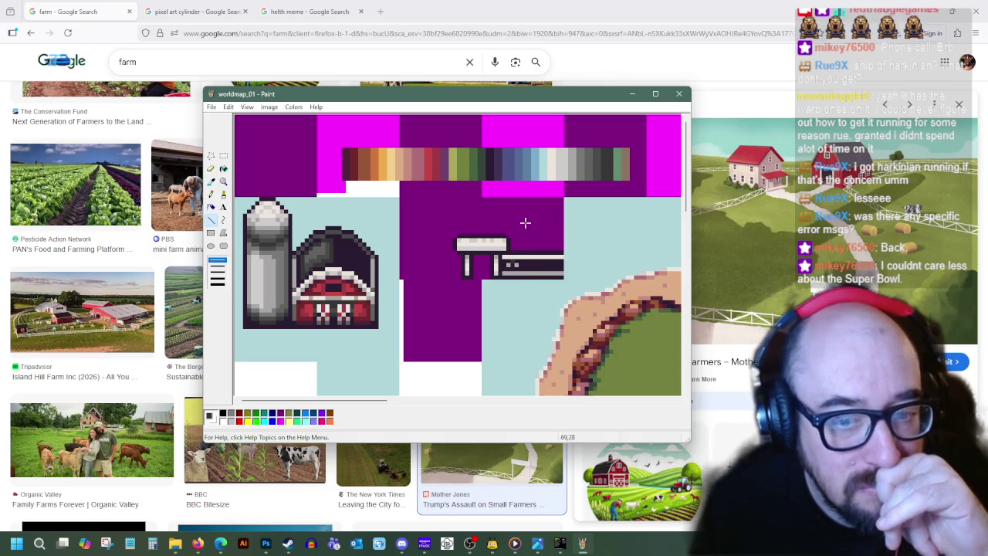
{"action": "left_click", "coordinate": [212, 182]}
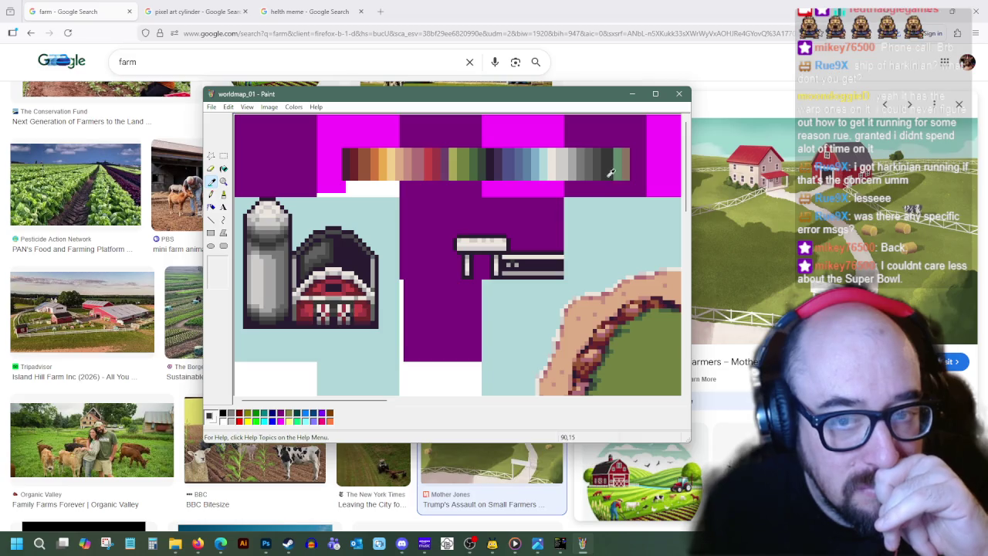
{"action": "left_click", "coordinate": [584, 169]}
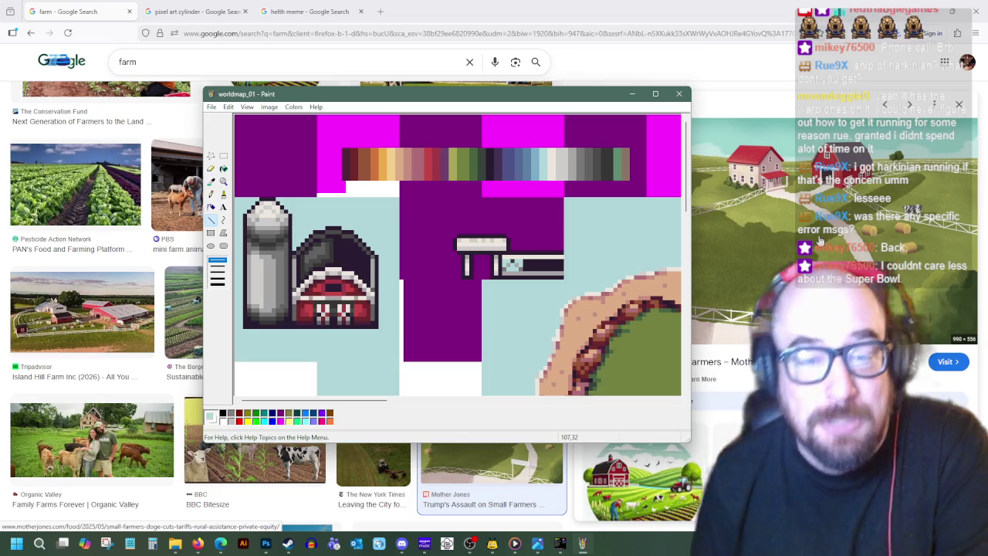
- Sample the rail and post colours, ending on the purple background as the drawing colour
{"action": "left_click", "coordinate": [211, 181]}
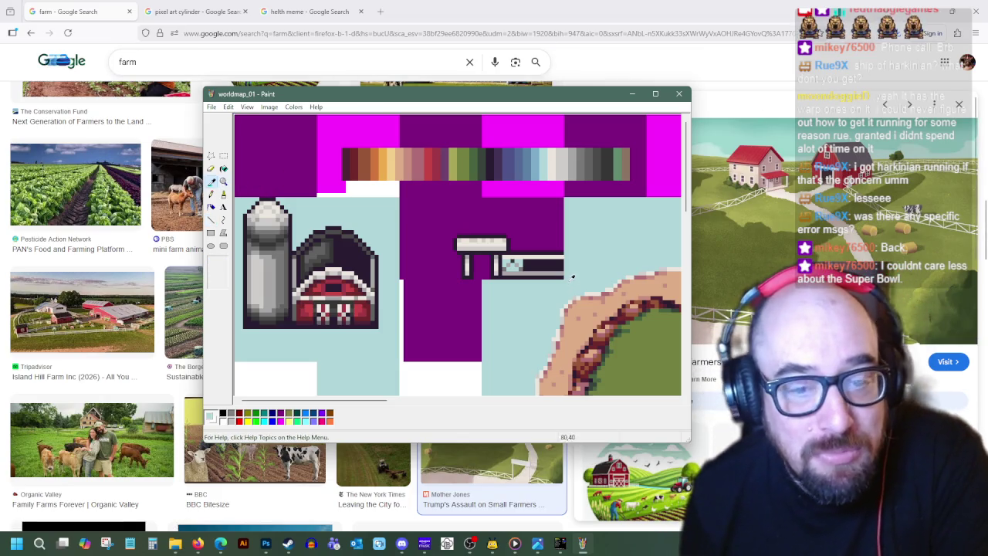
{"action": "left_click", "coordinate": [519, 264]}
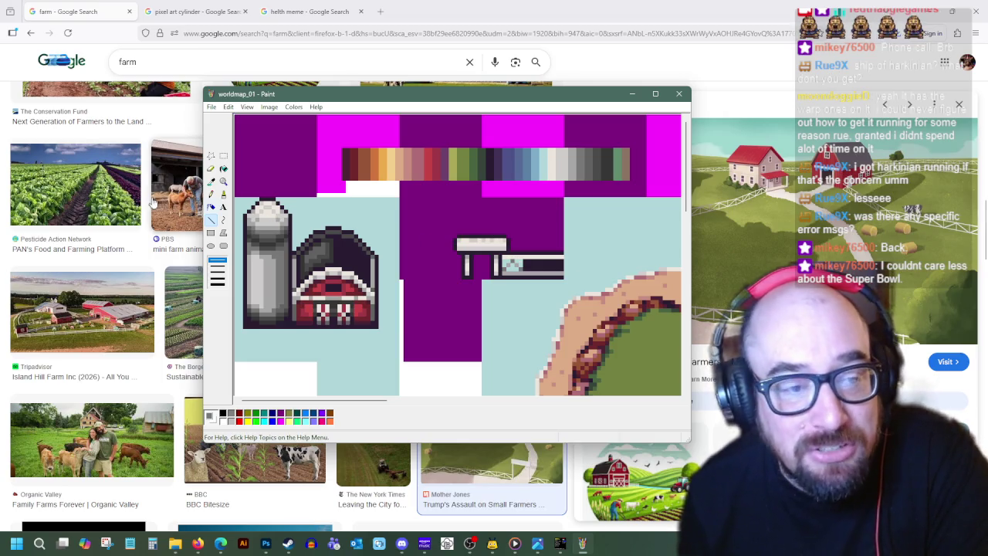
{"action": "left_click", "coordinate": [210, 181]}
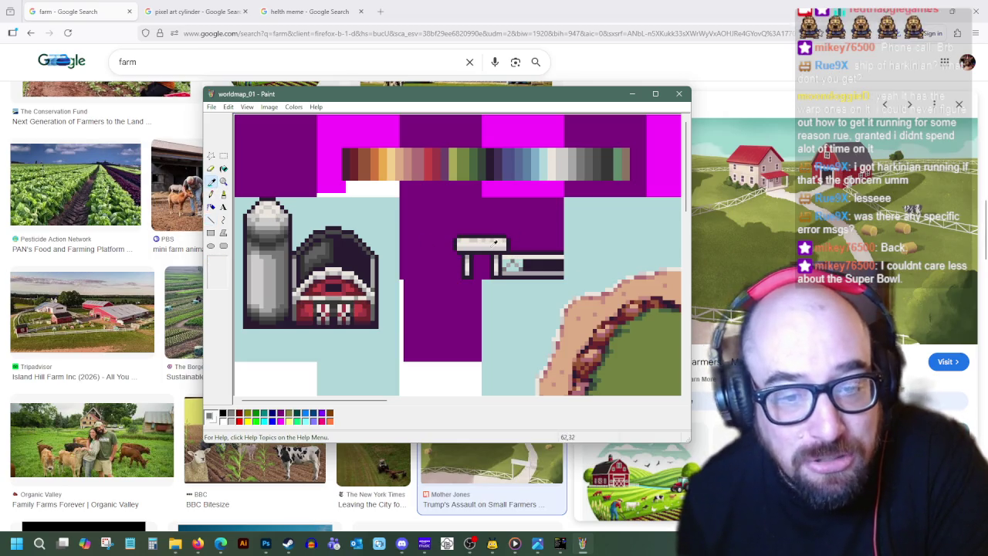
{"action": "left_click", "coordinate": [494, 244]}
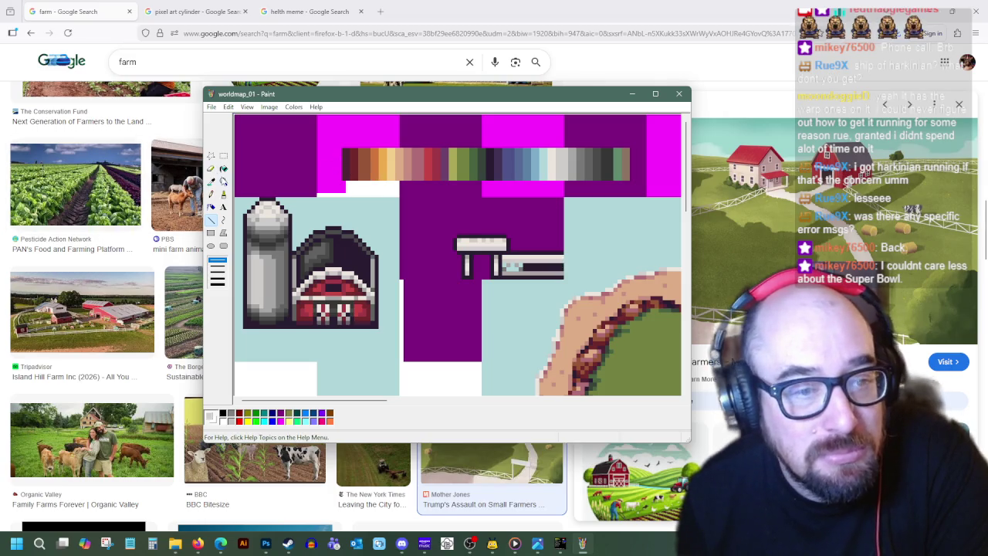
{"action": "left_click", "coordinate": [212, 182]}
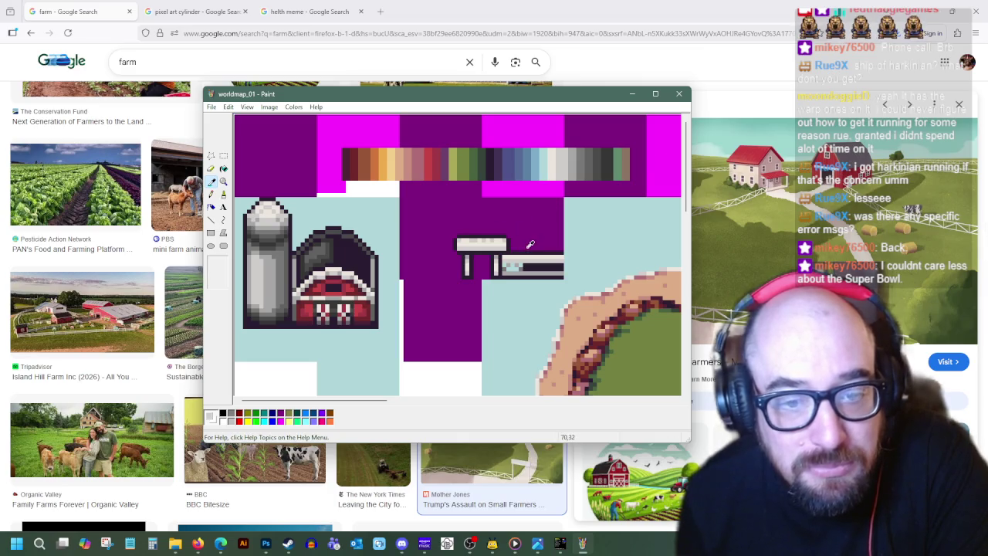
{"action": "left_click", "coordinate": [530, 245]}
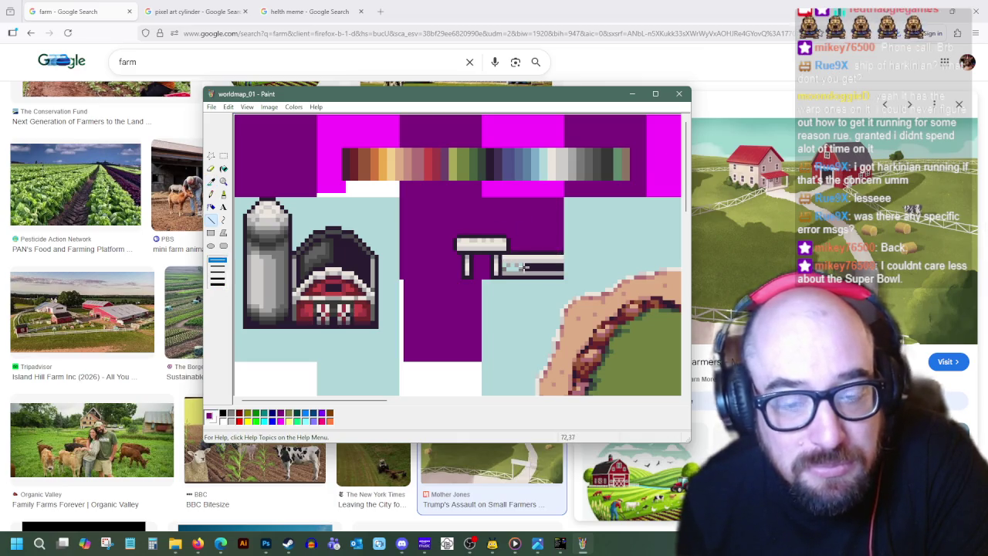
- Copy a 5x5 section of the rail pattern and paste it along the rail's light end
{"action": "left_click", "coordinate": [212, 182]}
{"action": "left_click", "coordinate": [510, 268]}
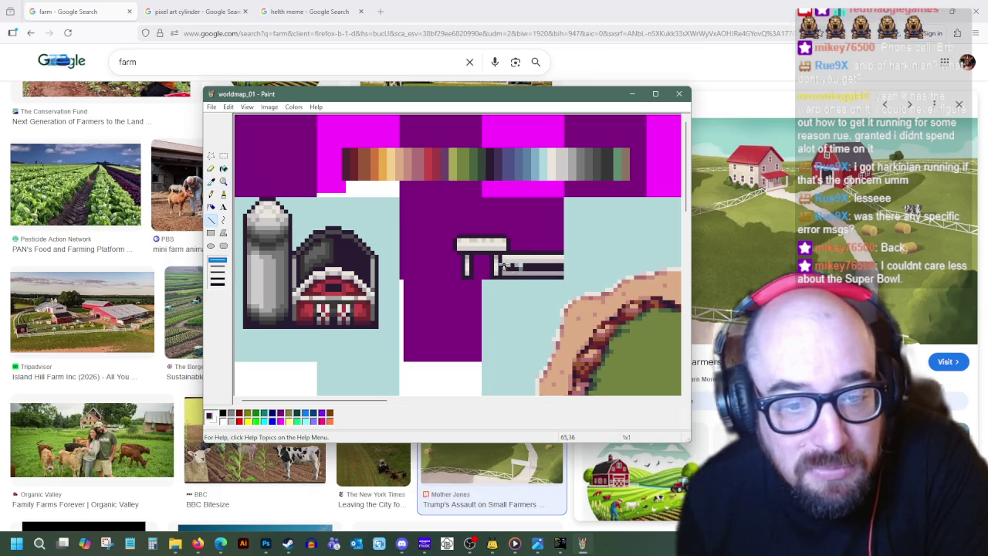
{"action": "left_click", "coordinate": [224, 155]}
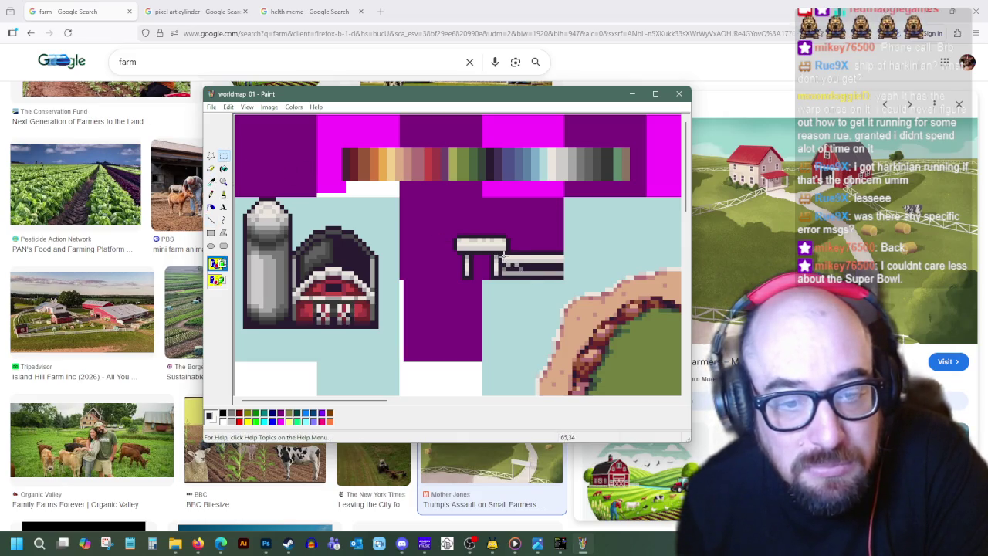
{"action": "left_click_drag", "start_coordinate": [510, 267], "coordinate": [519, 267]}
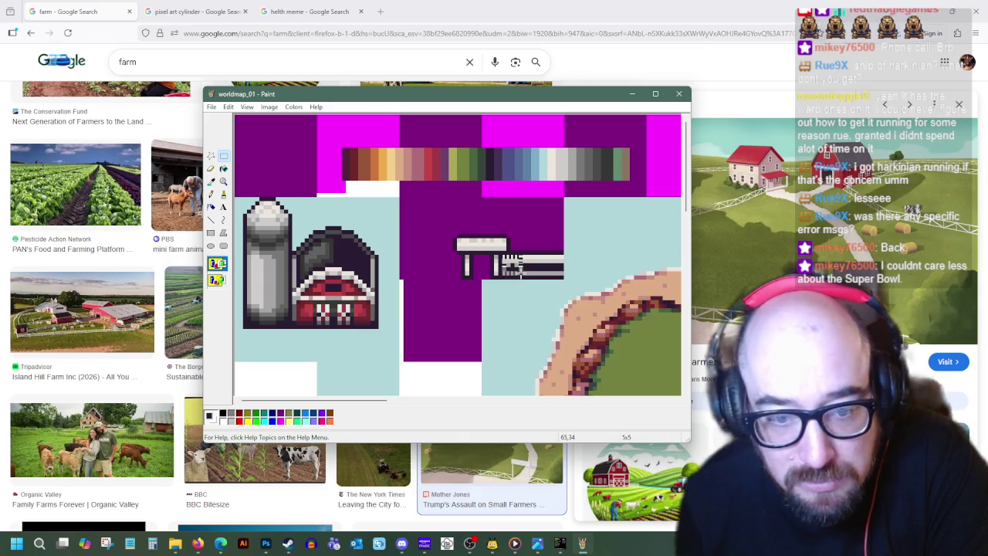
{"action": "right_click", "coordinate": [519, 273]}
{"action": "key", "text": "Escape"}
{"action": "right_click", "coordinate": [532, 241]}
{"action": "left_click", "coordinate": [526, 226]}
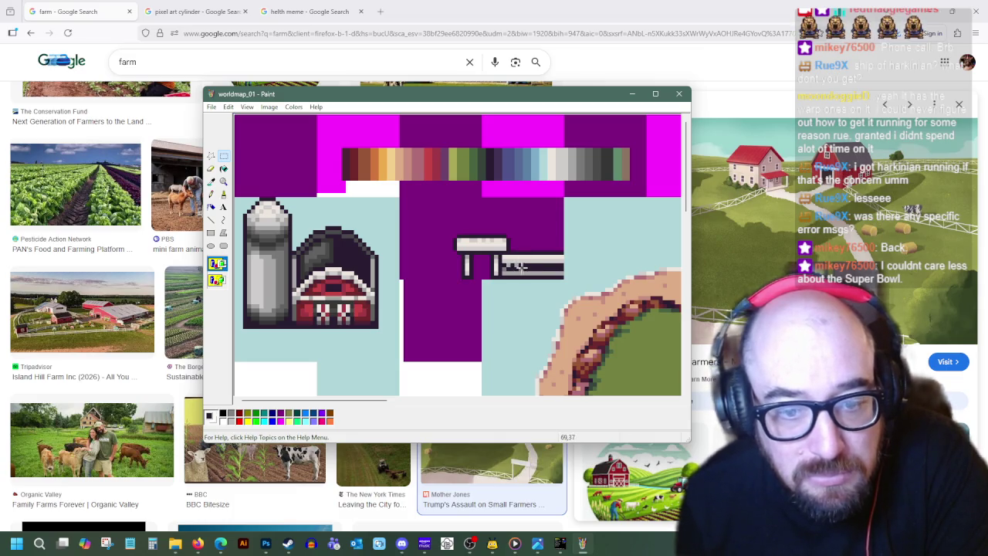
{"action": "right_click", "coordinate": [536, 238]}
{"action": "left_click", "coordinate": [560, 267]}
{"action": "mouse_move", "coordinate": [252, 130]}
{"action": "left_mouse_down"}
{"action": "mouse_move", "coordinate": [550, 262]}
{"action": "mouse_move", "coordinate": [536, 270]}
{"action": "left_mouse_up"}
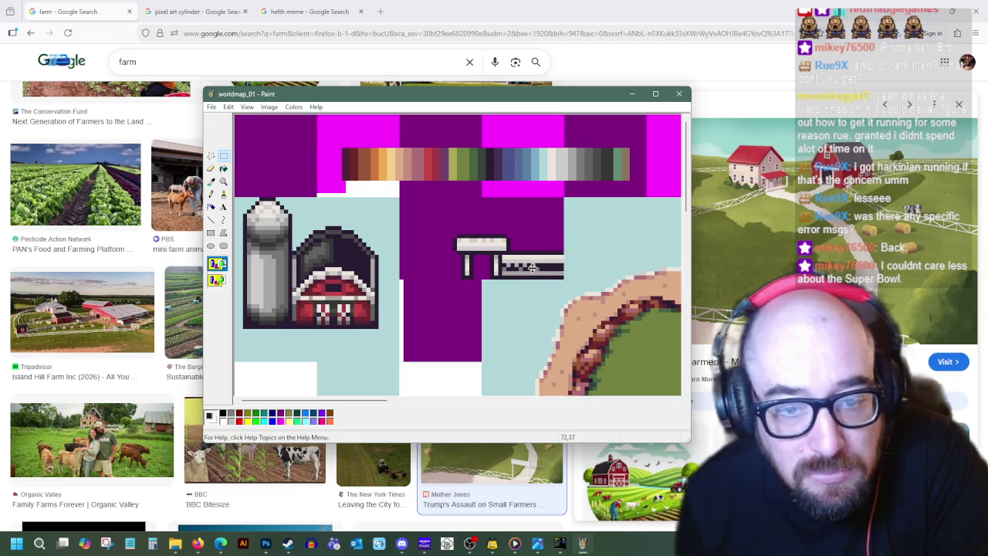
- Paste two more copies of the rail section further along to the rail's right end
{"action": "right_click", "coordinate": [517, 200]}
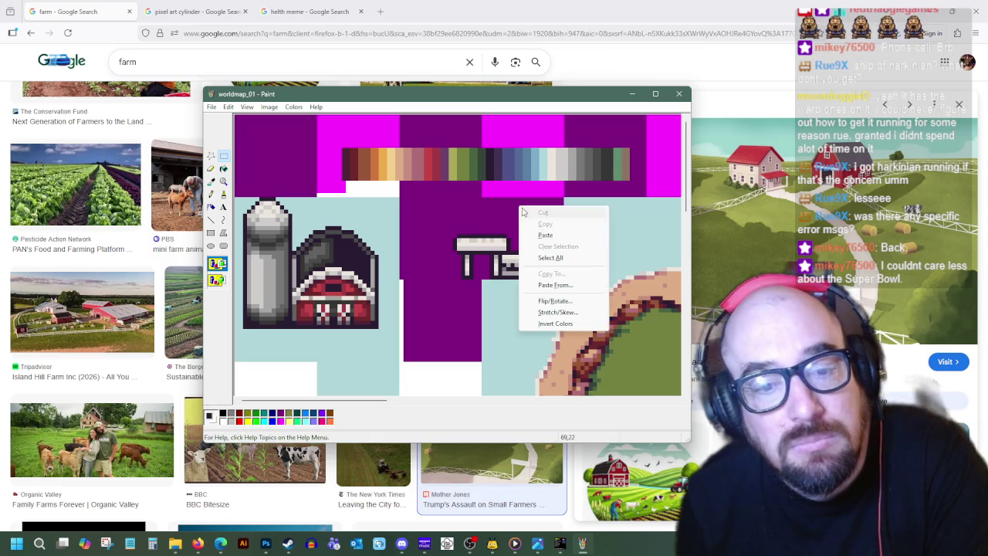
{"action": "left_click", "coordinate": [545, 234]}
{"action": "left_click_drag", "start_coordinate": [245, 125], "coordinate": [543, 262]}
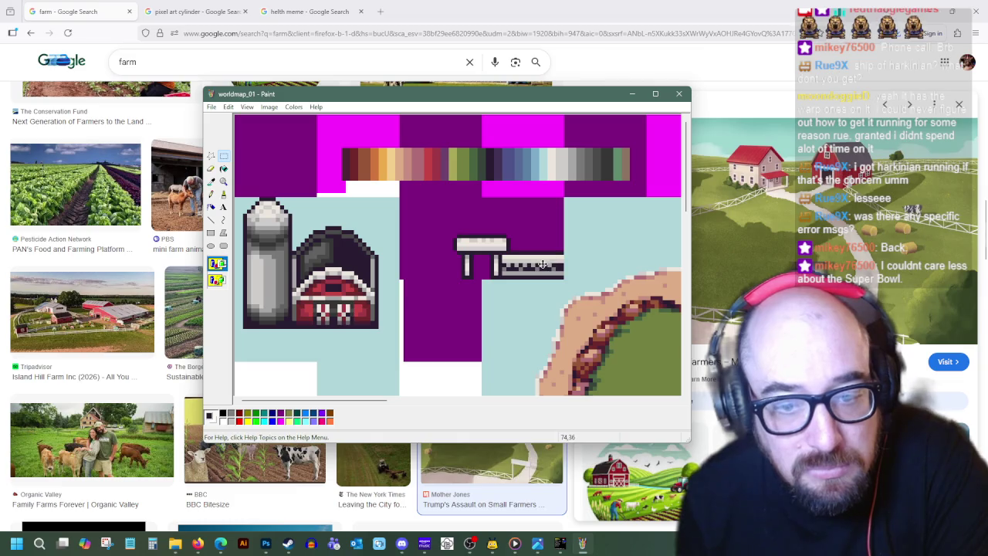
{"action": "right_click", "coordinate": [533, 222]}
{"action": "left_click", "coordinate": [556, 251]}
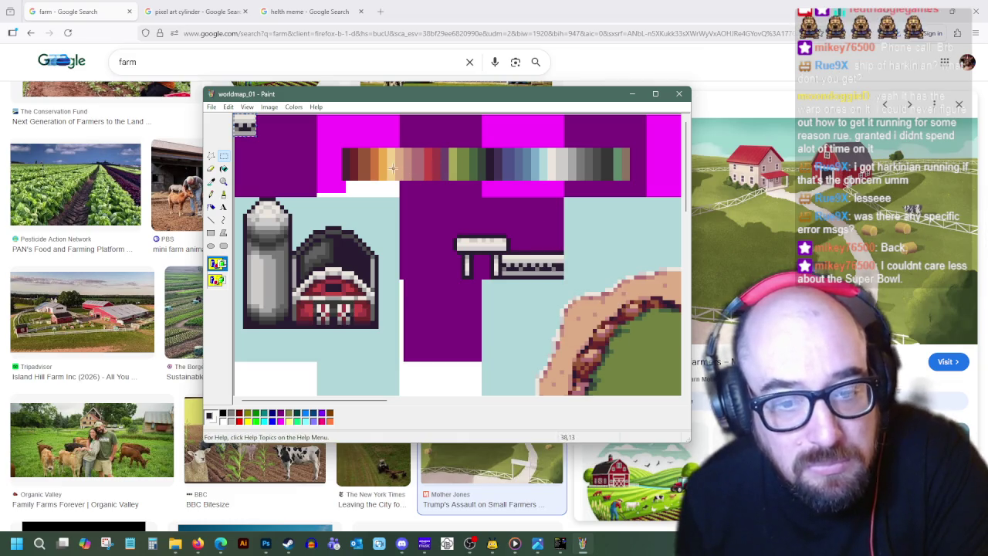
{"action": "mouse_move", "coordinate": [244, 127]}
{"action": "left_mouse_down"}
{"action": "mouse_move", "coordinate": [541, 266]}
{"action": "mouse_move", "coordinate": [567, 267]}
{"action": "left_mouse_up"}
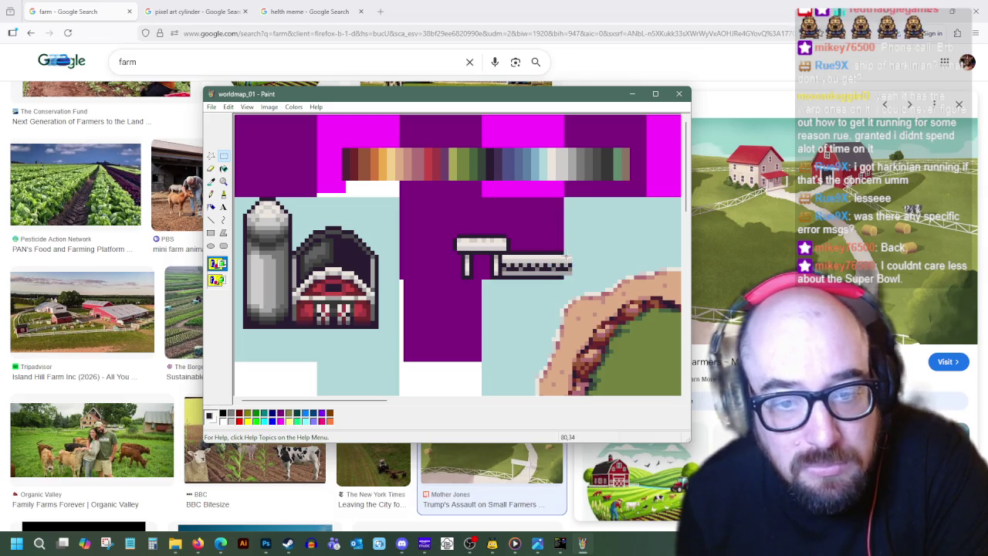
{"action": "right_click", "coordinate": [567, 268]}
{"action": "left_click", "coordinate": [596, 313]}
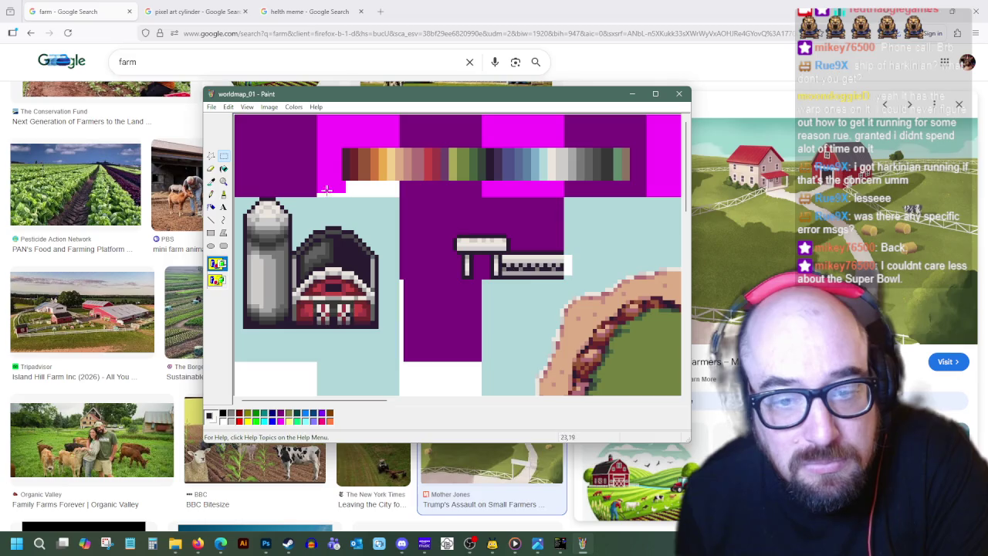
- Copy the finished 18x7 rail piece and paste it at the canvas top-left
{"action": "left_click", "coordinate": [210, 220]}
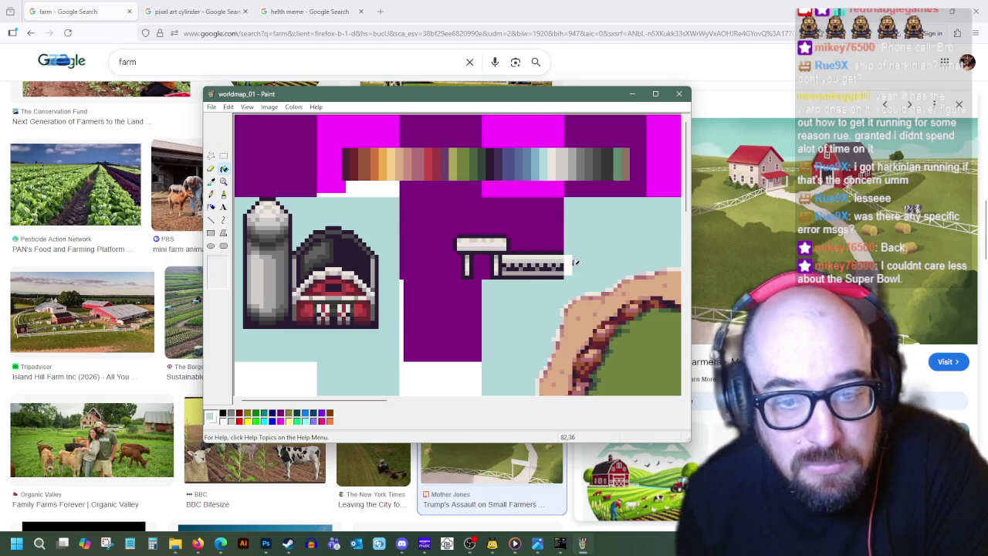
{"action": "left_click", "coordinate": [223, 155]}
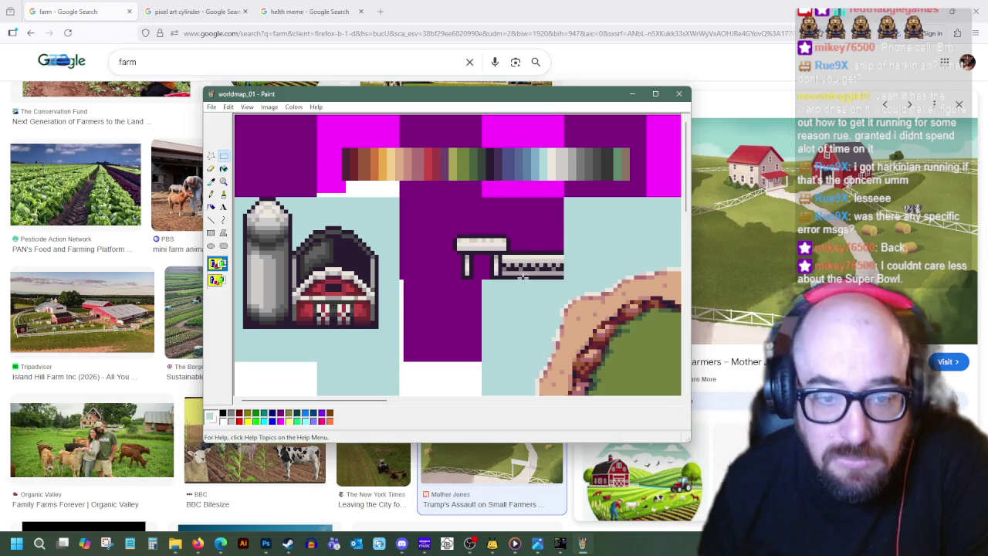
{"action": "left_click_drag", "start_coordinate": [492, 278], "coordinate": [563, 251]}
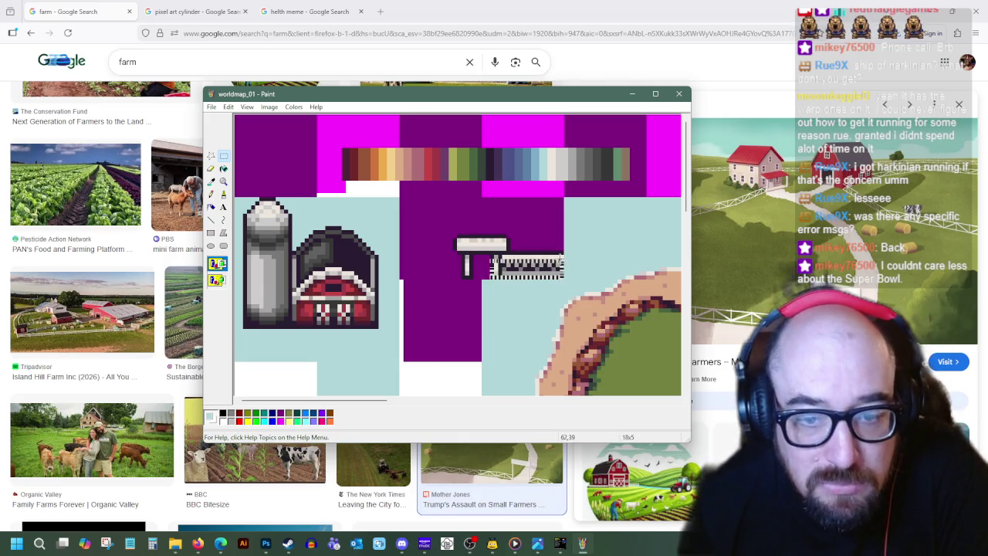
{"action": "right_click", "coordinate": [512, 257]}
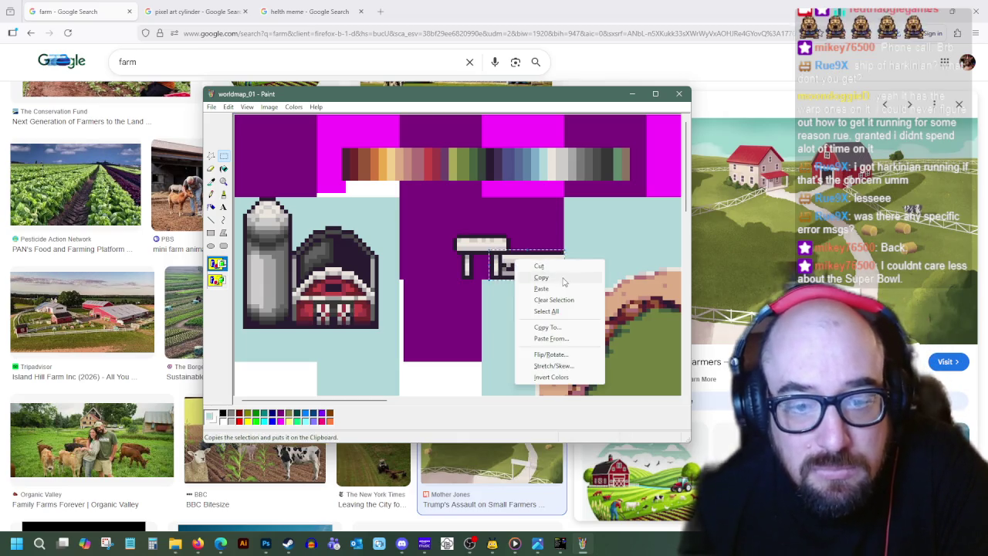
{"action": "left_click", "coordinate": [562, 276]}
{"action": "right_click", "coordinate": [409, 214]}
{"action": "left_click", "coordinate": [434, 243]}
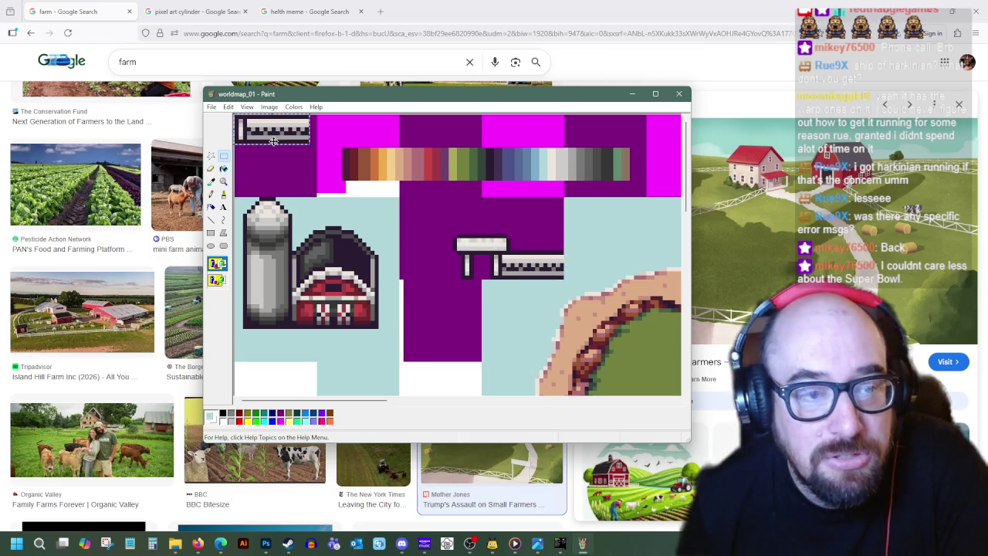
- Flip the pasted rail horizontally and place it left of the fence post
{"action": "right_click", "coordinate": [263, 136]}
{"action": "left_click", "coordinate": [310, 231]}
{"action": "left_click", "coordinate": [360, 150]}
{"action": "mouse_move", "coordinate": [270, 129]}
{"action": "left_mouse_down"}
{"action": "mouse_move", "coordinate": [418, 264]}
{"action": "mouse_move", "coordinate": [446, 269]}
{"action": "left_mouse_up"}
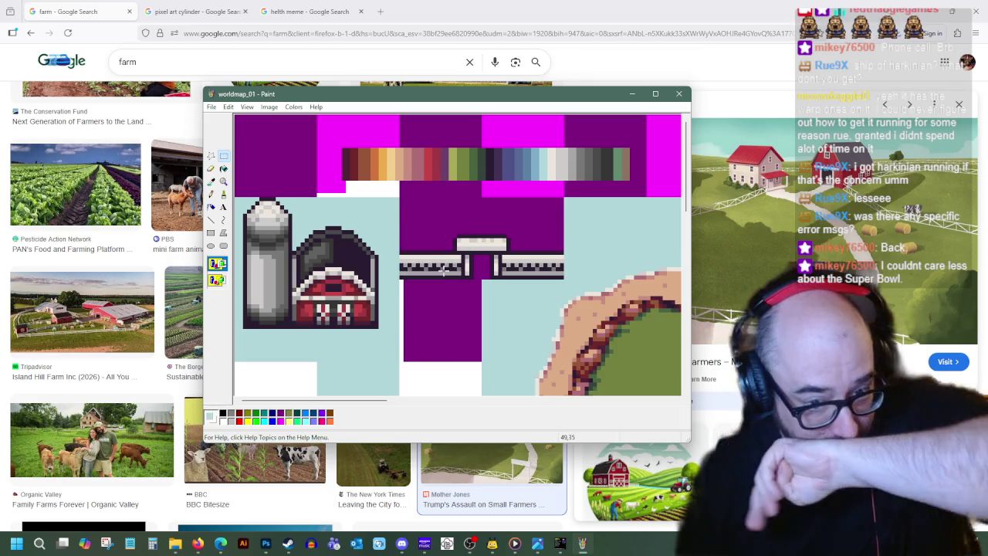
{"action": "left_click", "coordinate": [405, 234]}
- Close the purple block's top with a light blue line, then fill the purple areas light blue
{"action": "left_click", "coordinate": [211, 181]}
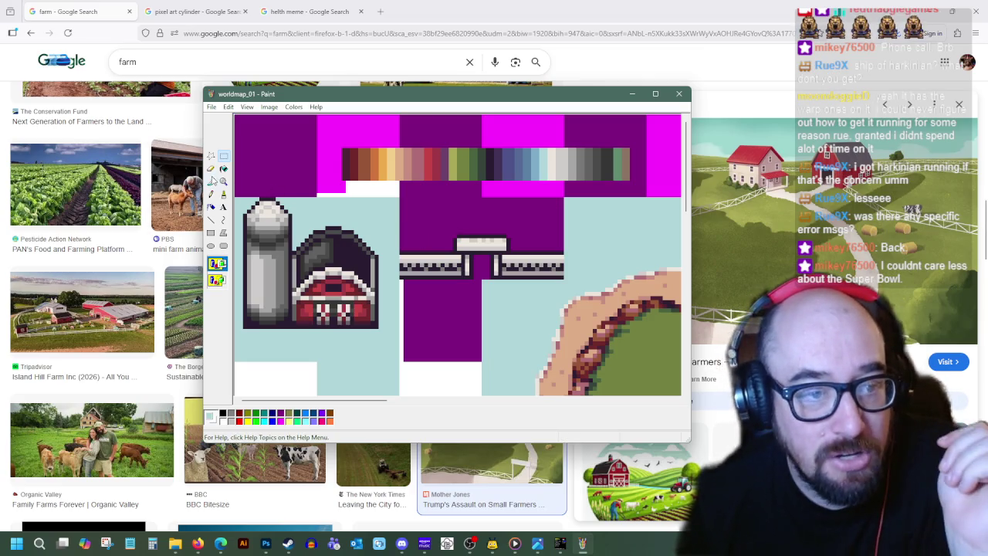
{"action": "left_click", "coordinate": [212, 221]}
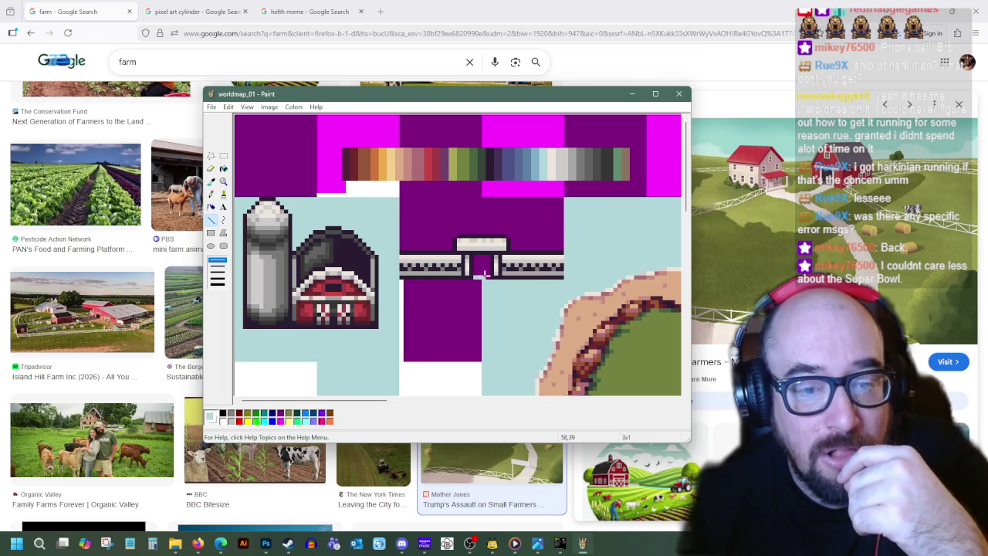
{"action": "left_click", "coordinate": [223, 168]}
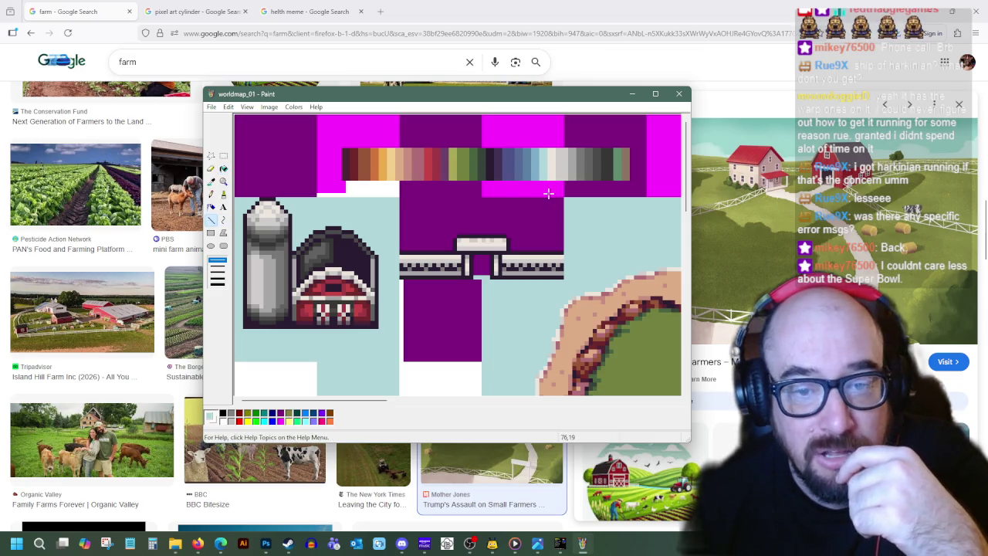
{"action": "left_click_drag", "start_coordinate": [560, 199], "coordinate": [425, 197]}
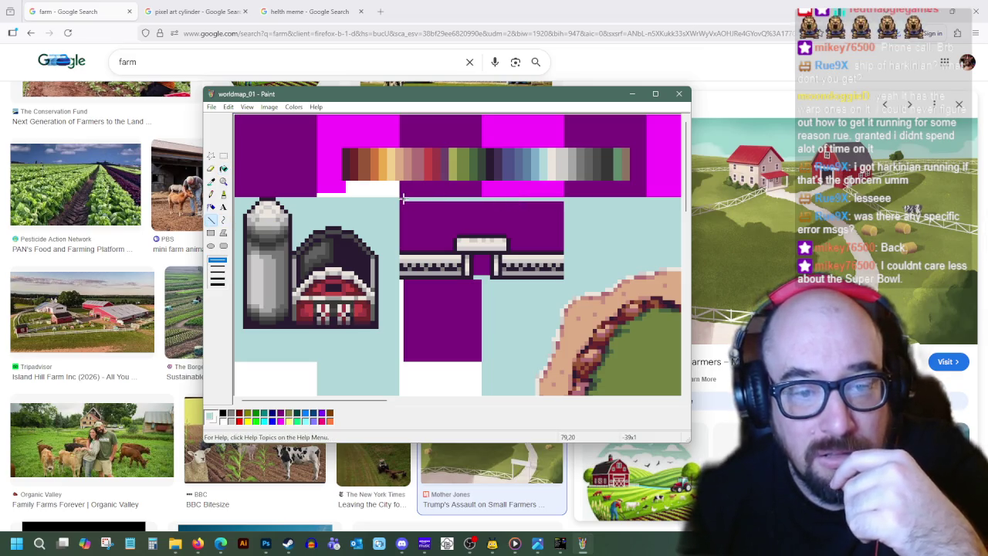
{"action": "left_click", "coordinate": [223, 168]}
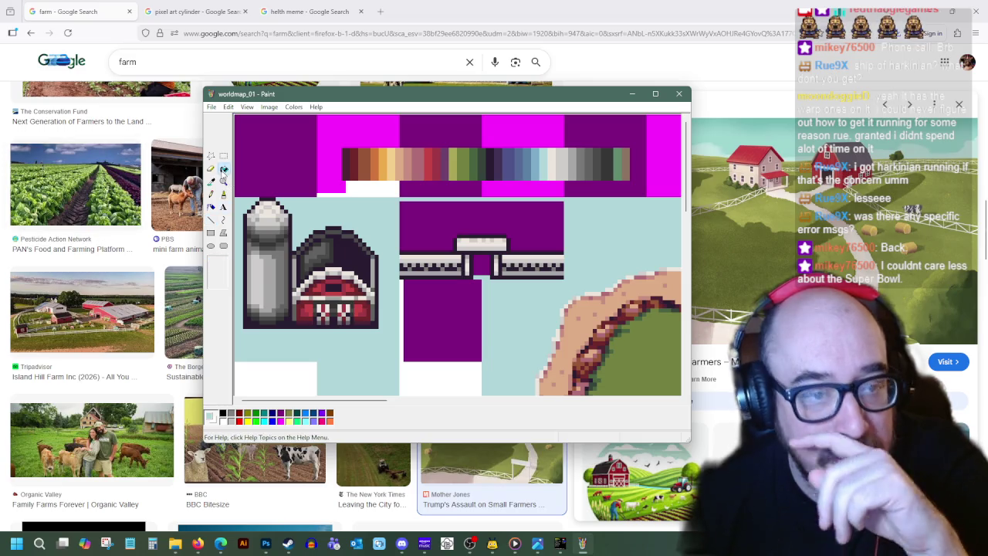
{"action": "left_click", "coordinate": [437, 220]}
{"action": "left_click", "coordinate": [485, 265]}
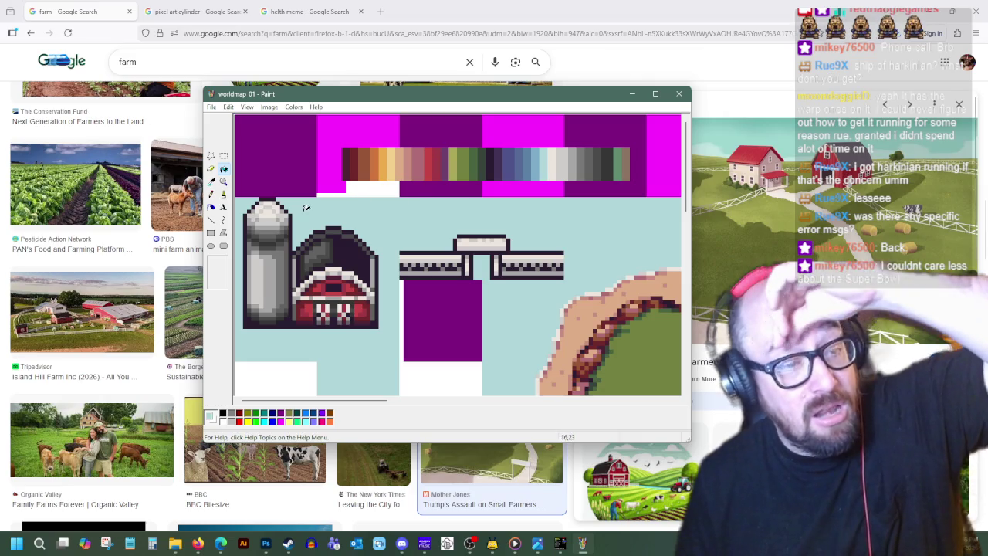
{"action": "left_click", "coordinate": [223, 155]}
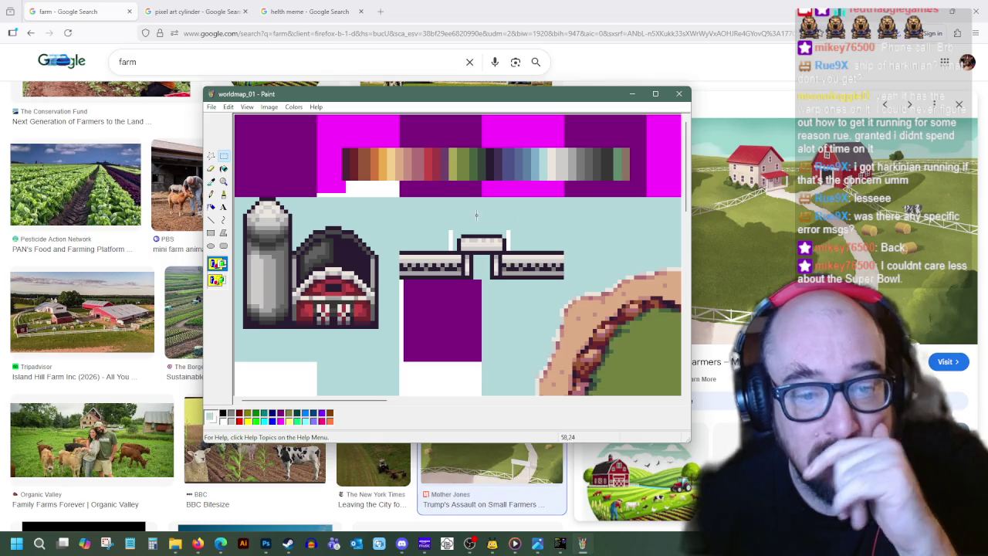
{"action": "left_click", "coordinate": [212, 182]}
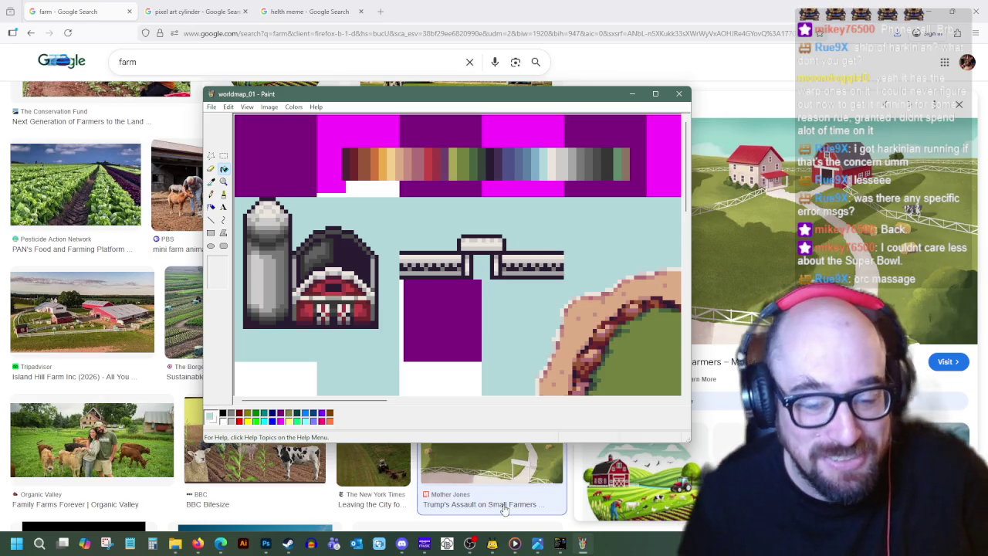
{"action": "left_click", "coordinate": [564, 548]}
- Re-import worldmap_01 as the tileset via Graphics, keeping the existing transparent colour
{"action": "key", "text": "Escape"}
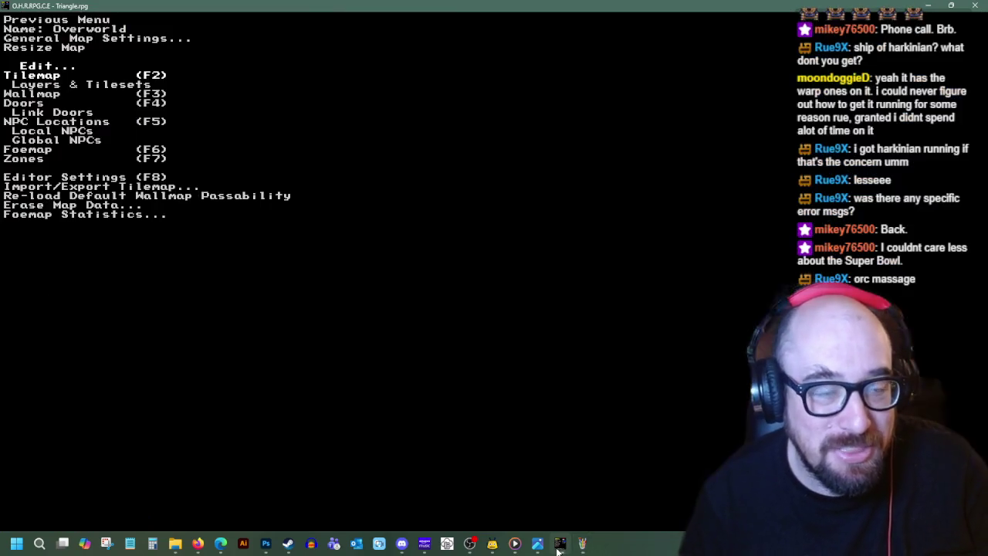
{"action": "key", "text": "Escape"}
{"action": "key", "text": "Escape"}
{"action": "key", "text": "Return"}
{"action": "key", "text": "Down"}
{"action": "key", "text": "Down"}
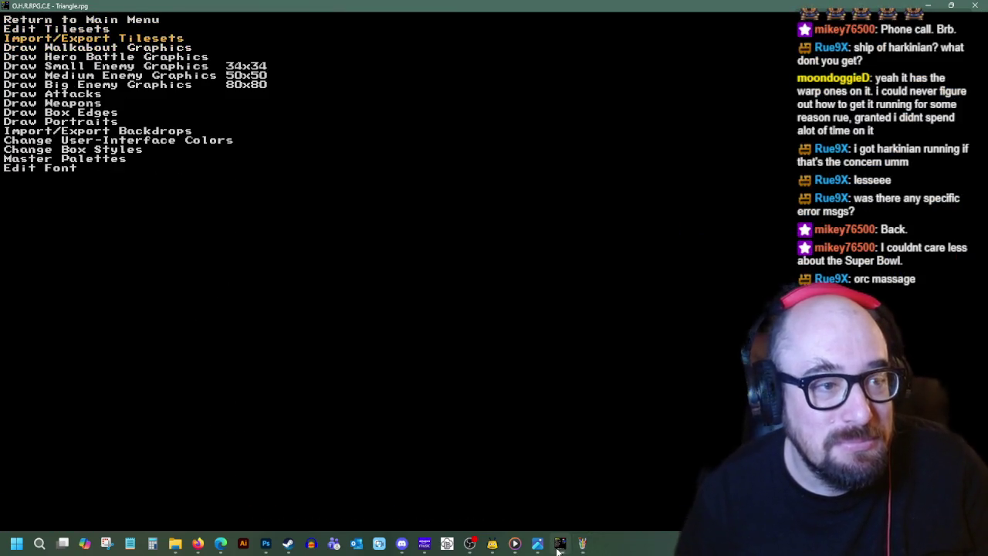
{"action": "key", "text": "Return"}
{"action": "key", "text": "Return"}
{"action": "key", "text": "Return"}
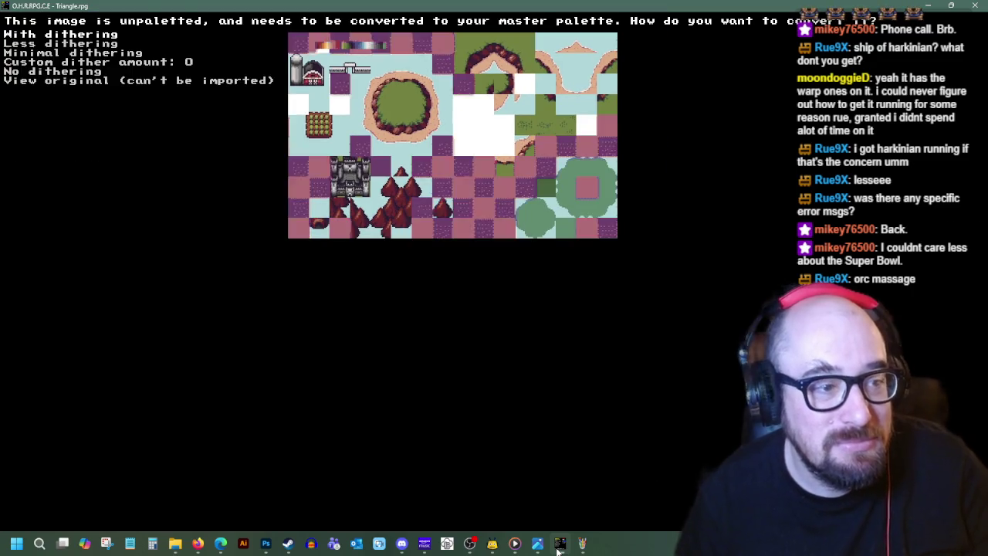
{"action": "key", "text": "Return"}
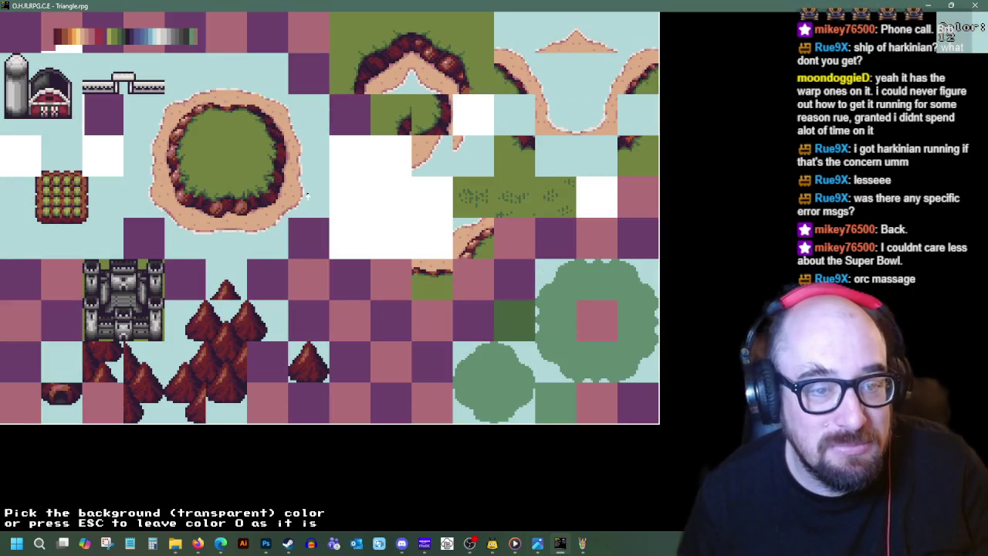
{"action": "left_click", "coordinate": [314, 201]}
{"action": "key", "text": "Escape"}
{"action": "key", "text": "Escape"}
- Open the Overworld map's tilemap in the map editor
{"action": "key", "text": "Return"}
{"action": "key", "text": "Down"}
{"action": "key", "text": "Down"}
{"action": "key", "text": "Down"}
{"action": "key", "text": "Down"}
{"action": "key", "text": "Return"}
{"action": "key", "text": "Return"}
{"action": "key", "text": "Left"}
{"action": "key", "text": "Left"}
{"action": "key", "text": "Left"}
{"action": "key", "text": "Up"}
{"action": "key", "text": "Up"}
{"action": "key", "text": "Up"}
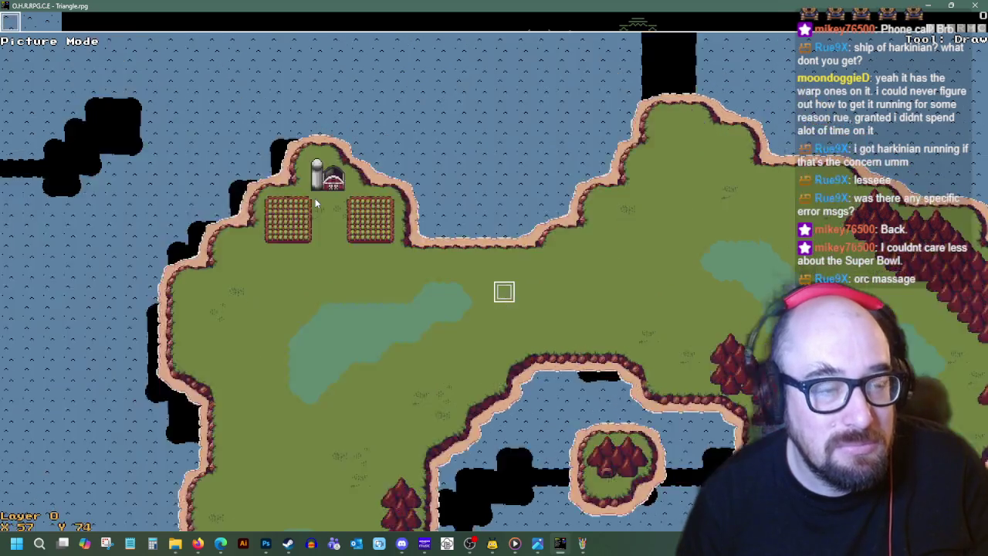
{"action": "key", "text": "Left"}
{"action": "key", "text": "Left"}
{"action": "key", "text": "Left"}
{"action": "key", "text": "Up"}
{"action": "key", "text": "Up"}
{"action": "key", "text": "Right"}
{"action": "key", "text": "Right"}
{"action": "key", "text": "Down"}
{"action": "key", "text": "Down"}
{"action": "key", "text": "Down"}
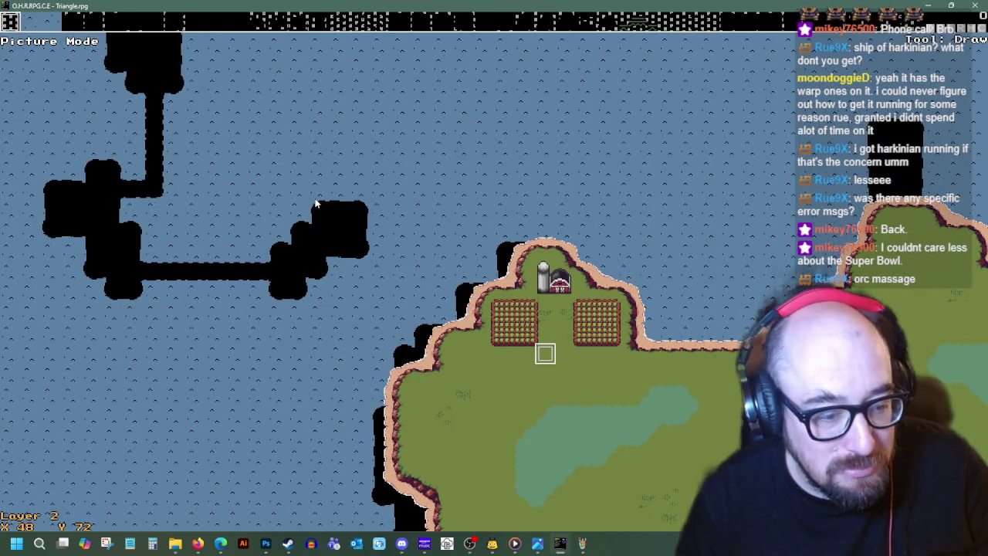
{"action": "key", "text": "Return"}
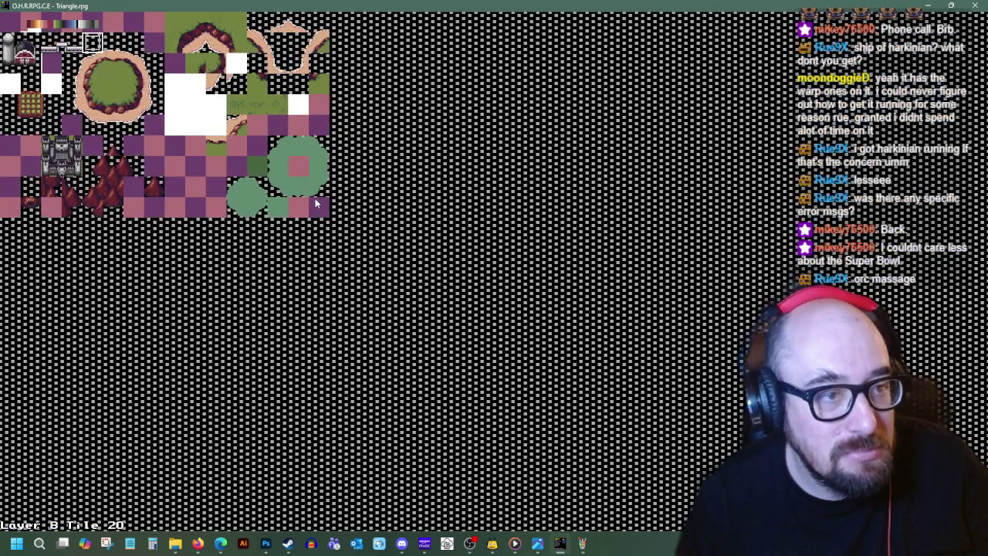
{"action": "key", "text": "Return"}
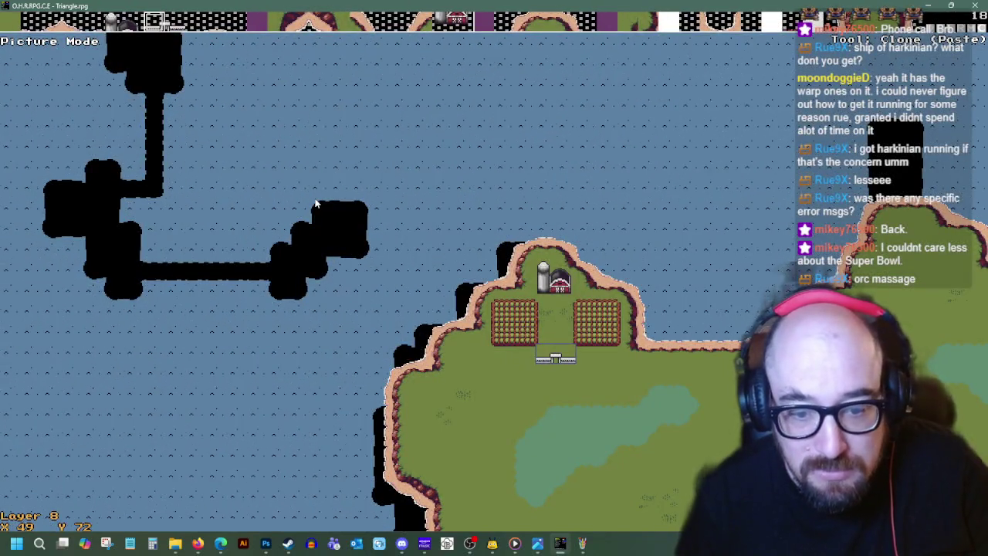
{"action": "key", "text": "d"}
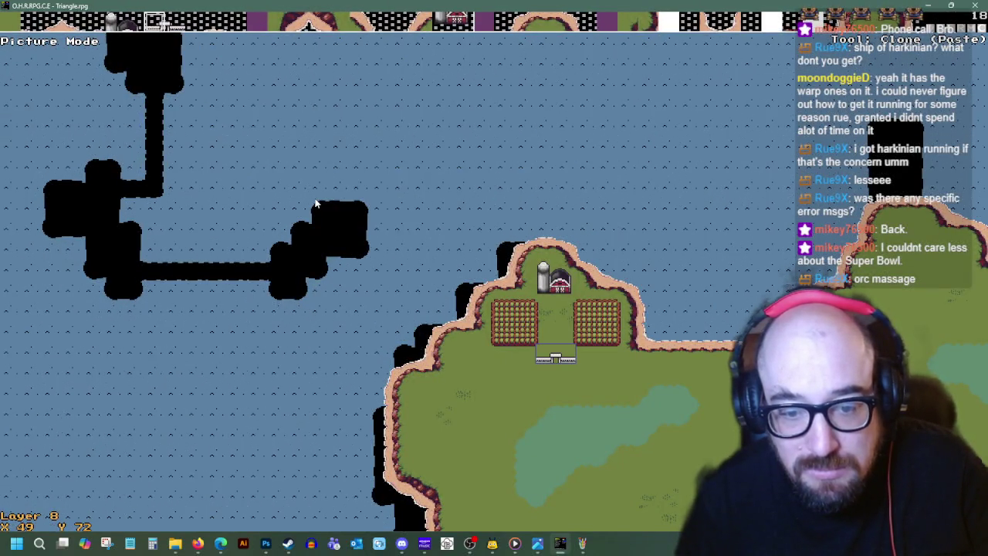
{"action": "key", "text": "Right"}
{"action": "key", "text": "Right"}
{"action": "key", "text": "Down"}
{"action": "key", "text": "Right"}
{"action": "key", "text": "Down"}
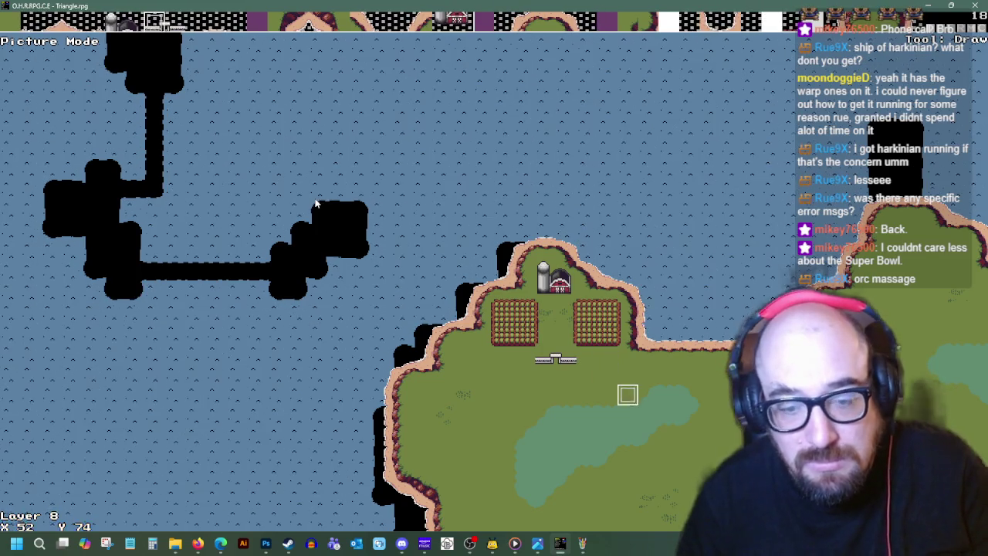
{"action": "key", "text": "Down"}
{"action": "key", "text": "Down"}
{"action": "key", "text": "Down"}
{"action": "key", "text": "Down"}
{"action": "key", "text": "Up"}
{"action": "key", "text": "Up"}
{"action": "key", "text": "Up"}
{"action": "key", "text": "Up"}
{"action": "key", "text": "Up"}
{"action": "key", "text": "Left"}
{"action": "key", "text": "Left"}
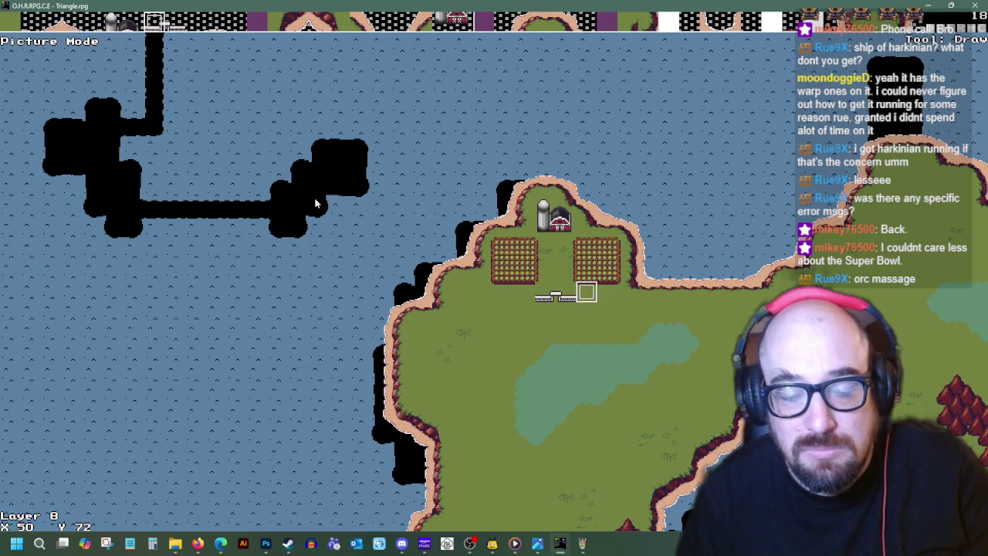
{"action": "key", "text": "ctrl+z"}
{"action": "key", "text": "Up"}
{"action": "key", "text": "Down"}
{"action": "key", "text": "Left"}
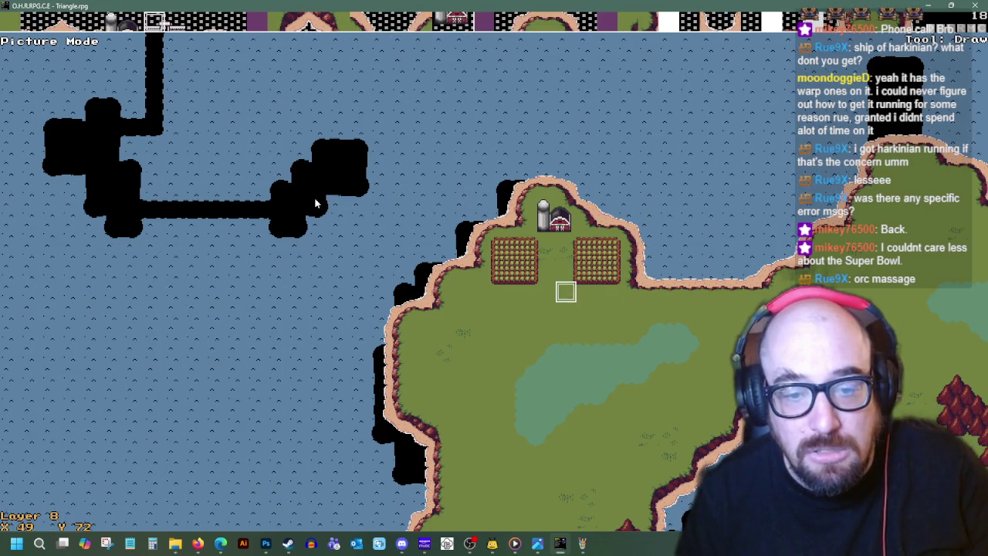
{"action": "key", "text": "Return"}
{"action": "key", "text": "Return"}
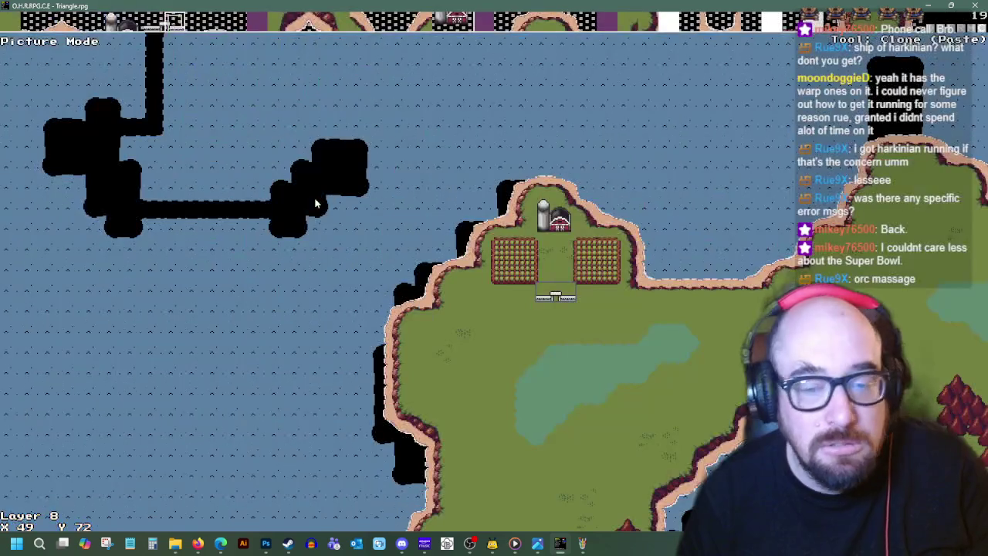
{"action": "key", "text": "Down"}
{"action": "key", "text": "Up"}
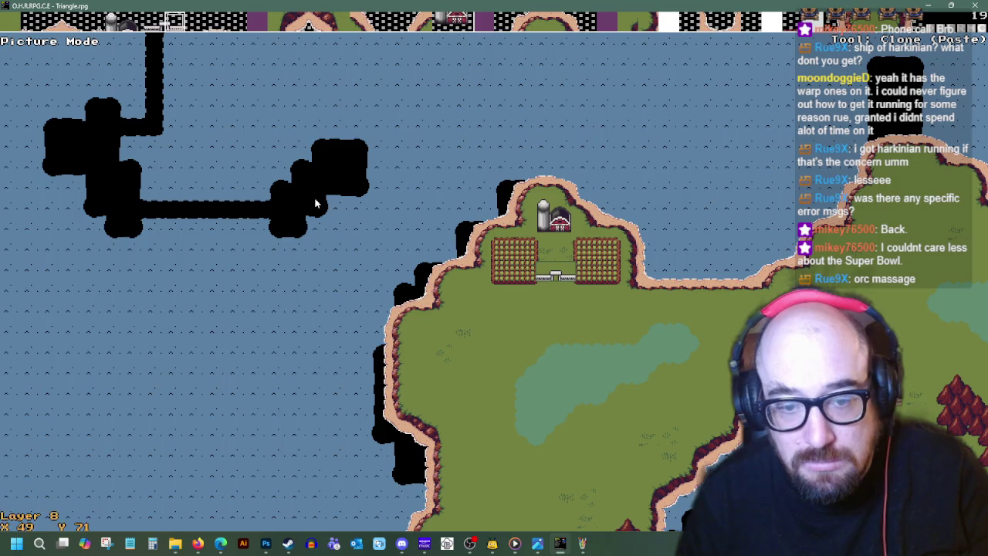
{"action": "key", "text": "Down"}
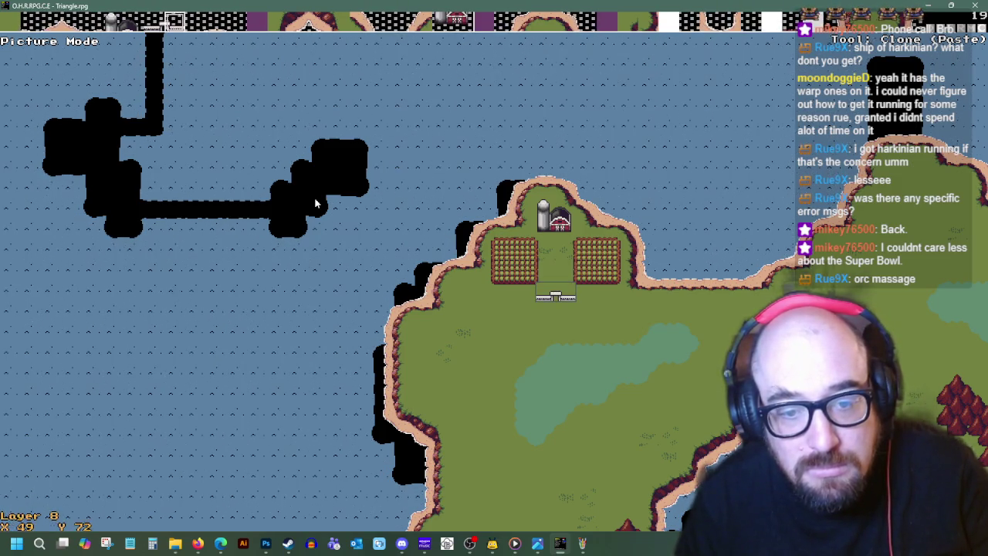
{"action": "key", "text": "d"}
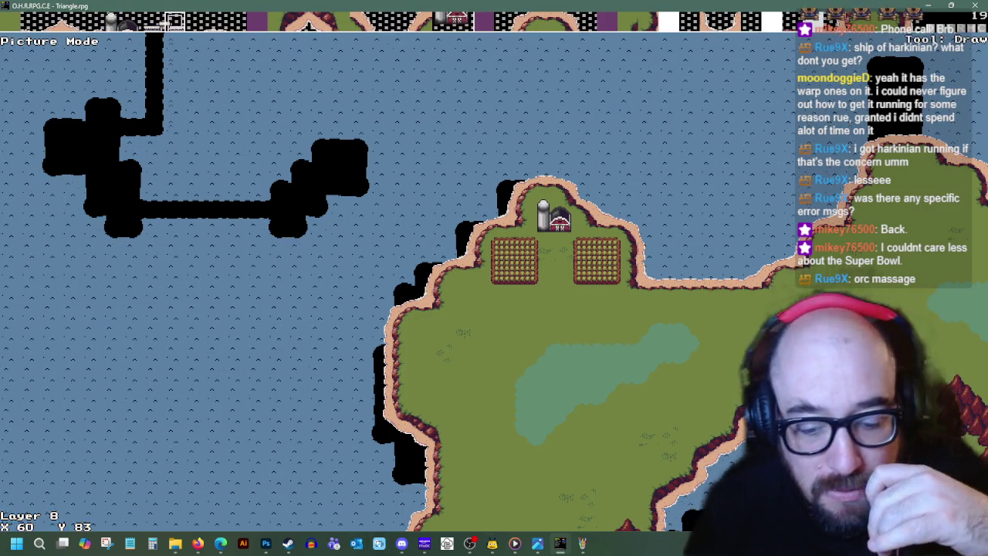
{"action": "left_click", "coordinate": [559, 543]}
- Move the fence-and-gate graphic up a few pixels in its tile
{"action": "left_click", "coordinate": [223, 155]}
{"action": "left_click_drag", "start_coordinate": [400, 279], "coordinate": [561, 239]}
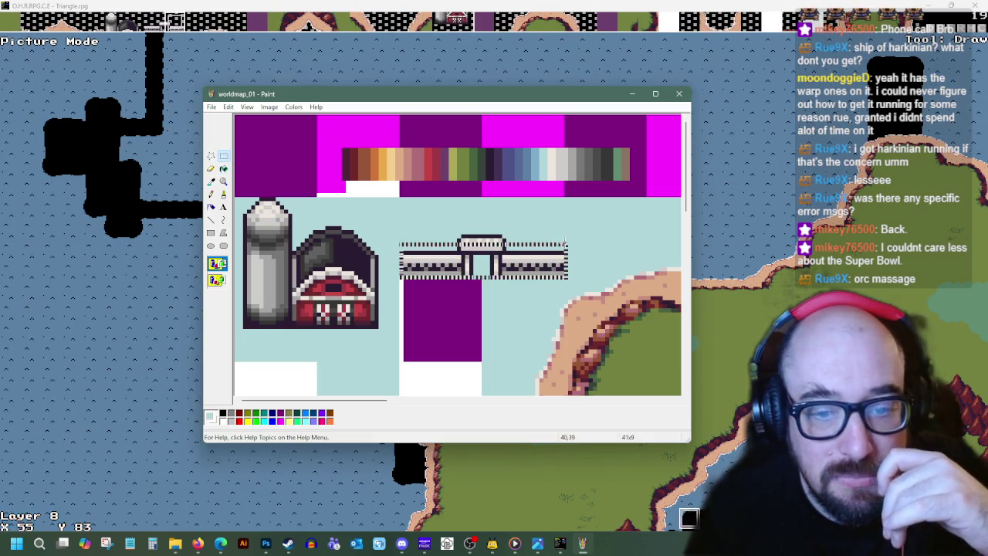
{"action": "left_click_drag", "start_coordinate": [515, 266], "coordinate": [514, 248]}
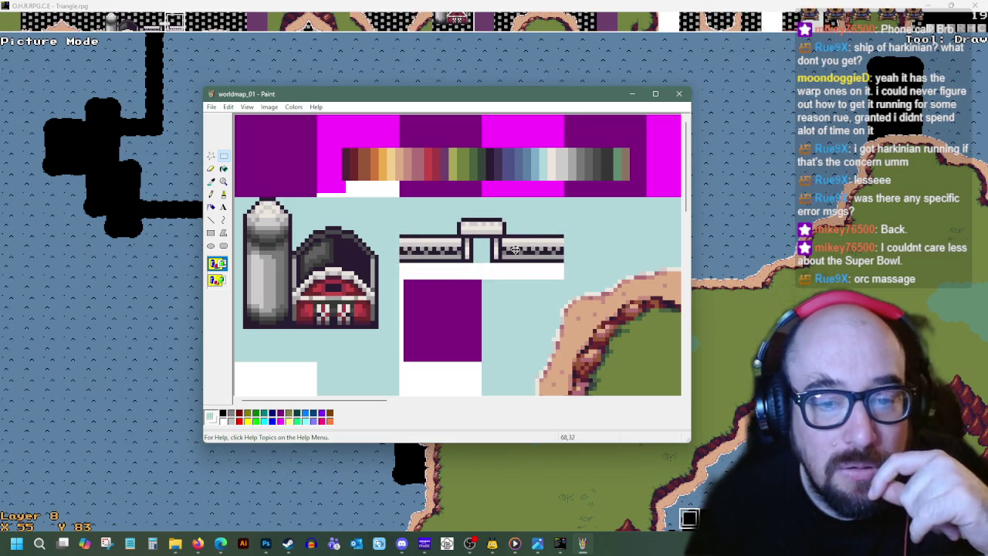
- Make the castle's green the current drawing colour
{"action": "scroll", "coordinate": [497, 284], "scroll_direction": "down", "scroll_amount": 3}
{"action": "scroll", "coordinate": [495, 283], "scroll_direction": "down", "scroll_amount": 1}
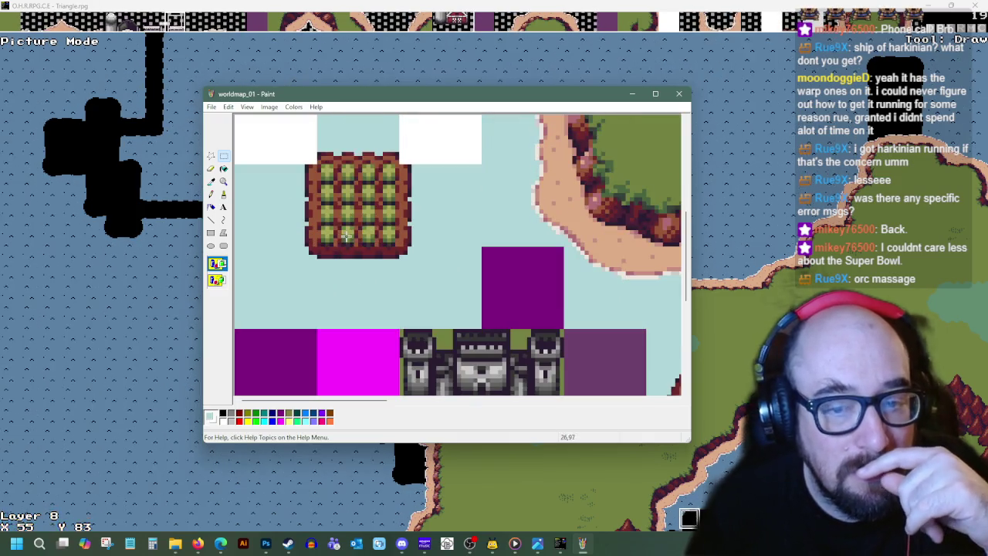
{"action": "left_click", "coordinate": [210, 181]}
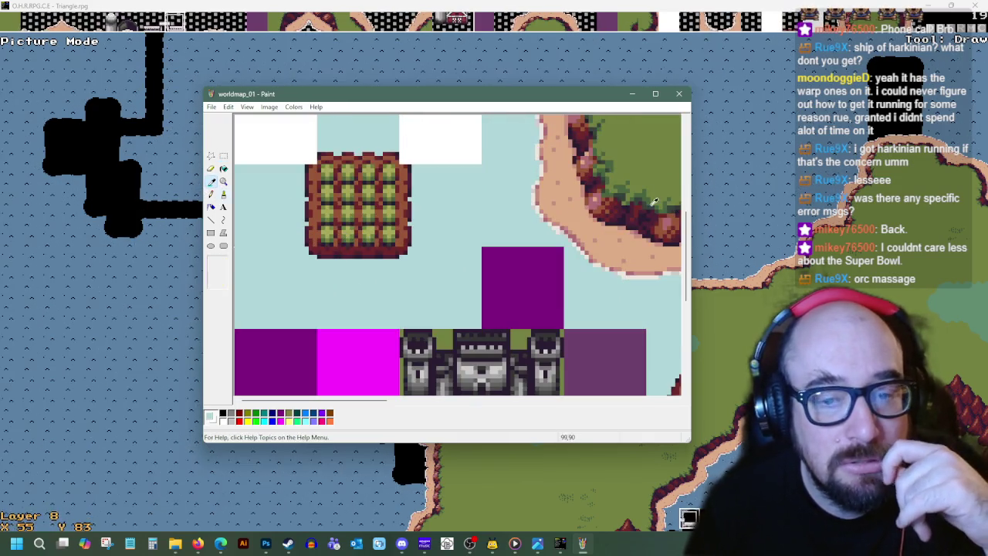
{"action": "left_click", "coordinate": [445, 343]}
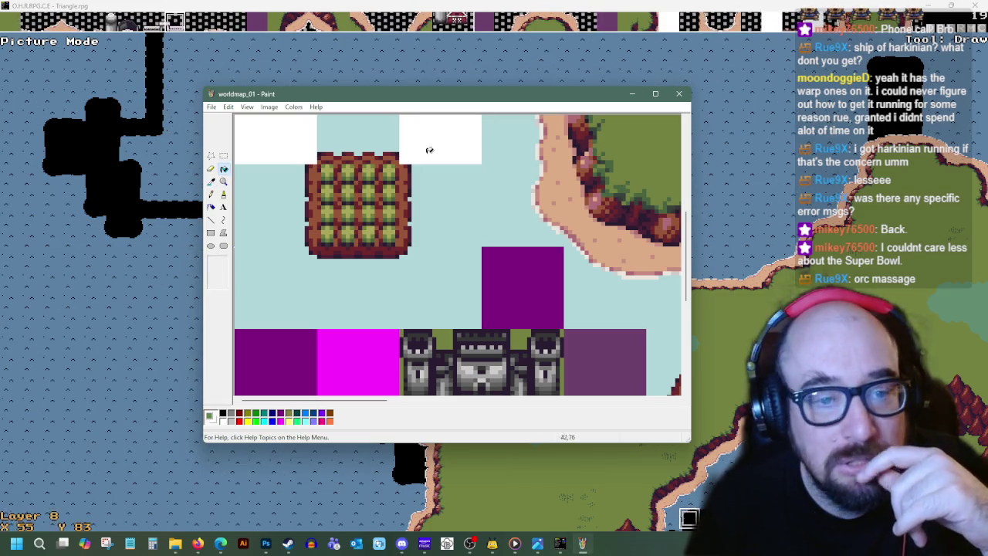
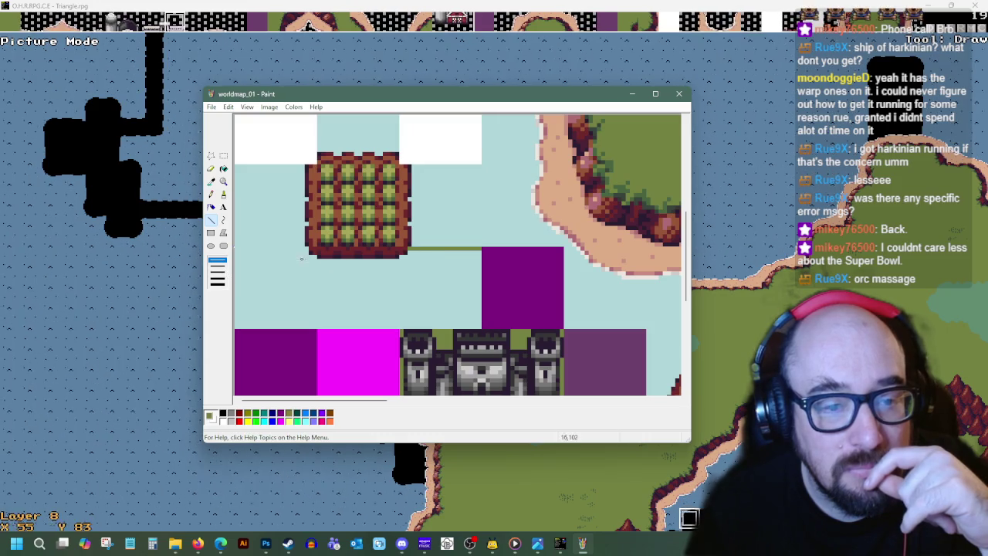
- Cancel the line and fill the strip below the crop tile green
{"action": "key", "text": "Escape"}
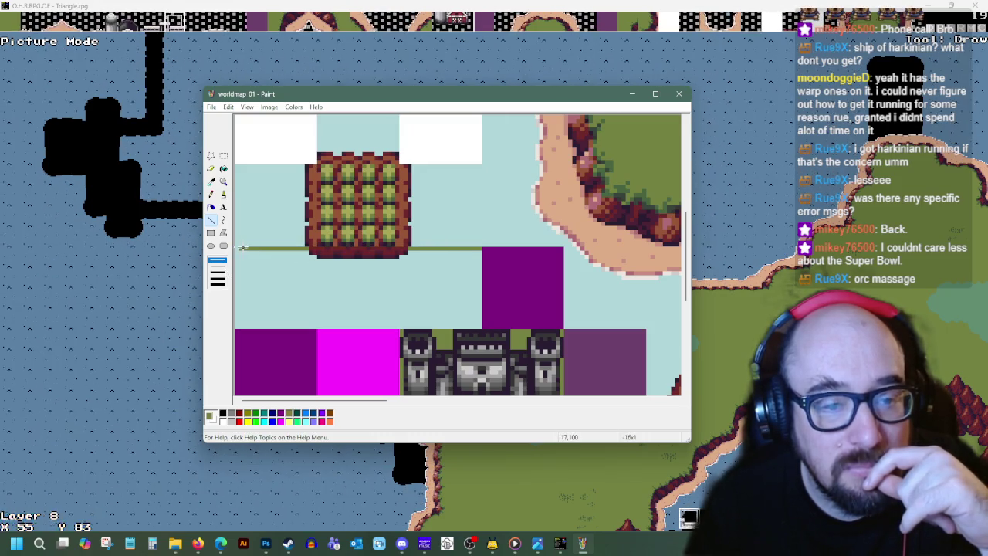
{"action": "left_click", "coordinate": [224, 168]}
{"action": "left_click", "coordinate": [326, 283]}
{"action": "scroll", "coordinate": [558, 269], "scroll_direction": "up", "scroll_amount": 1}
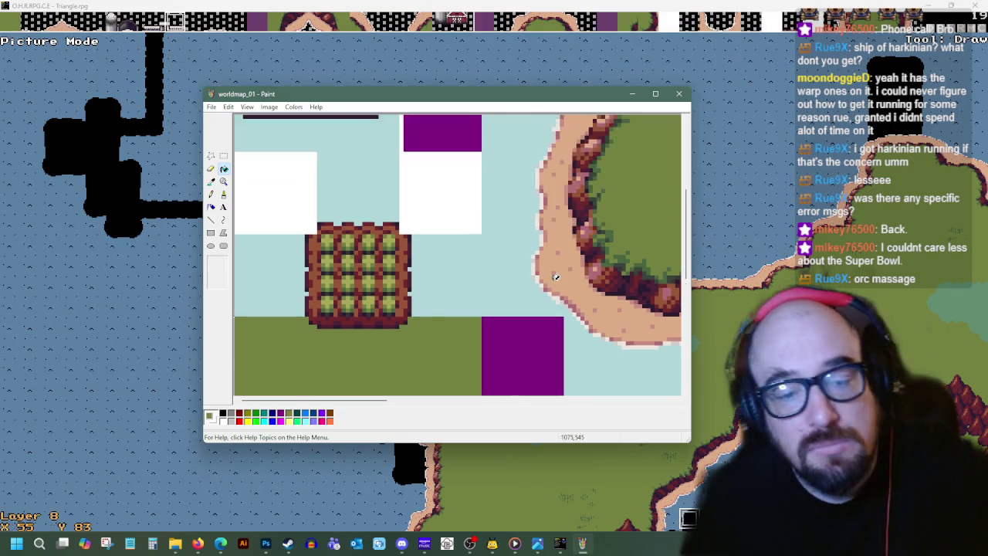
{"action": "scroll", "coordinate": [552, 276], "scroll_direction": "up", "scroll_amount": 2}
- Fill the white strip under the fence light blue, then return to OHRRPGCE's map menu
{"action": "left_click", "coordinate": [210, 181]}
{"action": "left_click", "coordinate": [516, 199]}
{"action": "key", "text": "ctrl+z"}
{"action": "left_click", "coordinate": [210, 219]}
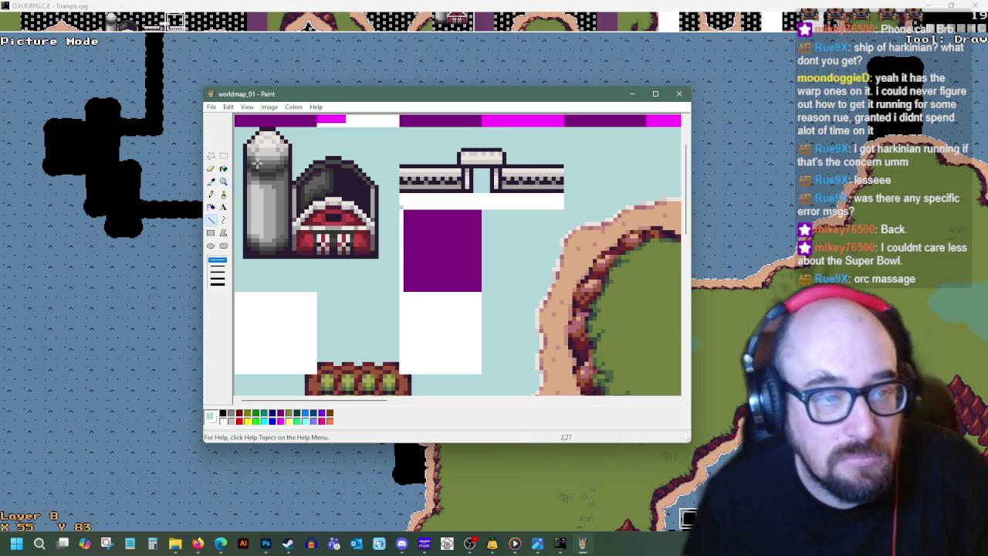
{"action": "left_click", "coordinate": [224, 168]}
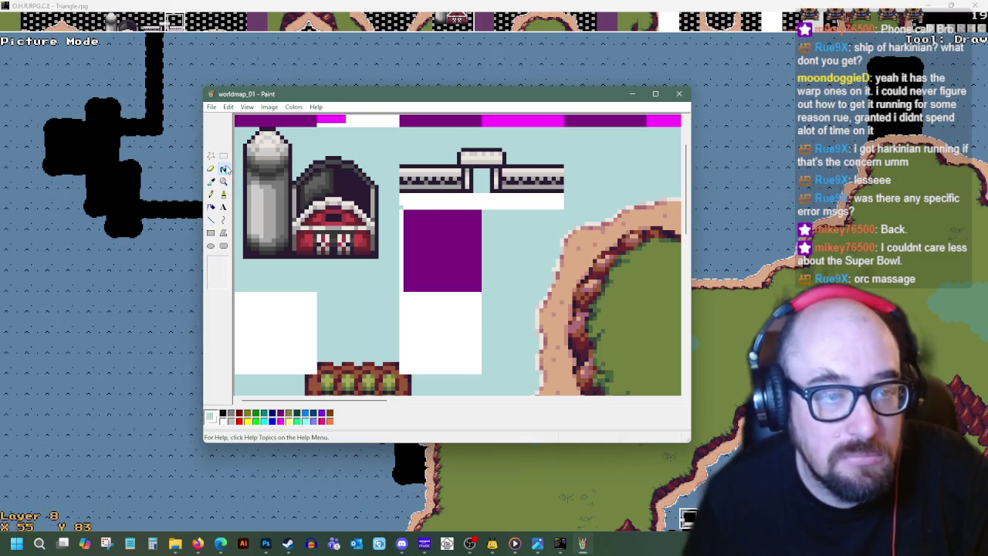
{"action": "left_click", "coordinate": [505, 202]}
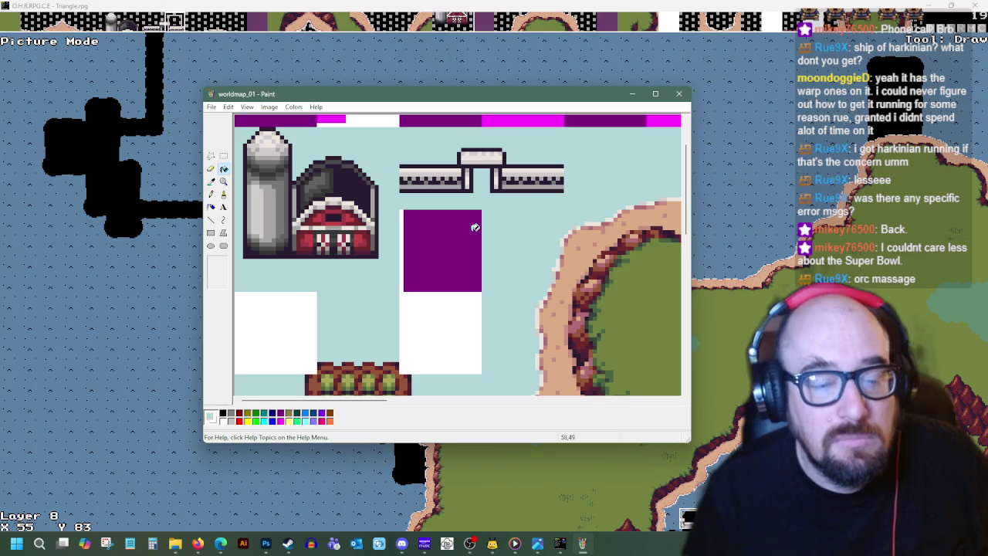
{"action": "left_click", "coordinate": [560, 544]}
{"action": "key", "text": "Escape"}
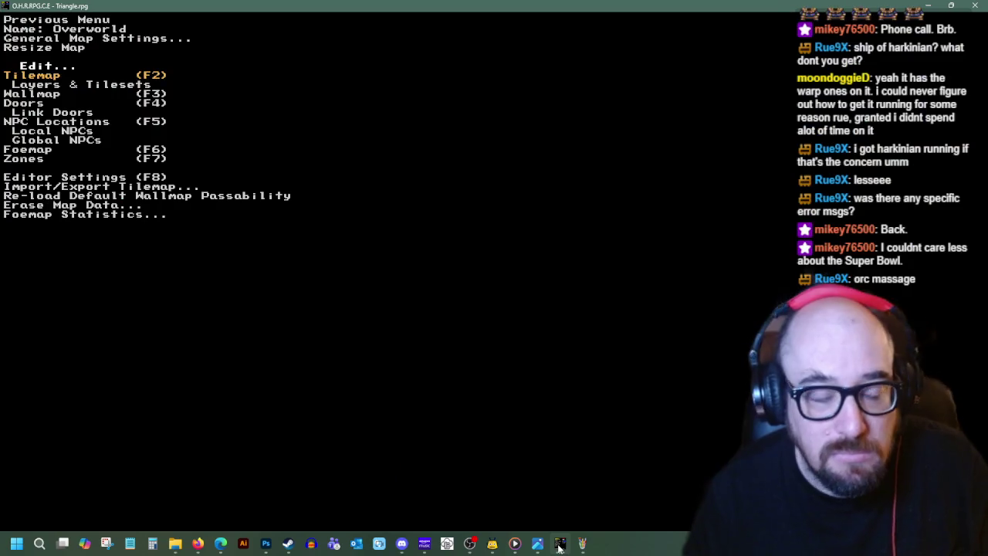
- Replace the tileset with the edited Paint image, keeping color 0, and reopen the Overworld tilemap
{"action": "key", "text": "Escape"}
{"action": "key", "text": "Escape"}
{"action": "key", "text": "Return"}
{"action": "key", "text": "Down"}
{"action": "key", "text": "Down"}
{"action": "key", "text": "Return"}
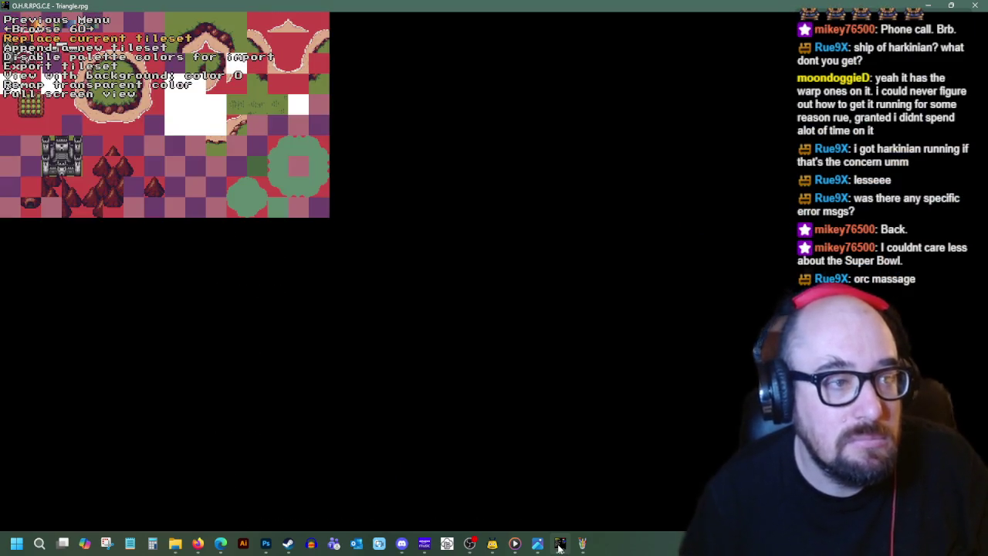
{"action": "key", "text": "Return"}
{"action": "key", "text": "Return"}
{"action": "key", "text": "Return"}
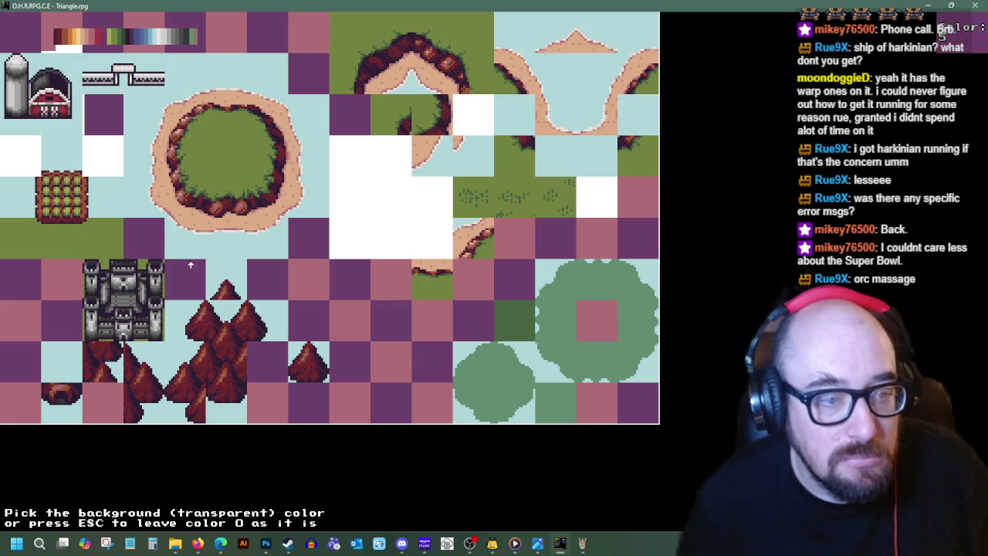
{"action": "key", "text": "Escape"}
{"action": "key", "text": "Escape"}
{"action": "key", "text": "Escape"}
{"action": "key", "text": "Down"}
{"action": "key", "text": "Return"}
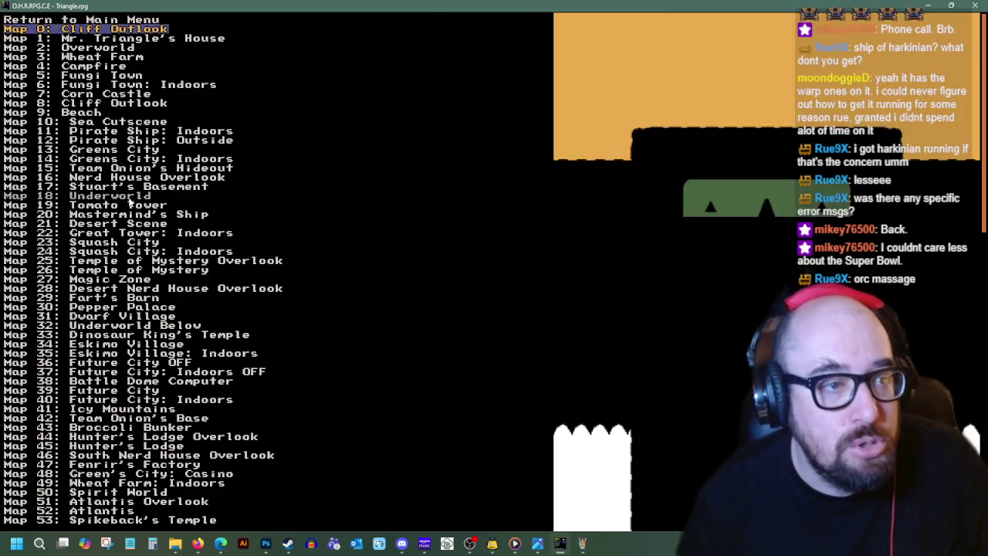
{"action": "key", "text": "Down"}
{"action": "key", "text": "Return"}
{"action": "key", "text": "Return"}
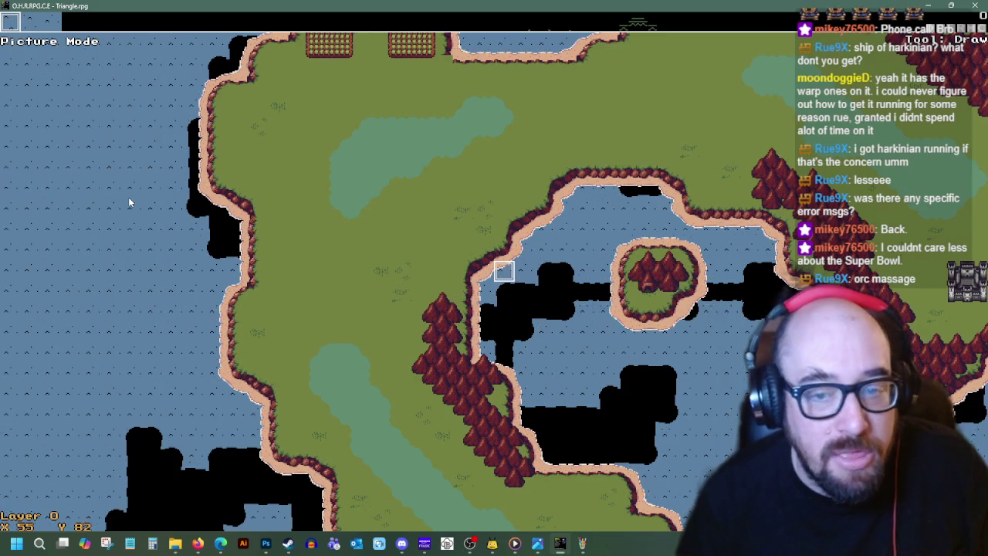
- Move the map cursor below the farm fields and step up to layer 7
{"action": "key", "text": "Up"}
{"action": "key", "text": "Up"}
{"action": "key", "text": "Up"}
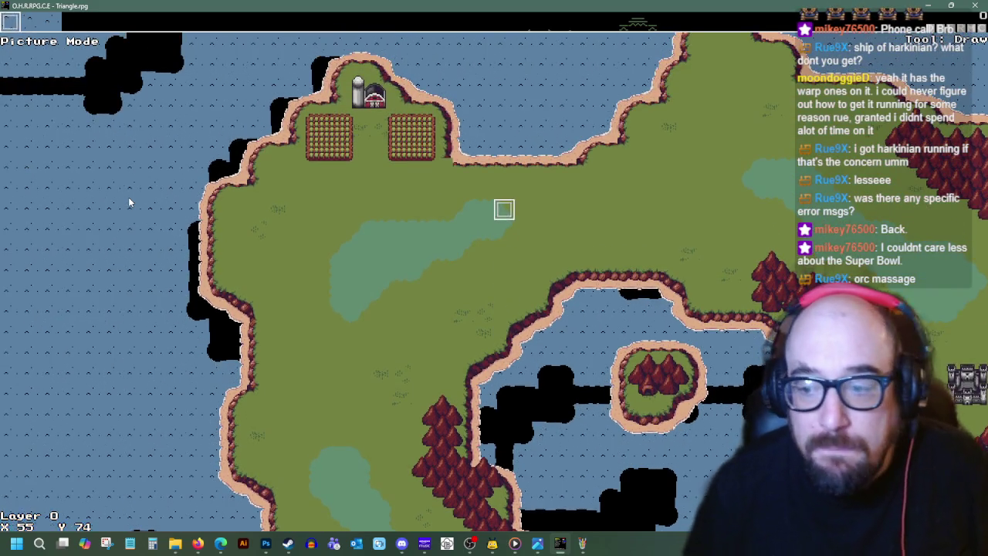
{"action": "key", "text": "Up"}
{"action": "key", "text": "Up"}
{"action": "key", "text": "Right"}
{"action": "key", "text": "Right"}
{"action": "key", "text": "Up"}
{"action": "key", "text": "Right"}
{"action": "key", "text": "Left"}
{"action": "key", "text": "Left"}
{"action": "key", "text": "Left"}
{"action": "key", "text": "Down"}
{"action": "key", "text": "Down"}
{"action": "key", "text": "Left"}
{"action": "key", "text": "Left"}
{"action": "key", "text": "Left"}
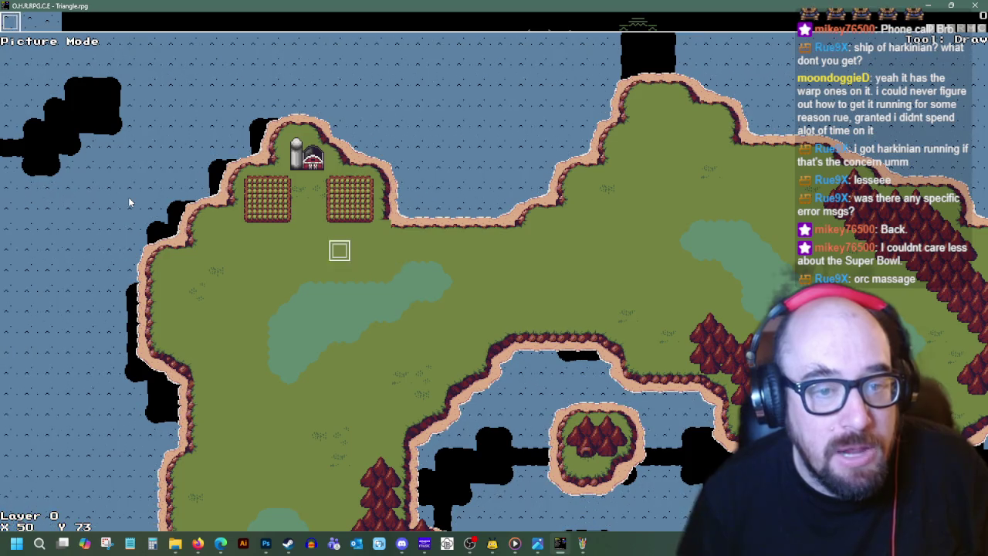
{"action": "key", "text": "Up"}
{"action": "key", "text": "Right"}
{"action": "key", "text": "Right"}
{"action": "key", "text": "Page_Up"}
{"action": "key", "text": "Page_Up"}
{"action": "key", "text": "Page_Up"}
{"action": "key", "text": "Page_Up"}
{"action": "key", "text": "Page_Up"}
{"action": "key", "text": "Page_Up"}
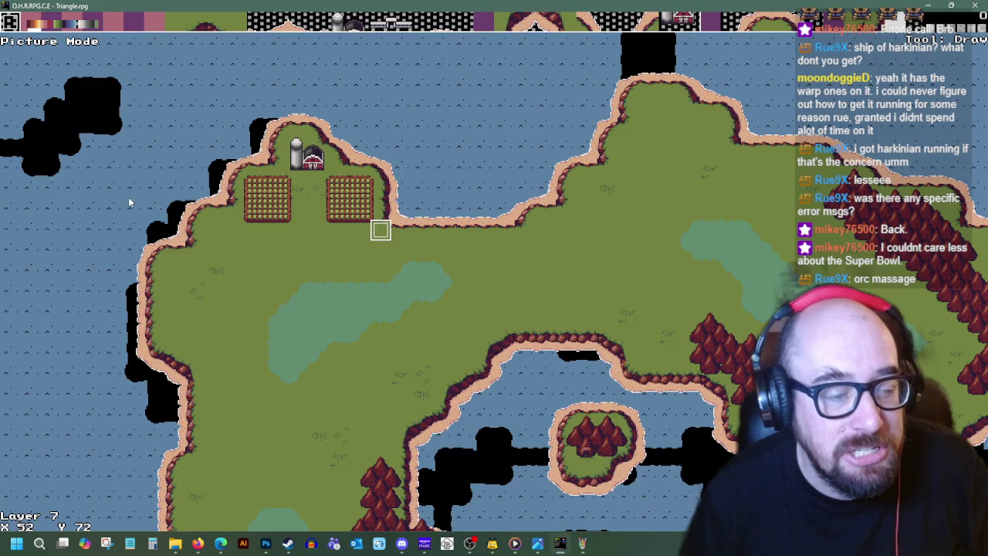
- Pick different tiles from the tile picker on layer 7
{"action": "key", "text": "Return"}
{"action": "key", "text": "Down"}
{"action": "key", "text": "Down"}
{"action": "key", "text": "Down"}
{"action": "key", "text": "Right"}
{"action": "key", "text": "Right"}
{"action": "key", "text": "Right"}
{"action": "key", "text": "Return"}
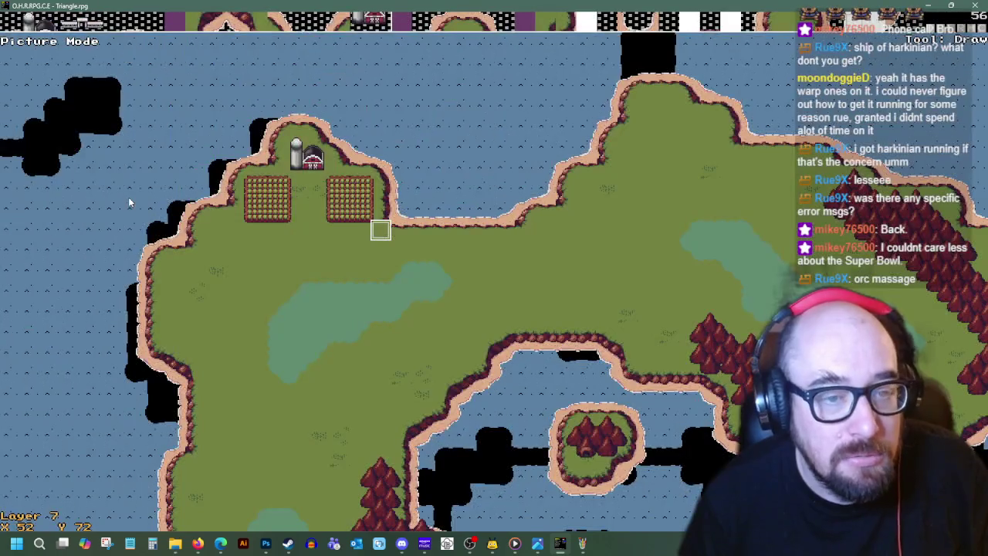
{"action": "key", "text": "Return"}
{"action": "key", "text": "Up"}
{"action": "key", "text": "Up"}
{"action": "key", "text": "Down"}
{"action": "key", "text": "Down"}
{"action": "key", "text": "Down"}
{"action": "key", "text": "Right"}
{"action": "key", "text": "Right"}
{"action": "key", "text": "Right"}
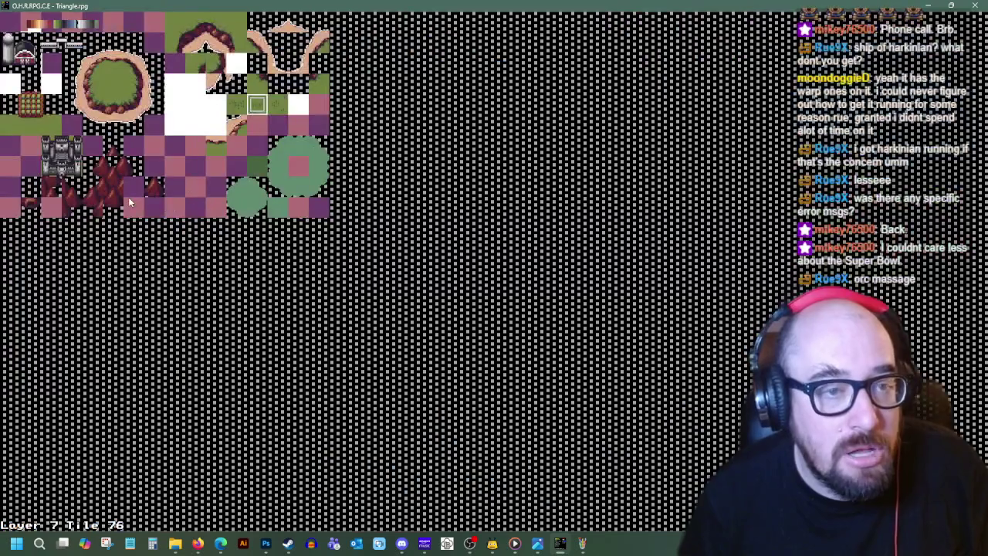
{"action": "key", "text": "Return"}
- Switch to layer 8 and pick a tile from the top row
{"action": "key", "text": "Down"}
{"action": "key", "text": "Up"}
{"action": "key", "text": "Page_Up"}
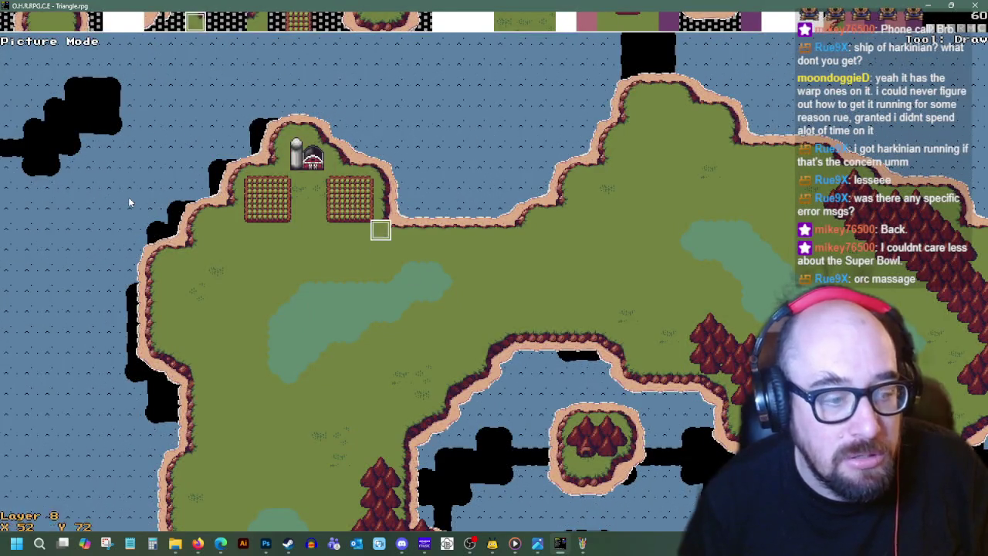
{"action": "key", "text": "Return"}
{"action": "key", "text": "Up"}
{"action": "key", "text": "Up"}
{"action": "key", "text": "Left"}
{"action": "key", "text": "Return"}
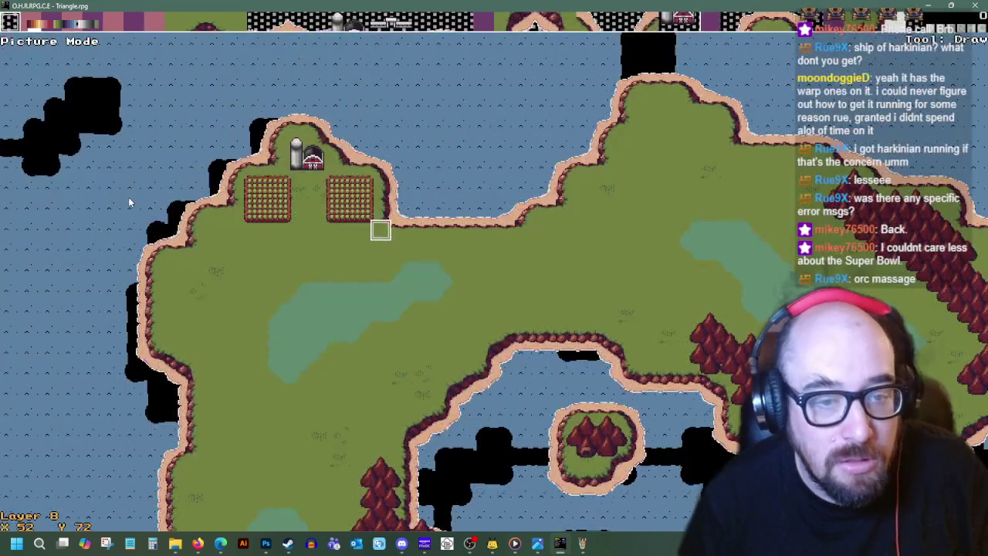
- Move the cursor four tiles left below the left field and pick a tile
{"action": "key", "text": "Left"}
{"action": "key", "text": "Left"}
{"action": "key", "text": "Left"}
{"action": "key", "text": "Up"}
{"action": "key", "text": "Up"}
{"action": "key", "text": "Up"}
{"action": "key", "text": "Down"}
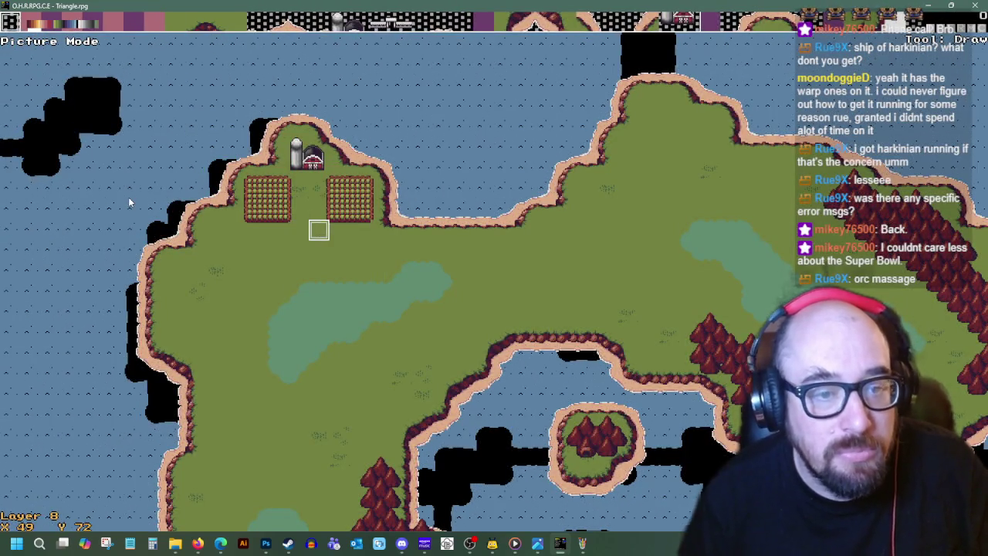
{"action": "key", "text": "Left"}
{"action": "key", "text": "Left"}
{"action": "key", "text": "Left"}
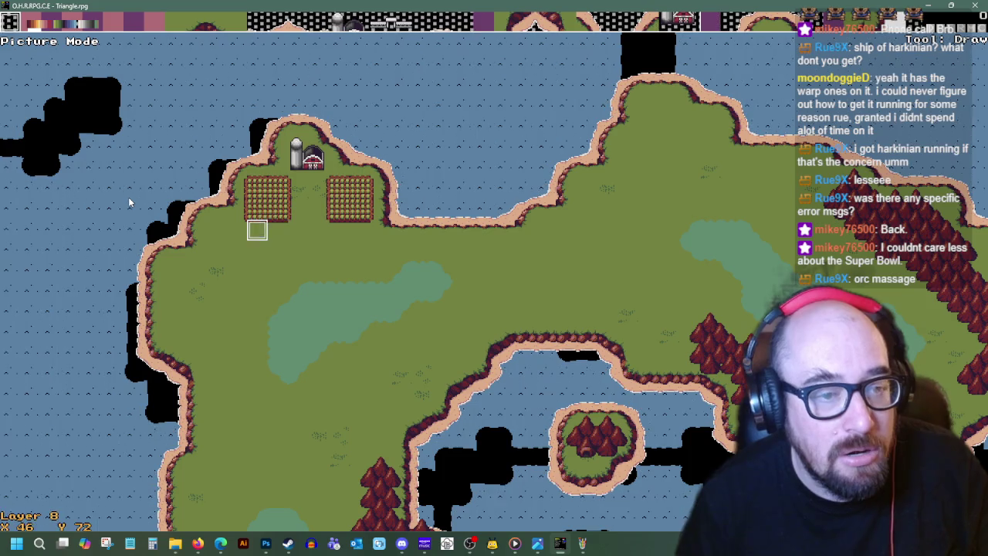
{"action": "key", "text": "Left"}
{"action": "key", "text": "Return"}
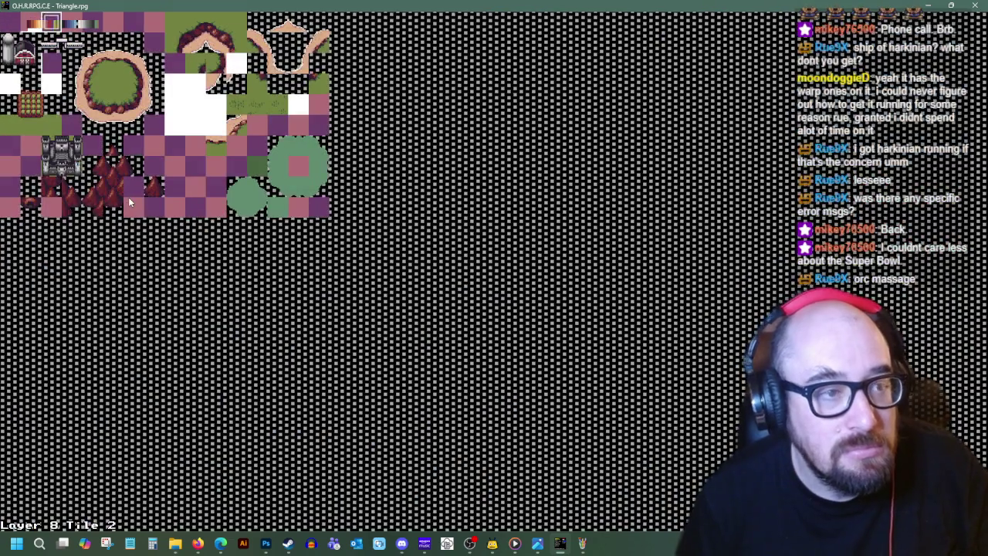
{"action": "key", "text": "Return"}
{"action": "key", "text": "Right"}
{"action": "key", "text": "Right"}
{"action": "key", "text": "Right"}
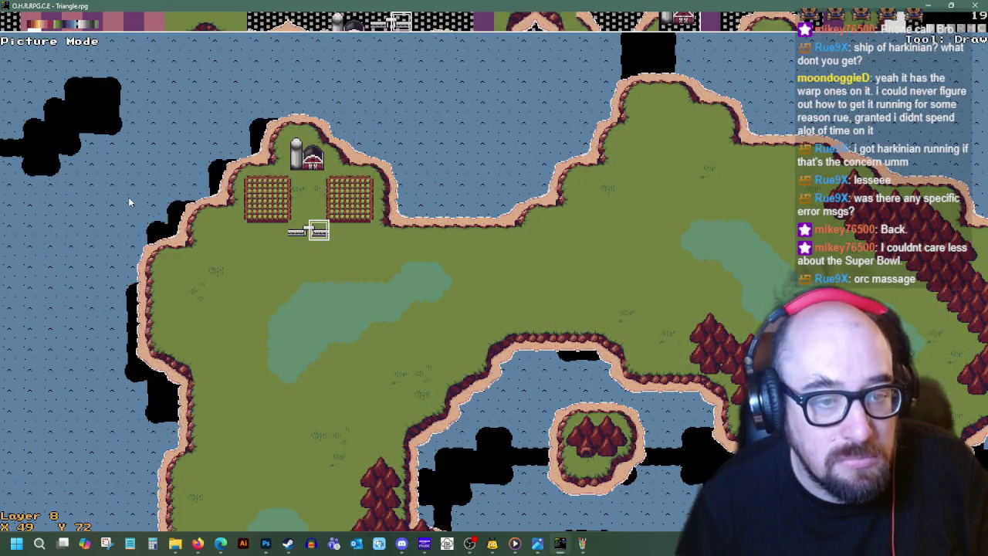
{"action": "key", "text": "Right"}
{"action": "key", "text": "Right"}
{"action": "key", "text": "Right"}
{"action": "key", "text": "Left"}
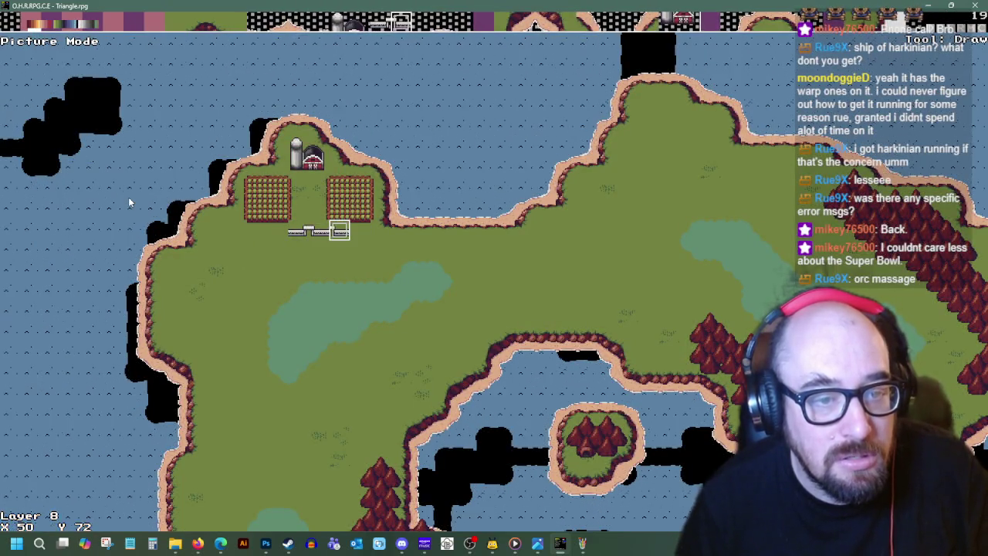
- Choose tile 81, then a fence tile at the fence row's left end
{"action": "key", "text": "Return"}
{"action": "key", "text": "Down"}
{"action": "key", "text": "Down"}
{"action": "key", "text": "Down"}
{"action": "key", "text": "Left"}
{"action": "key", "text": "Left"}
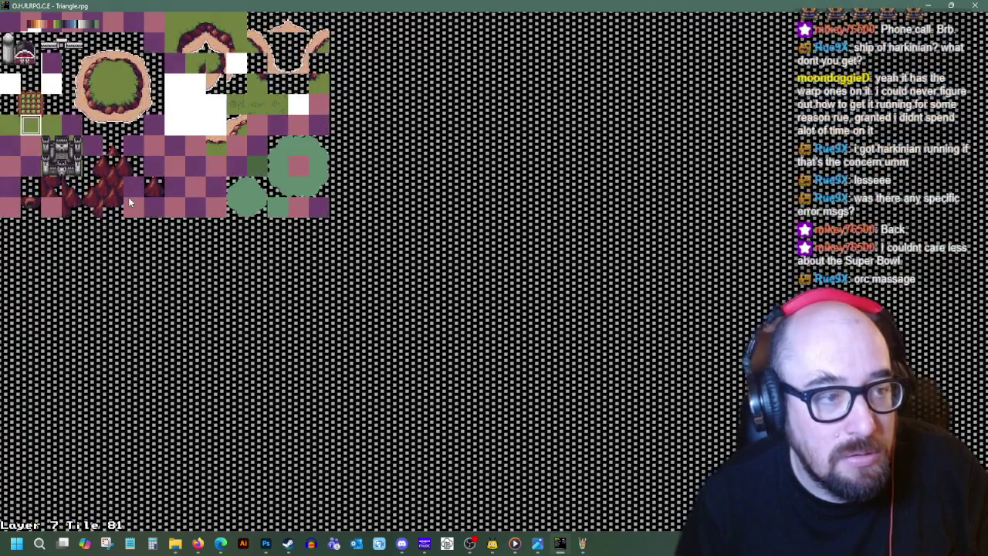
{"action": "key", "text": "Return"}
{"action": "key", "text": "Right"}
{"action": "key", "text": "Left"}
{"action": "key", "text": "Left"}
{"action": "key", "text": "Left"}
{"action": "key", "text": "Left"}
{"action": "key", "text": "Left"}
{"action": "key", "text": "Return"}
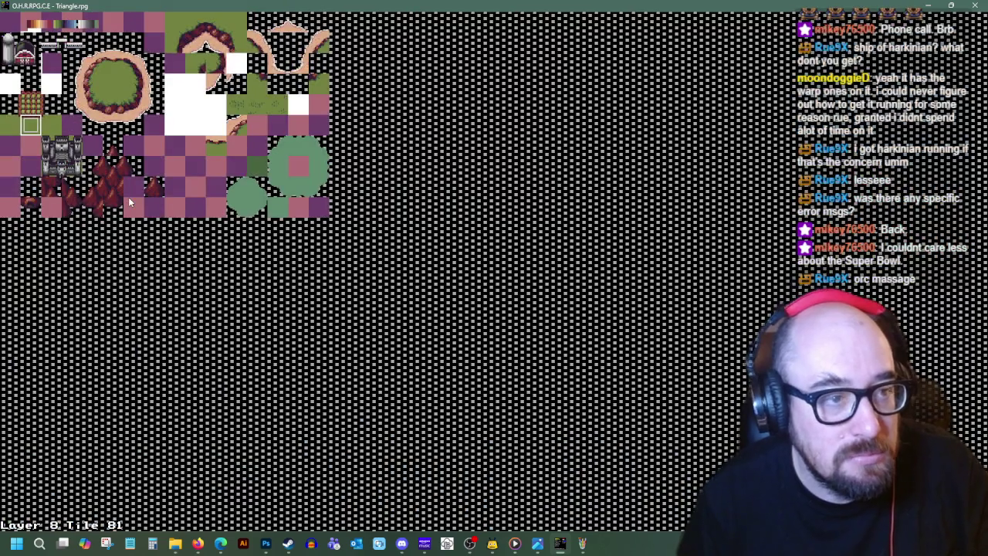
{"action": "key", "text": "Return"}
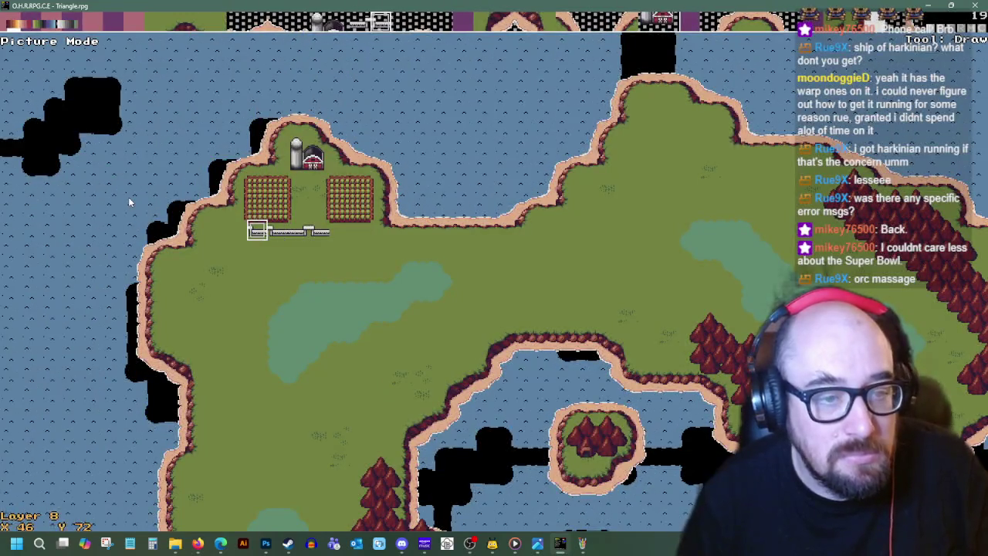
- Paint fence along the row below the fields and up both sides
{"action": "key", "text": "space"}
{"action": "key", "text": "Right"}
{"action": "key", "text": "Right"}
{"action": "key", "text": "Right"}
{"action": "key", "text": "Right"}
{"action": "key", "text": "Right"}
{"action": "key", "text": "Right"}
{"action": "key", "text": "Up"}
{"action": "key", "text": "Up"}
{"action": "key", "text": "Down"}
{"action": "key", "text": "Left"}
{"action": "key", "text": "Left"}
{"action": "key", "text": "Left"}
{"action": "key", "text": "Down"}
{"action": "key", "text": "Left"}
{"action": "key", "text": "Left"}
{"action": "key", "text": "Left"}
{"action": "key", "text": "Up"}
{"action": "key", "text": "Up"}
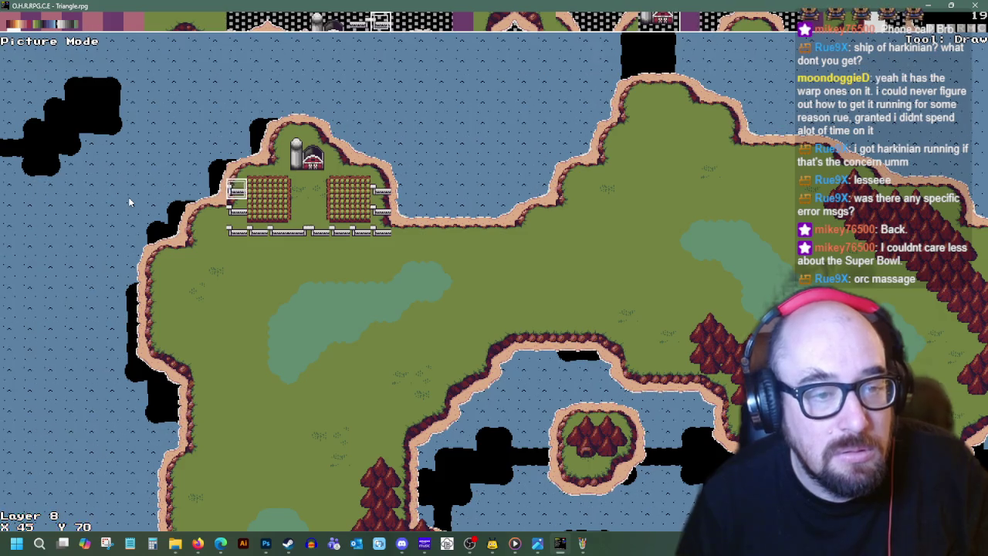
{"action": "key", "text": "Down"}
{"action": "key", "text": "Down"}
{"action": "key", "text": "Right"}
{"action": "key", "text": "Right"}
{"action": "key", "text": "Right"}
- Move onto open grass and undo several fence tile placements with Ctrl+Z
{"action": "key", "text": "Right"}
{"action": "key", "text": "Down"}
{"action": "key", "text": "Down"}
{"action": "key", "text": "Down"}
{"action": "key", "text": "Right"}
{"action": "key", "text": "Right"}
{"action": "key", "text": "Right"}
{"action": "key", "text": "Right"}
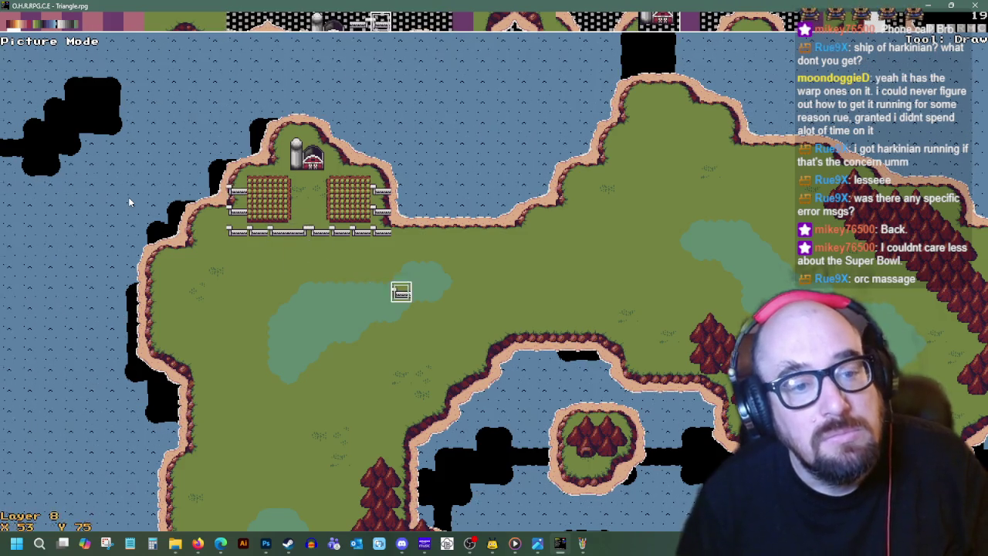
{"action": "key", "text": "Up"}
{"action": "key", "text": "Up"}
{"action": "key", "text": "Up"}
{"action": "key", "text": "Up"}
{"action": "key", "text": "Left"}
{"action": "key", "text": "Down"}
{"action": "key", "text": "Right"}
{"action": "key", "text": "Right"}
{"action": "key", "text": "Right"}
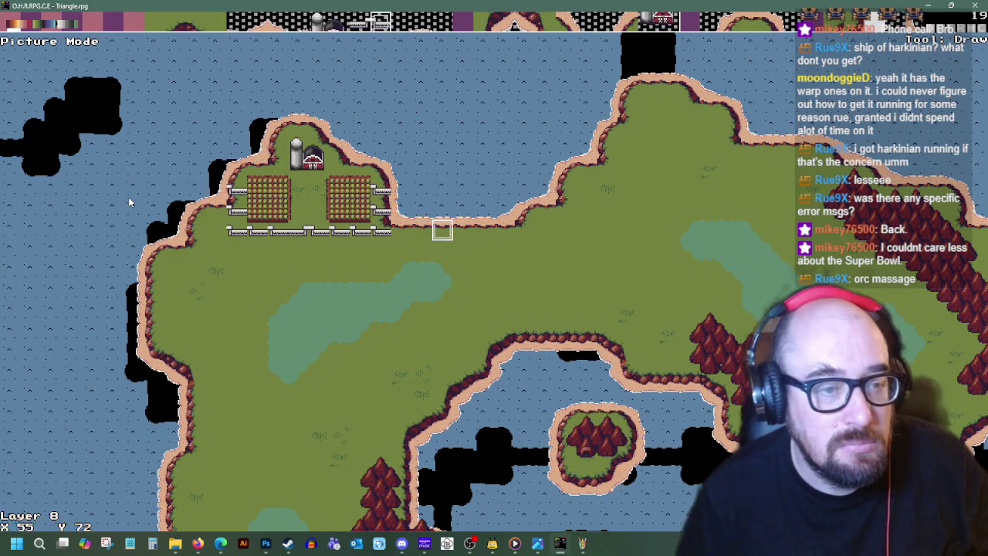
{"action": "key", "text": "ctrl+z"}
{"action": "key", "text": "ctrl+z"}
{"action": "key", "text": "ctrl+z"}
{"action": "key", "text": "ctrl+z"}
{"action": "key", "text": "ctrl+z"}
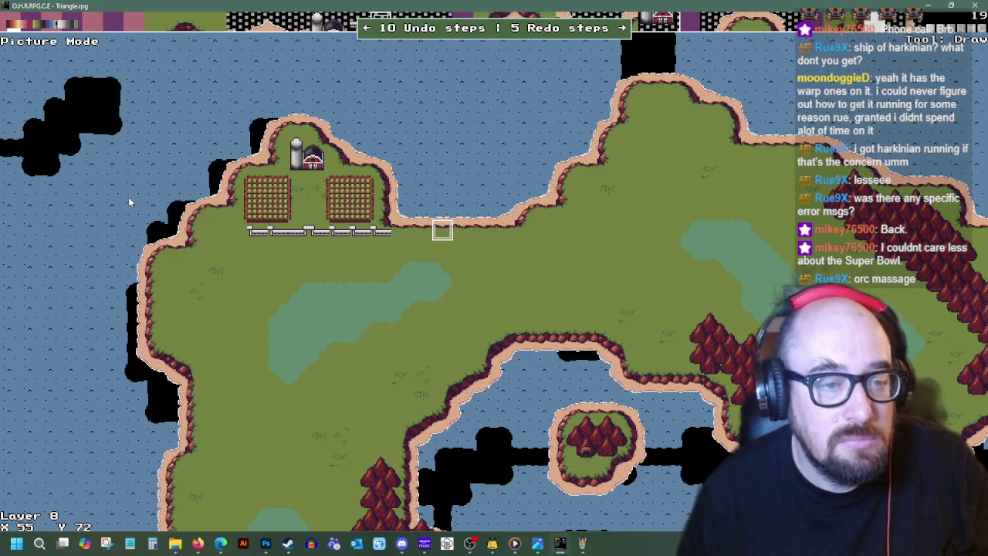
{"action": "key", "text": "ctrl+z"}
{"action": "key", "text": "ctrl+z"}
{"action": "key", "text": "ctrl+z"}
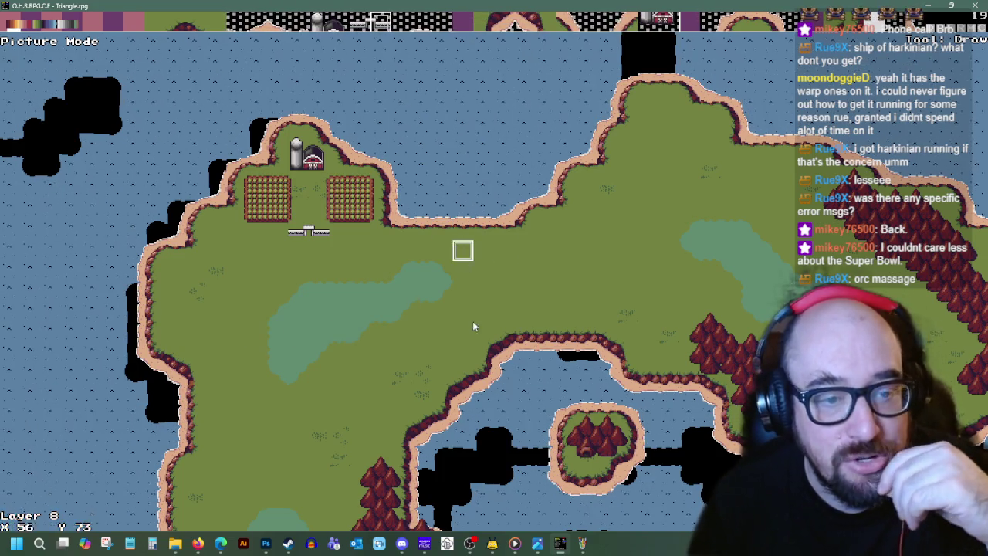
- Select and copy the left fence section in worldmap_01
{"action": "mouse_move", "coordinate": [583, 543]}
{"action": "left_click", "coordinate": [595, 543]}
{"action": "scroll", "coordinate": [413, 274], "scroll_direction": "up", "scroll_amount": 2}
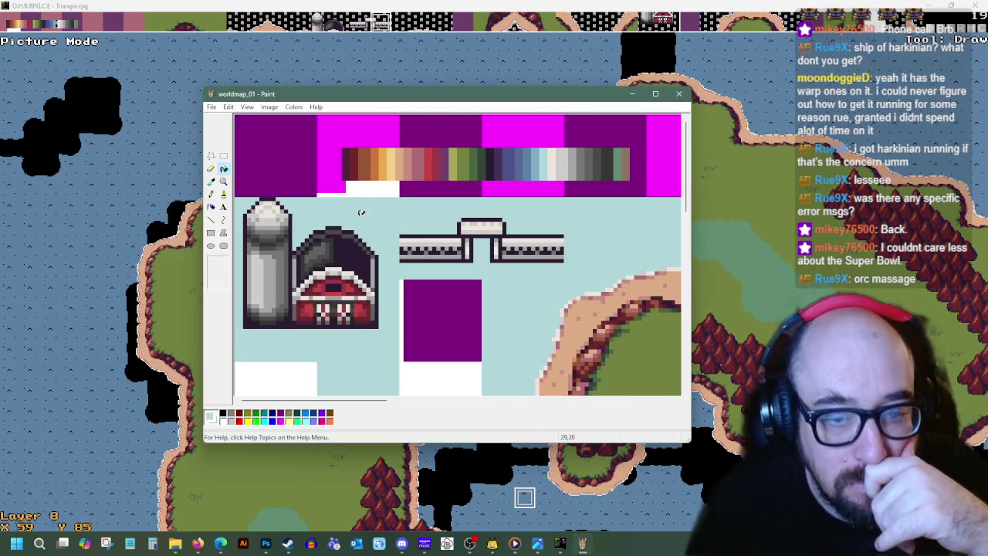
{"action": "left_click", "coordinate": [223, 155]}
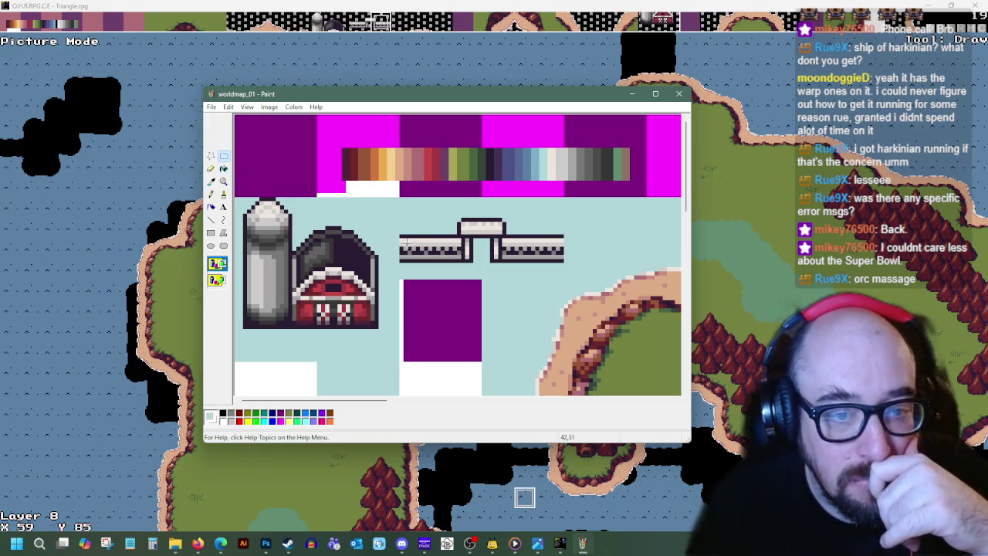
{"action": "left_click_drag", "start_coordinate": [401, 236], "coordinate": [461, 261]}
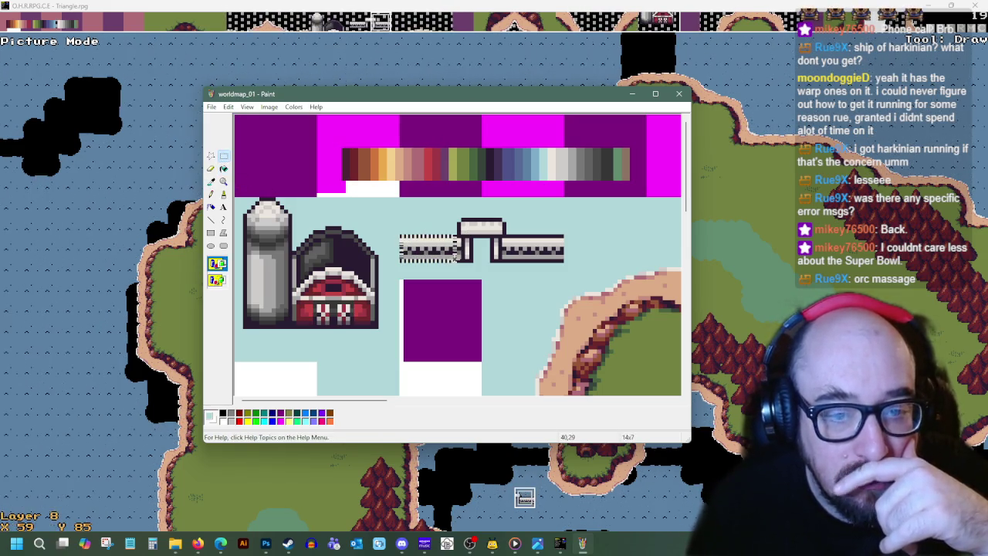
{"action": "left_click", "coordinate": [456, 282]}
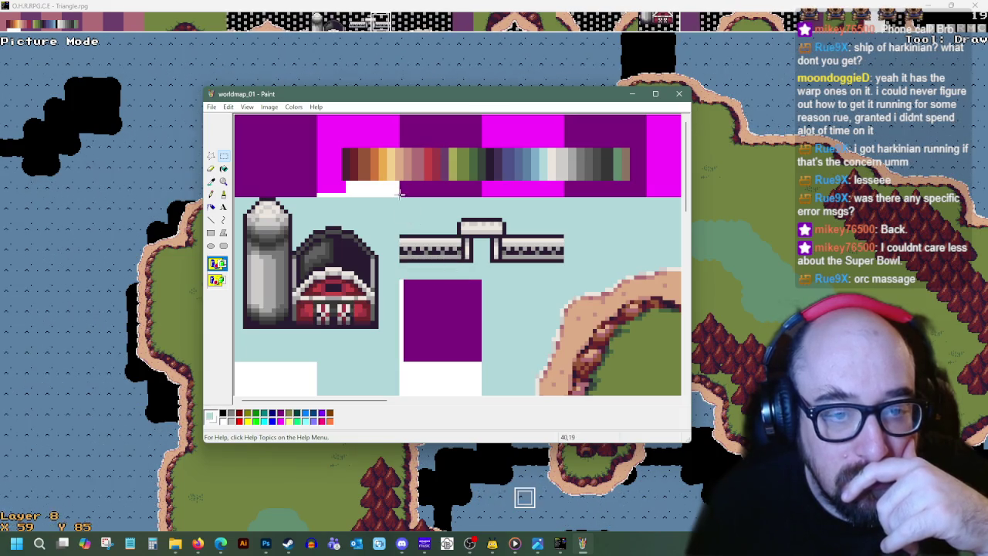
{"action": "left_click_drag", "start_coordinate": [401, 198], "coordinate": [454, 280]}
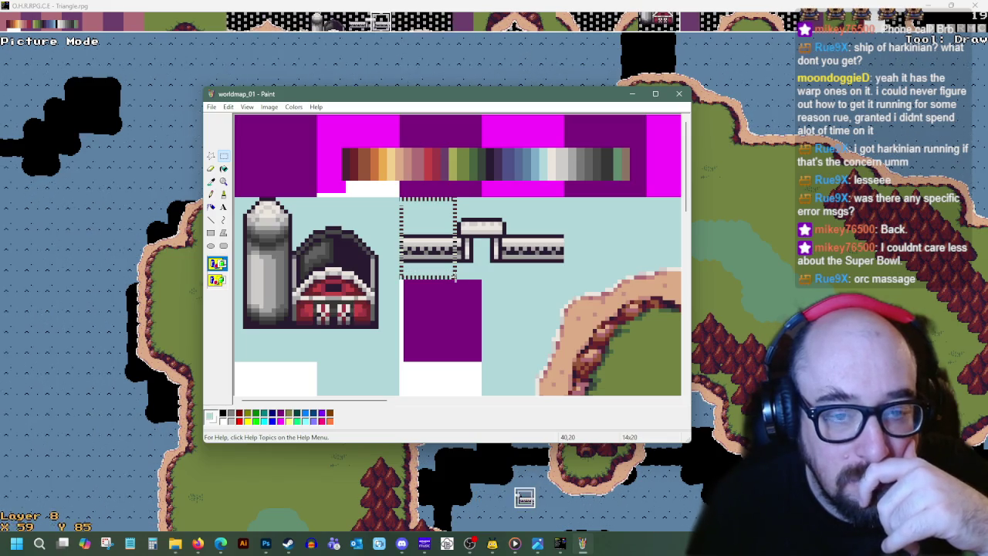
{"action": "right_click", "coordinate": [438, 248]}
{"action": "left_click", "coordinate": [464, 266]}
- Paste two fence copies over the purple block to form a straight fence
{"action": "scroll", "coordinate": [437, 285], "scroll_direction": "down", "scroll_amount": 3}
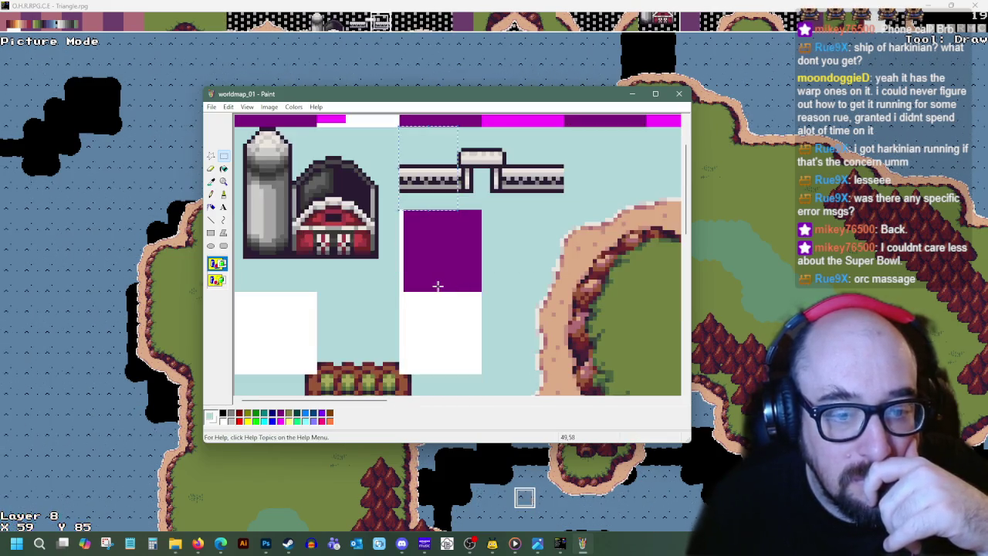
{"action": "scroll", "coordinate": [432, 284], "scroll_direction": "down", "scroll_amount": 3}
{"action": "right_click", "coordinate": [286, 223]}
{"action": "left_click", "coordinate": [305, 257]}
{"action": "left_click_drag", "start_coordinate": [268, 145], "coordinate": [462, 243]}
{"action": "scroll", "coordinate": [462, 244], "scroll_direction": "up", "scroll_amount": 3}
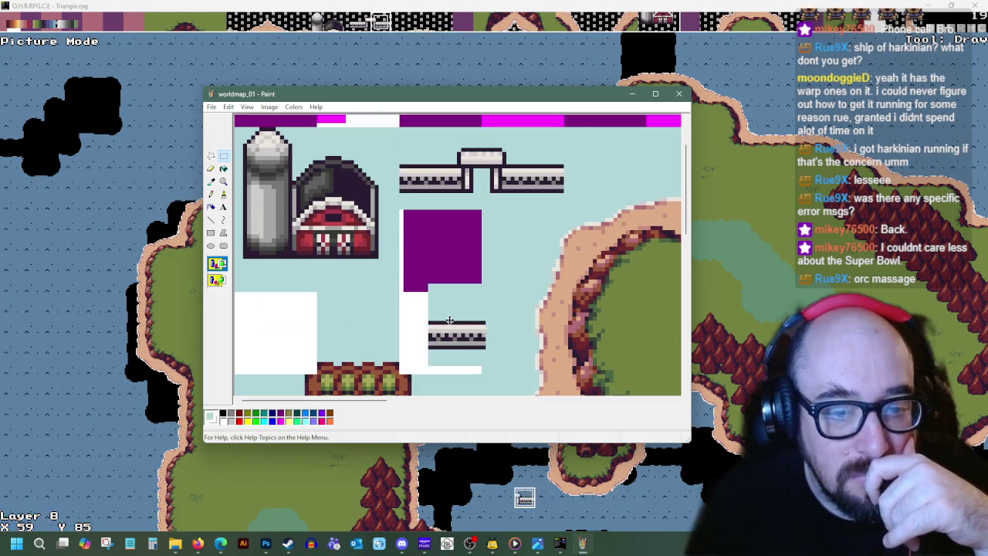
{"action": "left_click_drag", "start_coordinate": [450, 320], "coordinate": [421, 246]}
{"action": "right_click", "coordinate": [480, 229]}
{"action": "left_click", "coordinate": [533, 256]}
{"action": "mouse_move", "coordinate": [281, 125]}
{"action": "left_mouse_down"}
{"action": "mouse_move", "coordinate": [446, 257]}
{"action": "mouse_move", "coordinate": [437, 258]}
{"action": "left_mouse_up"}
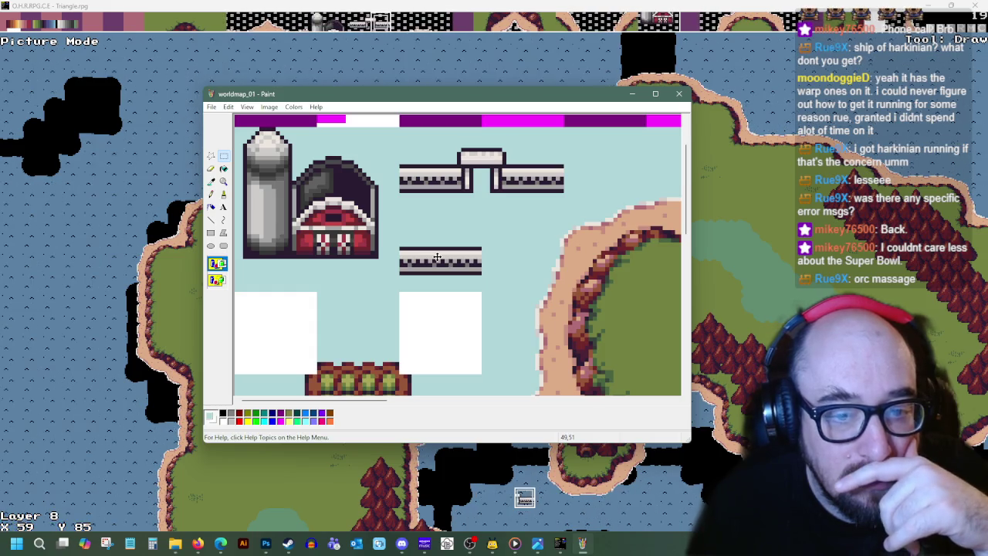
{"action": "left_click_drag", "start_coordinate": [437, 257], "coordinate": [430, 258]}
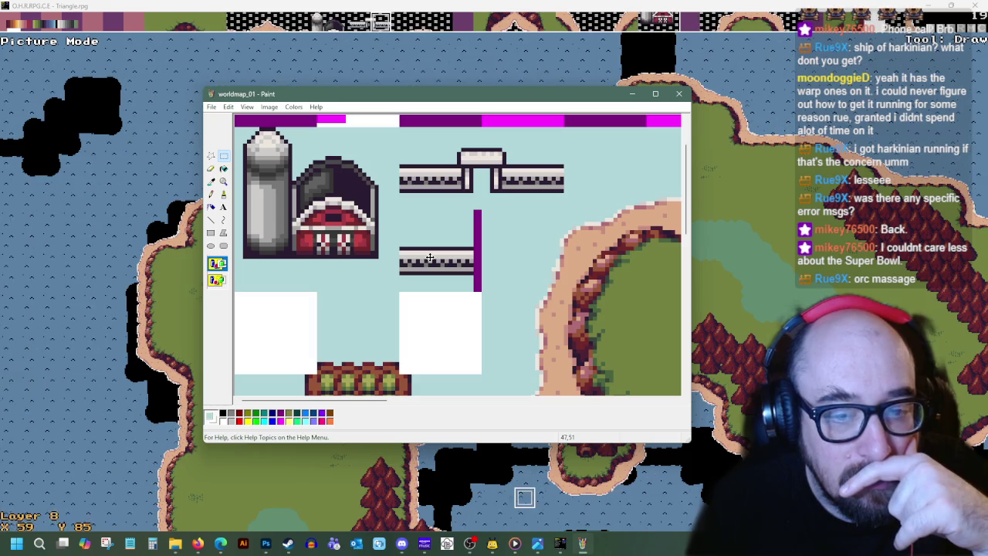
{"action": "left_click", "coordinate": [479, 278]}
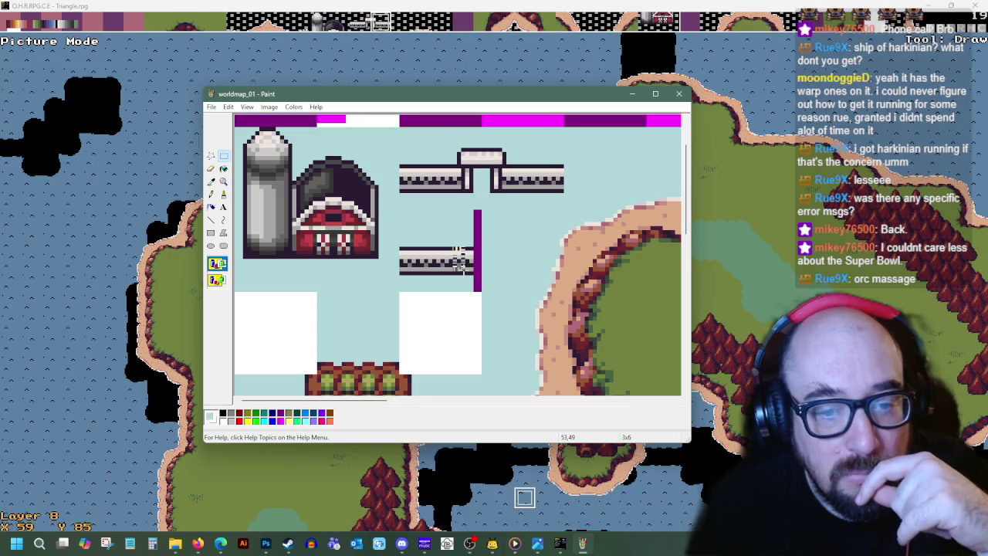
- Copy a small fence slice and paste it to close the fence gap
{"action": "right_click", "coordinate": [460, 261]}
{"action": "left_click", "coordinate": [471, 278]}
{"action": "right_click", "coordinate": [448, 247]}
{"action": "left_click", "coordinate": [463, 272]}
{"action": "left_click_drag", "start_coordinate": [242, 129], "coordinate": [481, 266]}
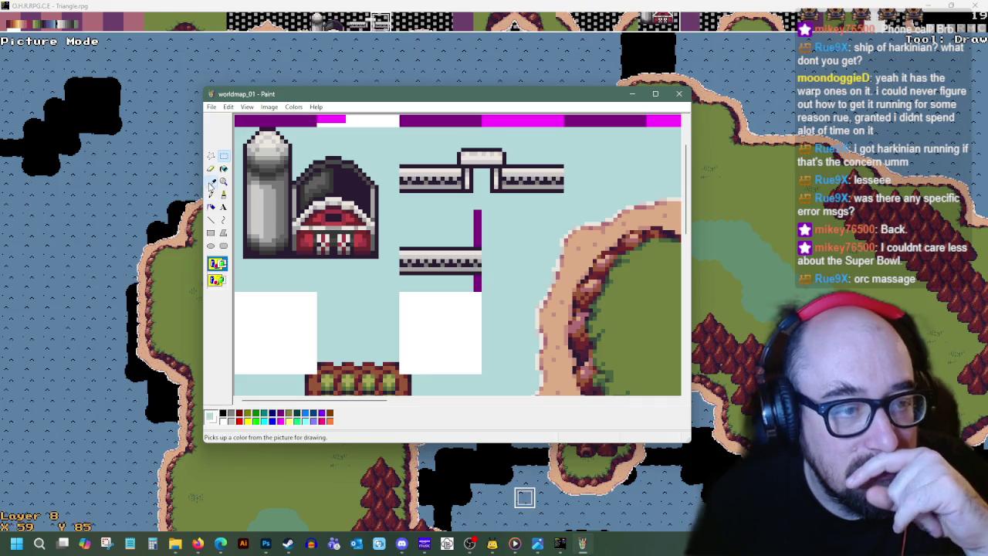
- Fill the leftover purple strip with the picked light-blue background colour
{"action": "left_click", "coordinate": [210, 181]}
{"action": "left_click", "coordinate": [479, 226]}
{"action": "left_click", "coordinate": [478, 283]}
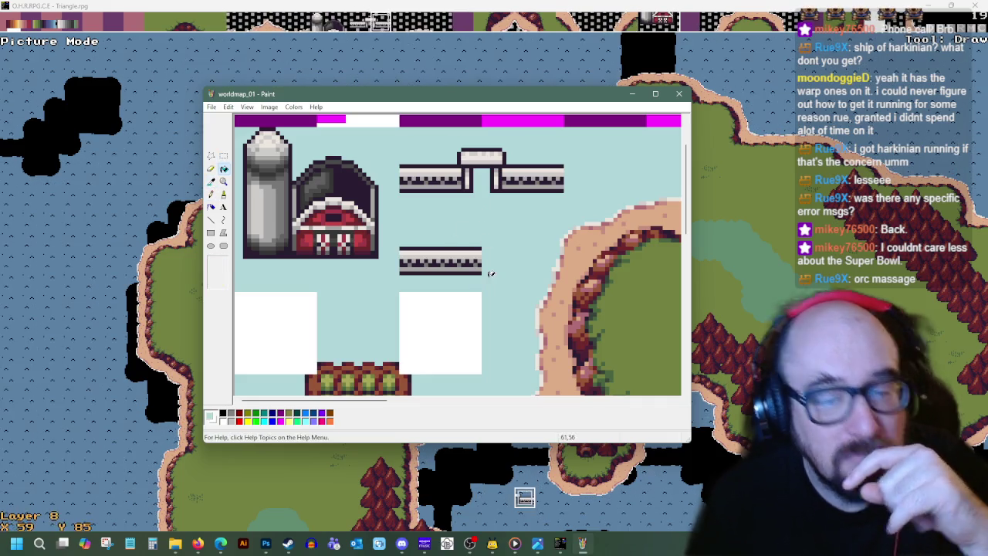
{"action": "left_click", "coordinate": [561, 543]}
- Import worldmap_01.bmp over the overworld tileset, keeping the existing transparent colour
{"action": "key", "text": "Escape"}
{"action": "key", "text": "Escape"}
{"action": "key", "text": "Up"}
{"action": "key", "text": "Return"}
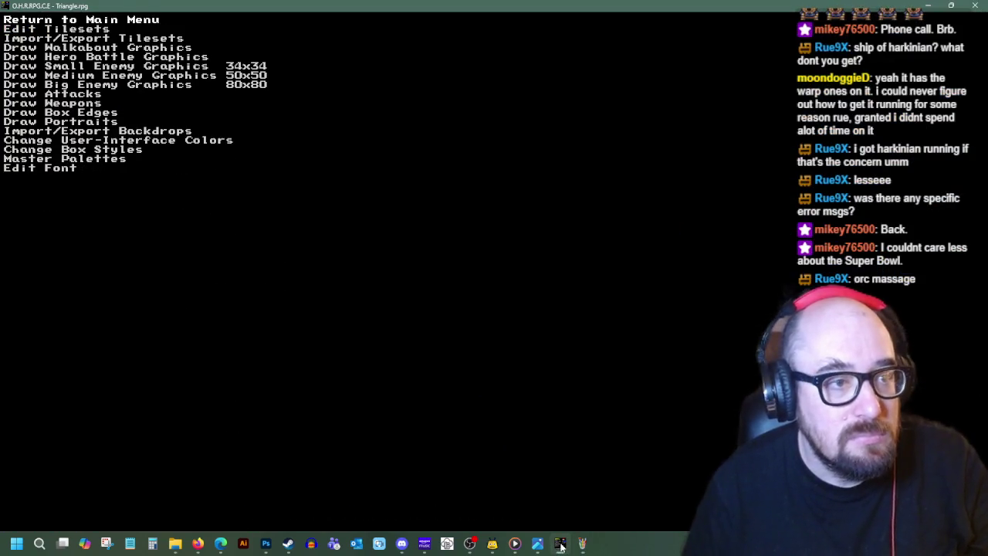
{"action": "key", "text": "Return"}
{"action": "key", "text": "Right"}
{"action": "key", "text": "Down"}
{"action": "key", "text": "Return"}
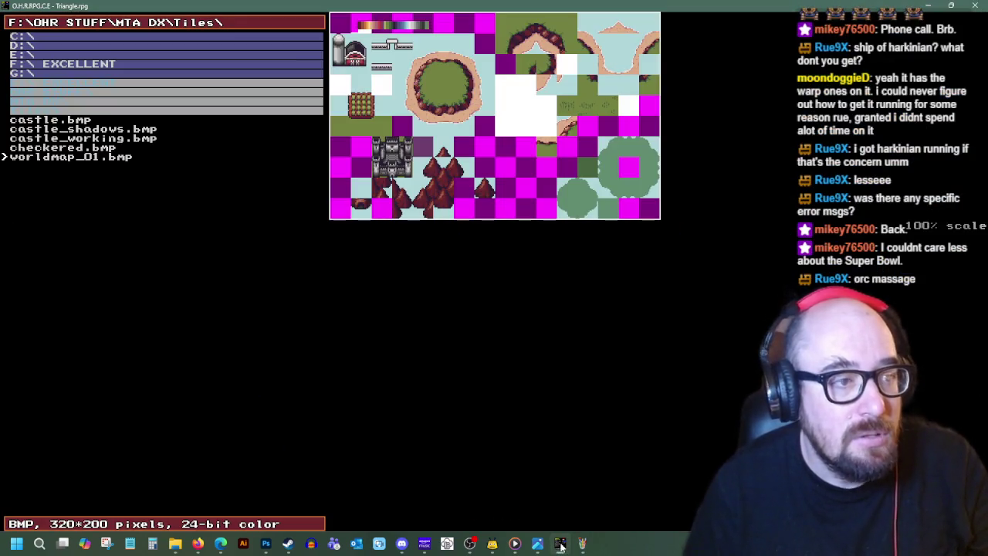
{"action": "key", "text": "Return"}
{"action": "key", "text": "Return"}
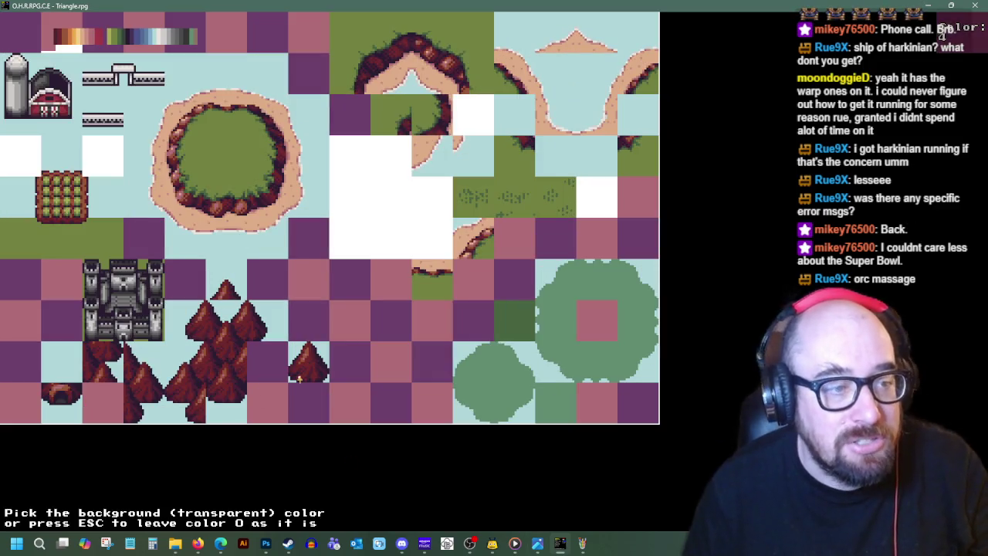
{"action": "key", "text": "Escape"}
{"action": "key", "text": "Return"}
{"action": "key", "text": "Escape"}
{"action": "key", "text": "Down"}
- Open Map 2: Overworld at the farm and select the new straight fence tile
{"action": "key", "text": "Return"}
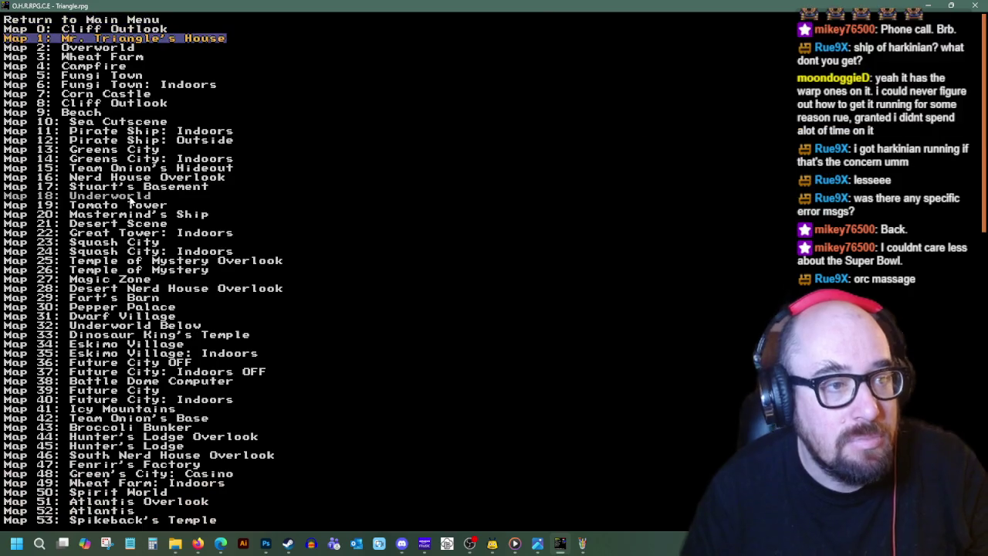
{"action": "key", "text": "Return"}
{"action": "key", "text": "Return"}
{"action": "key", "text": "Up"}
{"action": "key", "text": "Up"}
{"action": "key", "text": "Up"}
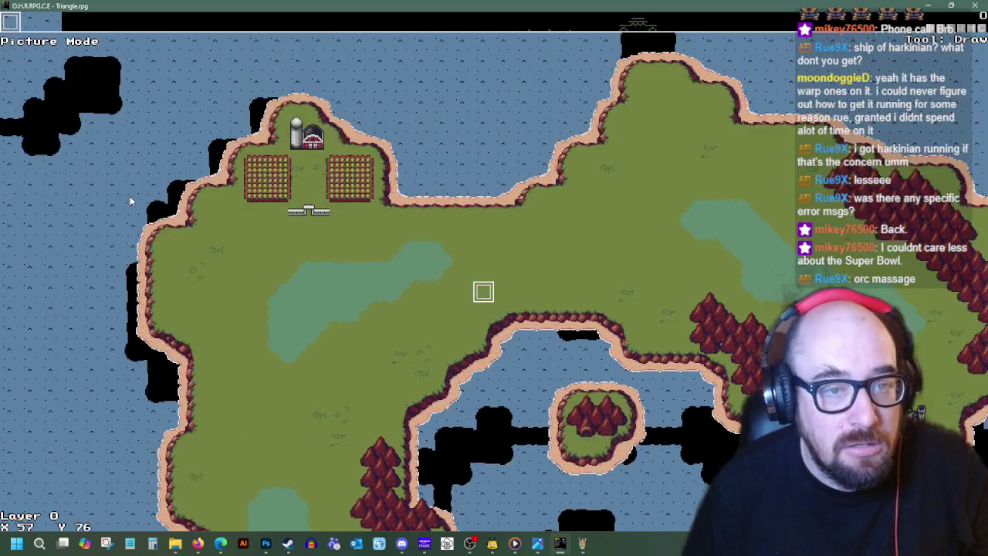
{"action": "key", "text": "Up"}
{"action": "key", "text": "Up"}
{"action": "key", "text": "Left"}
{"action": "key", "text": "Left"}
{"action": "key", "text": "Left"}
{"action": "key", "text": "Left"}
{"action": "key", "text": "Left"}
{"action": "key", "text": "Up"}
{"action": "key", "text": "Right"}
{"action": "key", "text": "Up"}
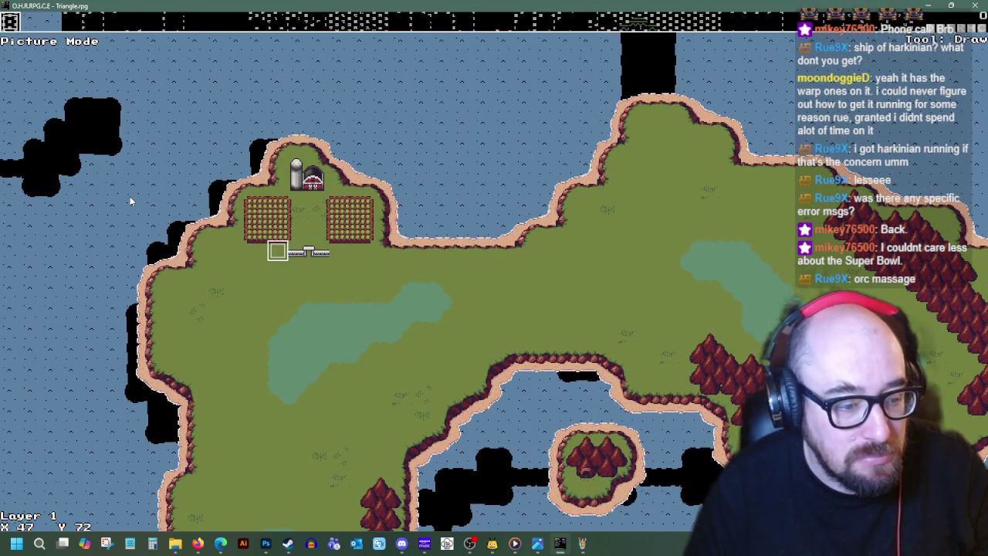
{"action": "key", "text": "Return"}
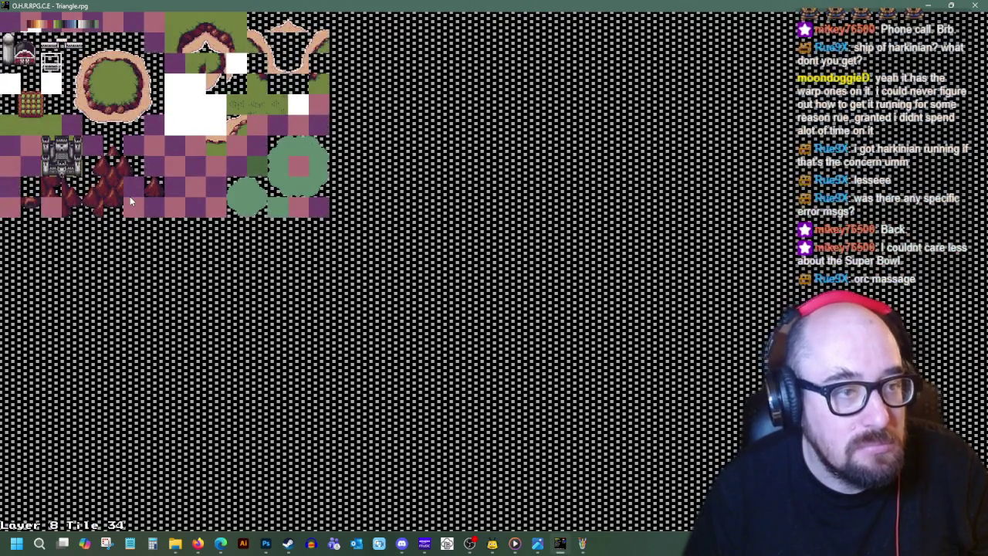
{"action": "key", "text": "Return"}
- Paint straight fence along the row beneath the fields, filling the remaining gap
{"action": "key", "text": "space"}
{"action": "key", "text": "Left"}
{"action": "key", "text": "space"}
{"action": "key", "text": "Right"}
{"action": "key", "text": "Right"}
{"action": "key", "text": "Right"}
{"action": "key", "text": "Right"}
{"action": "key", "text": "Right"}
{"action": "key", "text": "Down"}
{"action": "key", "text": "Left"}
{"action": "key", "text": "Up"}
{"action": "key", "text": "Right"}
{"action": "key", "text": "Down"}
{"action": "key", "text": "Left"}
{"action": "key", "text": "Up"}
{"action": "key", "text": "Right"}
{"action": "key", "text": "Down"}
{"action": "key", "text": "Left"}
- Move the cursor up toward the silo, then bring up the farm image search
{"action": "key", "text": "Right"}
{"action": "key", "text": "space"}
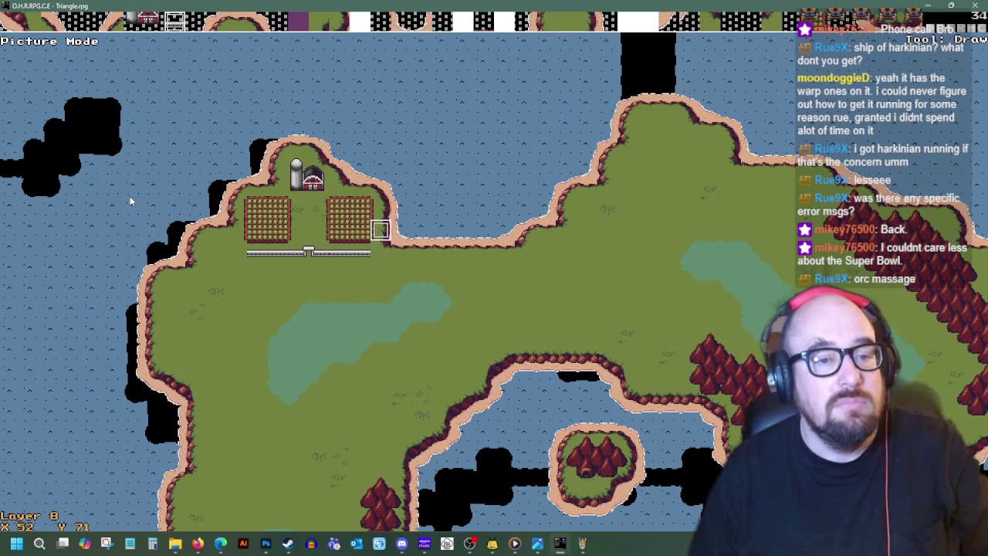
{"action": "key", "text": "Down"}
{"action": "key", "text": "Down"}
{"action": "key", "text": "Left"}
{"action": "key", "text": "Left"}
{"action": "key", "text": "Left"}
{"action": "key", "text": "Left"}
{"action": "key", "text": "Up"}
{"action": "key", "text": "Up"}
{"action": "key", "text": "Up"}
{"action": "key", "text": "Up"}
{"action": "key", "text": "Up"}
{"action": "key", "text": "Up"}
{"action": "key", "text": "Right"}
{"action": "key", "text": "Right"}
{"action": "key", "text": "Down"}
{"action": "key", "text": "Down"}
{"action": "key", "text": "Down"}
{"action": "key", "text": "Right"}
{"action": "key", "text": "Right"}
{"action": "key", "text": "Right"}
{"action": "key", "text": "Right"}
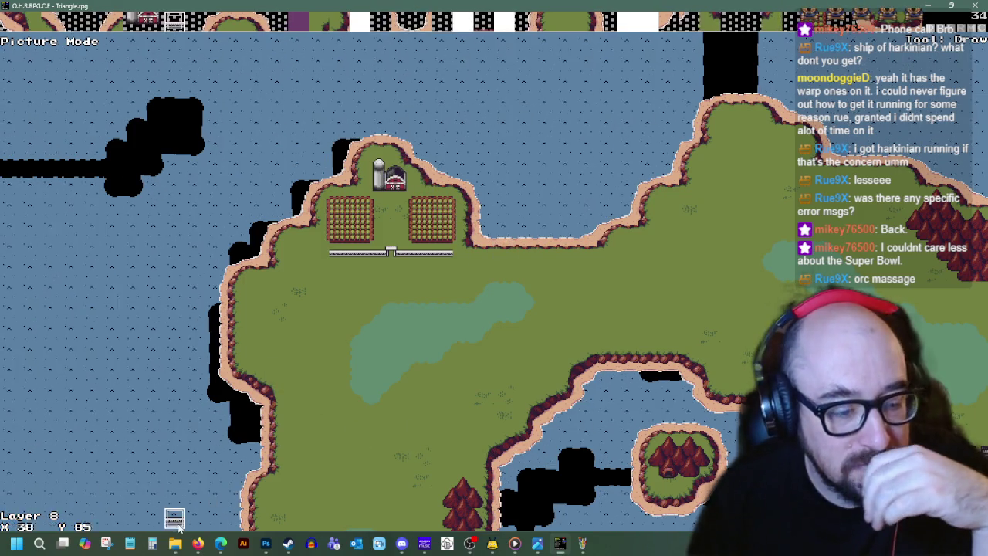
{"action": "left_click", "coordinate": [198, 544]}
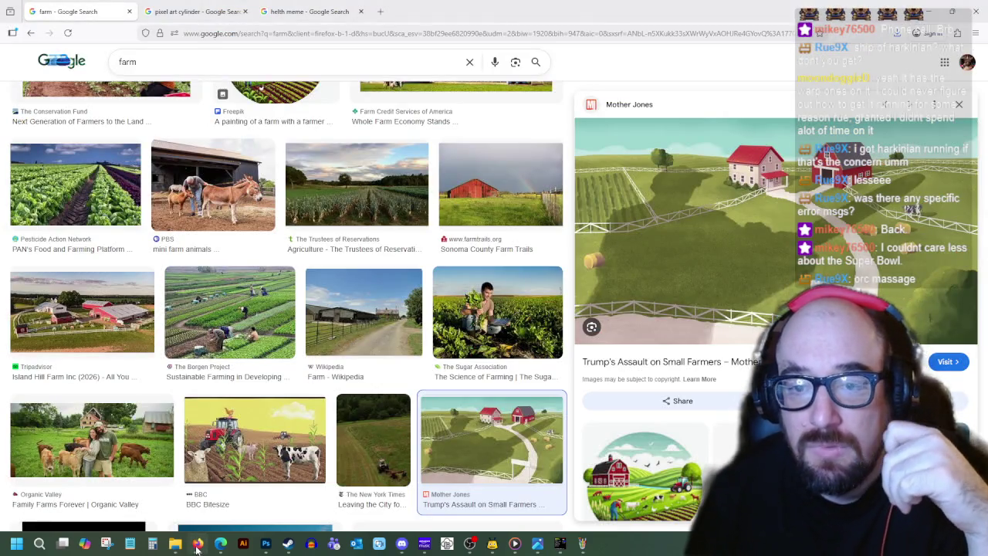
- Preview the Climate Farm Demo, red barn and silo, and Mother Jones farm images, then return to OHRRPGCE
{"action": "left_click", "coordinate": [197, 544]}
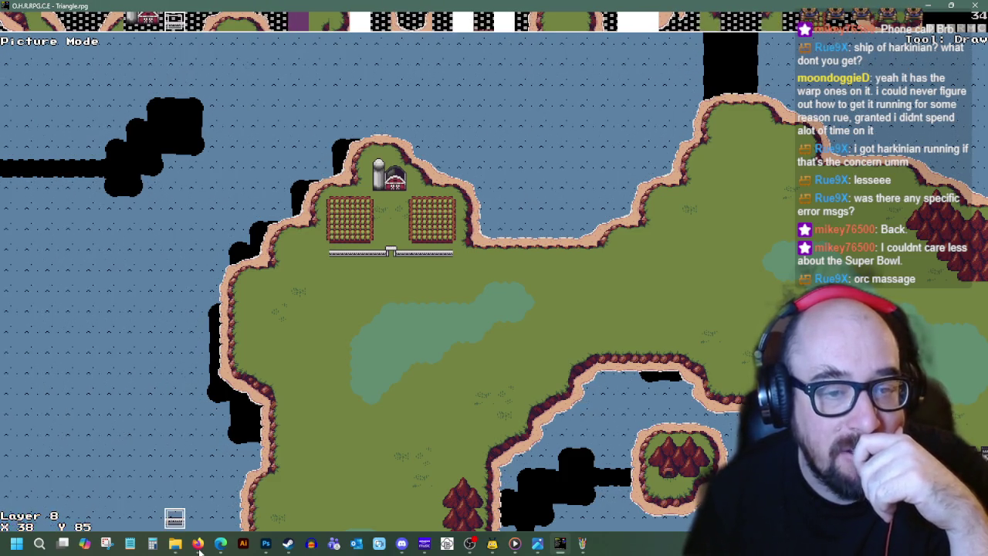
{"action": "left_click", "coordinate": [198, 545]}
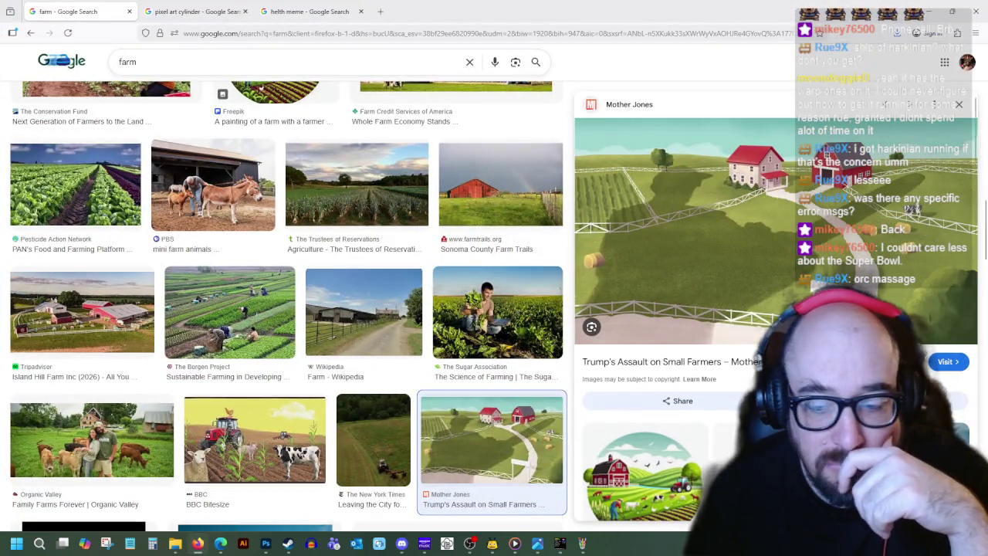
{"action": "scroll", "coordinate": [776, 309], "scroll_direction": "down", "scroll_amount": 3}
{"action": "left_click", "coordinate": [756, 254]}
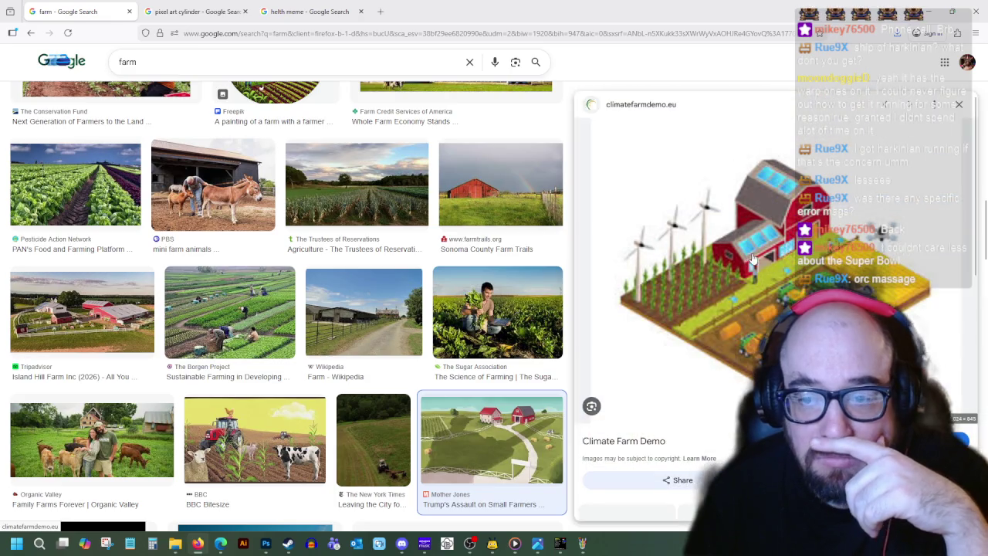
{"action": "scroll", "coordinate": [855, 287], "scroll_direction": "down", "scroll_amount": 3}
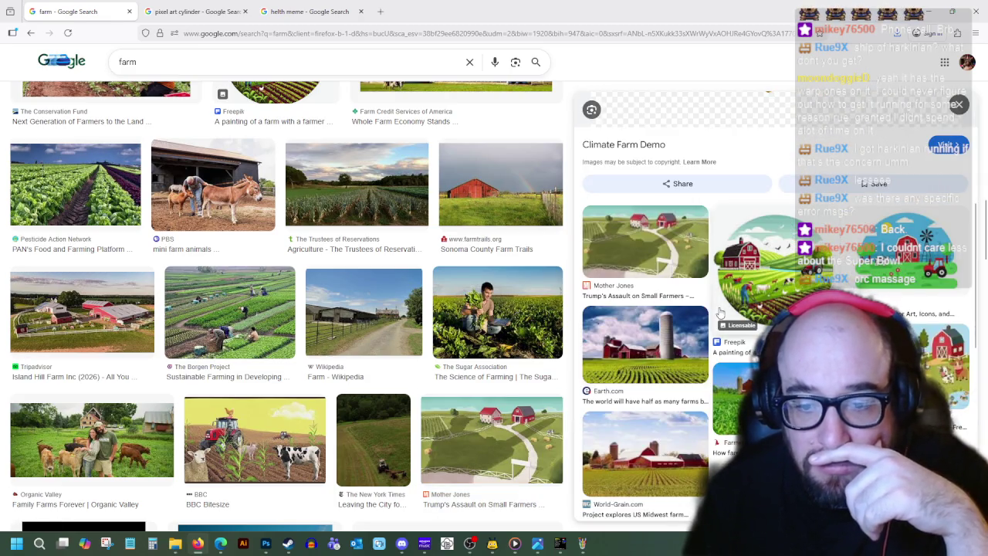
{"action": "scroll", "coordinate": [729, 348], "scroll_direction": "down", "scroll_amount": 5}
{"action": "scroll", "coordinate": [729, 347], "scroll_direction": "down", "scroll_amount": 3}
{"action": "left_click", "coordinate": [707, 330]}
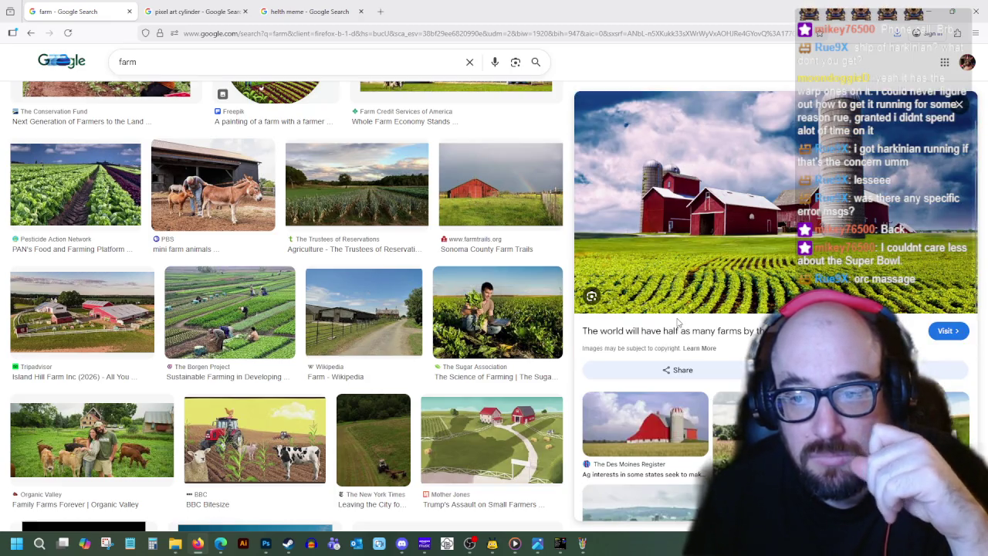
{"action": "scroll", "coordinate": [677, 325], "scroll_direction": "down", "scroll_amount": 4}
{"action": "scroll", "coordinate": [678, 324], "scroll_direction": "down", "scroll_amount": 3}
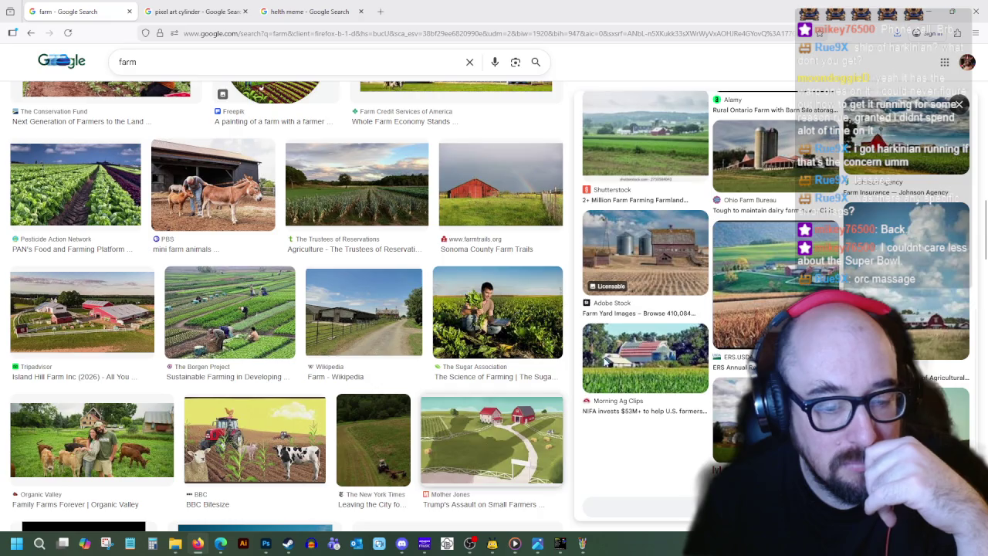
{"action": "left_click", "coordinate": [533, 455]}
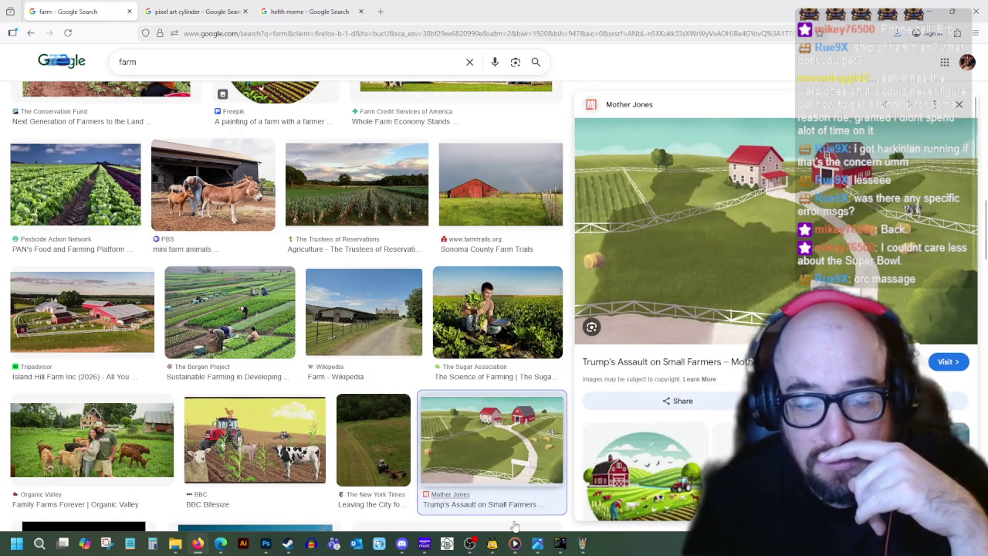
{"action": "left_click", "coordinate": [559, 544]}
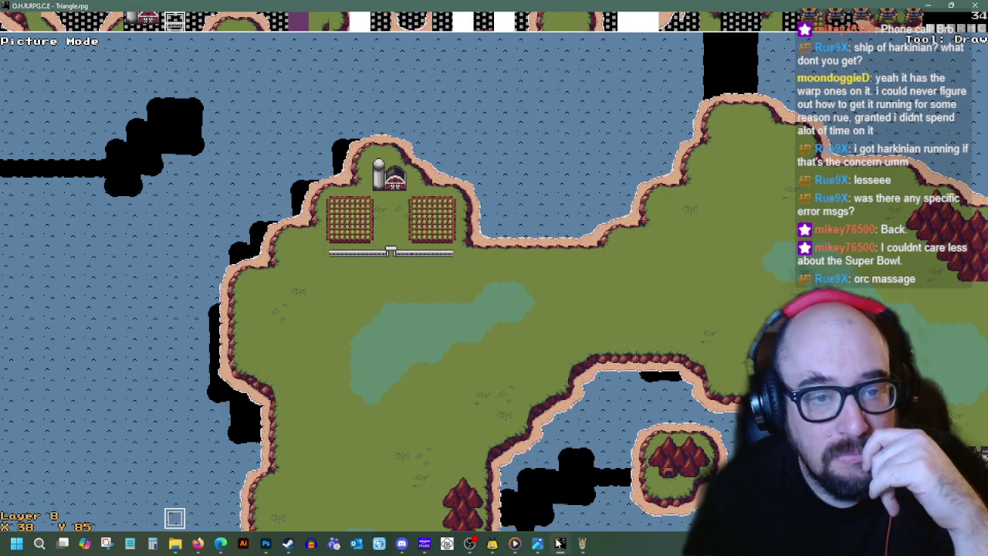
- Undo the last fence placement and start painting grass over the remaining fence tiles
{"action": "key", "text": "ctrl+z"}
{"action": "key", "text": "ctrl+z"}
{"action": "key", "text": "ctrl+z"}
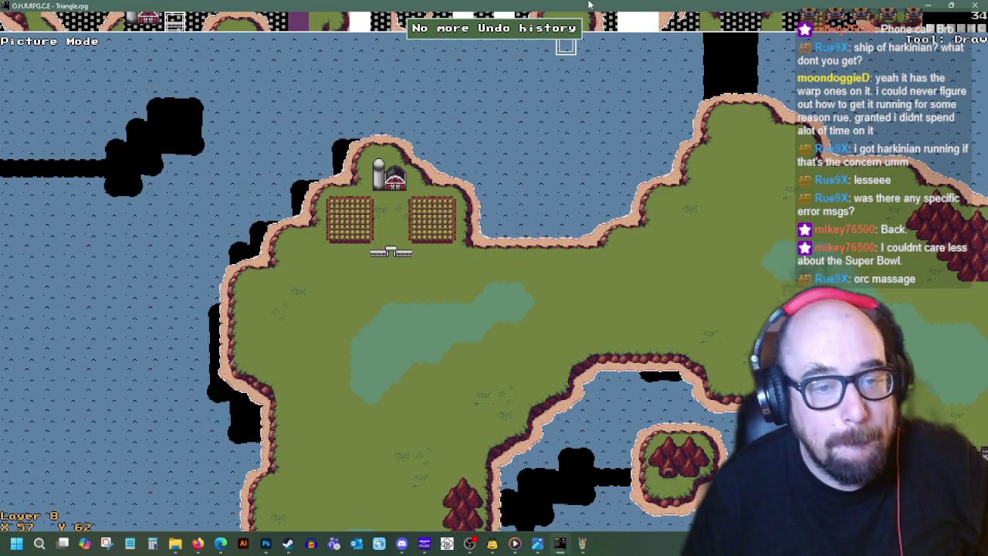
{"action": "key", "text": "Left"}
{"action": "key", "text": "Down"}
{"action": "key", "text": "Left"}
{"action": "key", "text": "Down"}
{"action": "key", "text": "Left"}
{"action": "key", "text": "Down"}
{"action": "key", "text": "Left"}
{"action": "key", "text": "Down"}
{"action": "key", "text": "Left"}
{"action": "key", "text": "Down"}
{"action": "key", "text": "Left"}
{"action": "key", "text": "Down"}
{"action": "key", "text": "Left"}
{"action": "key", "text": "Down"}
{"action": "key", "text": "Left"}
{"action": "key", "text": "Down"}
{"action": "key", "text": "Left"}
{"action": "key", "text": "Down"}
{"action": "key", "text": "Down"}
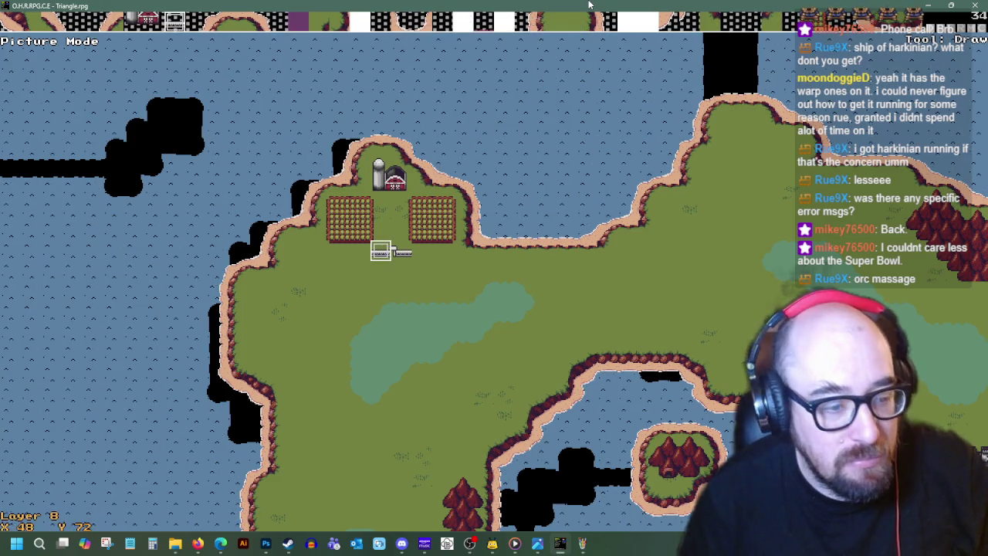
{"action": "key", "text": "Return"}
{"action": "key", "text": "Return"}
{"action": "key", "text": "space"}
{"action": "key", "text": "Right"}
{"action": "key", "text": "space"}
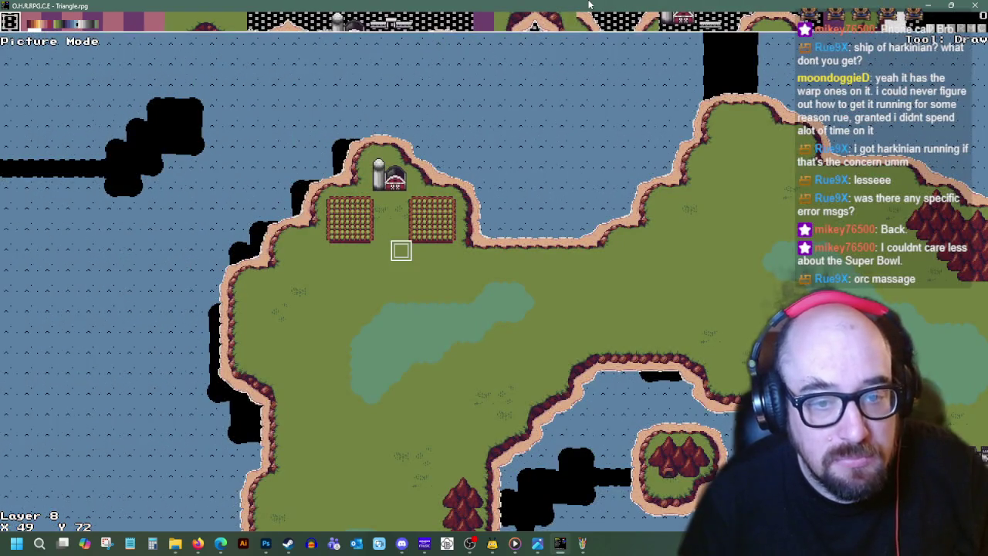
- Move along the fence row toward the coast and pick another tile from the tileset
{"action": "key", "text": "Right"}
{"action": "key", "text": "Down"}
{"action": "key", "text": "Right"}
{"action": "key", "text": "Up"}
{"action": "key", "text": "Right"}
{"action": "key", "text": "Down"}
{"action": "key", "text": "Left"}
{"action": "key", "text": "Down"}
{"action": "key", "text": "Left"}
{"action": "key", "text": "Down"}
{"action": "key", "text": "Left"}
{"action": "key", "text": "Down"}
{"action": "key", "text": "Left"}
{"action": "key", "text": "Left"}
{"action": "key", "text": "Up"}
{"action": "key", "text": "Right"}
{"action": "key", "text": "Up"}
{"action": "key", "text": "Up"}
{"action": "key", "text": "Up"}
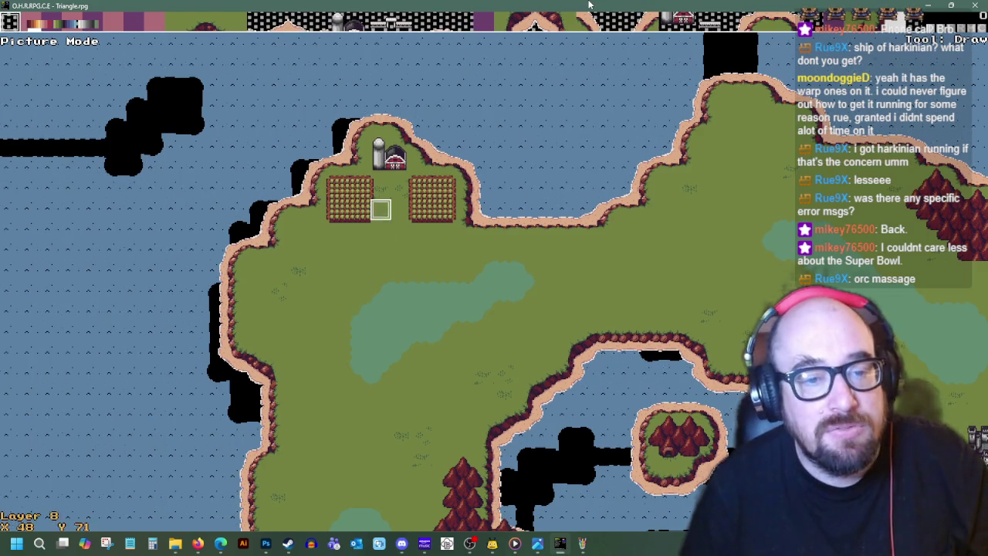
{"action": "key", "text": "Down"}
{"action": "key", "text": "Down"}
{"action": "key", "text": "Down"}
{"action": "key", "text": "Down"}
{"action": "key", "text": "Left"}
{"action": "key", "text": "Left"}
{"action": "key", "text": "Left"}
{"action": "key", "text": "Left"}
{"action": "key", "text": "Left"}
{"action": "key", "text": "Up"}
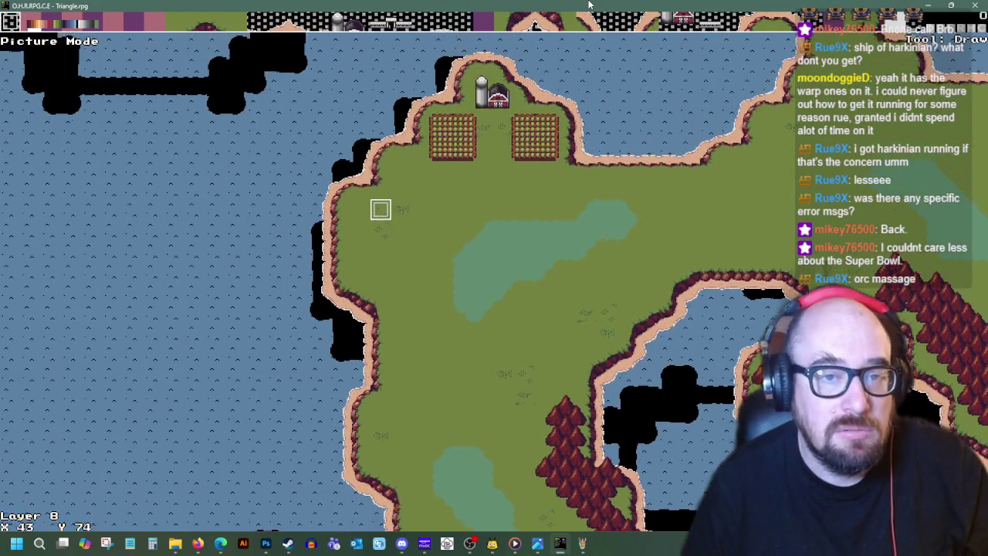
{"action": "key", "text": "Up"}
{"action": "key", "text": "Up"}
{"action": "key", "text": "Return"}
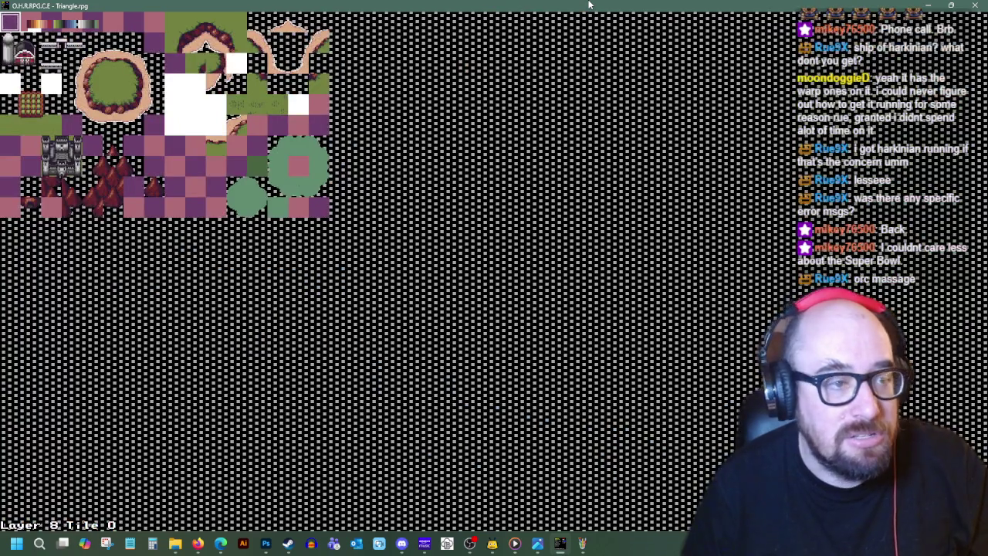
{"action": "key", "text": "Return"}
- Switch editing to layer 7 and choose replacement tiles for the area near the fields
{"action": "key", "text": "Down"}
{"action": "key", "text": "Down"}
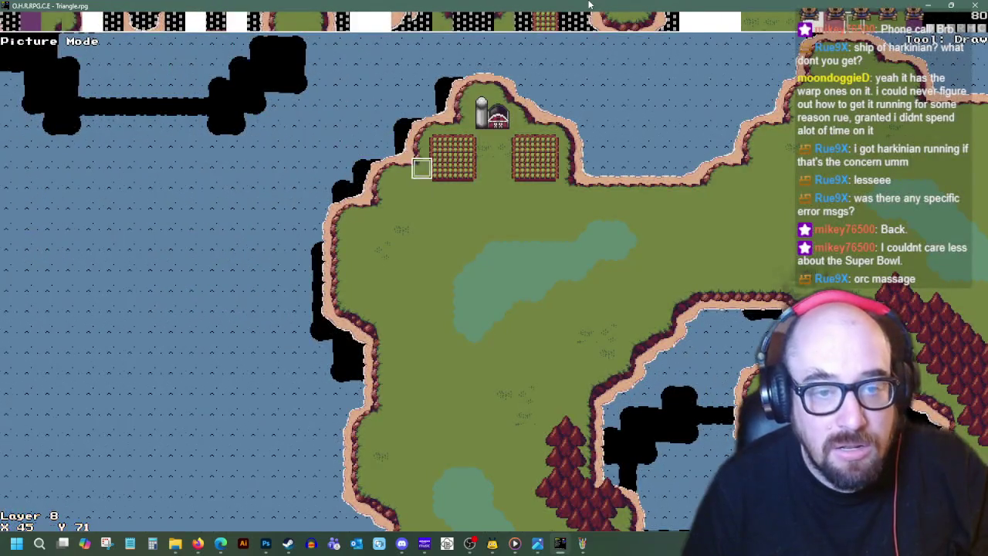
{"action": "key", "text": "Page_Down"}
{"action": "key", "text": "Return"}
{"action": "key", "text": "Return"}
{"action": "key", "text": "Right"}
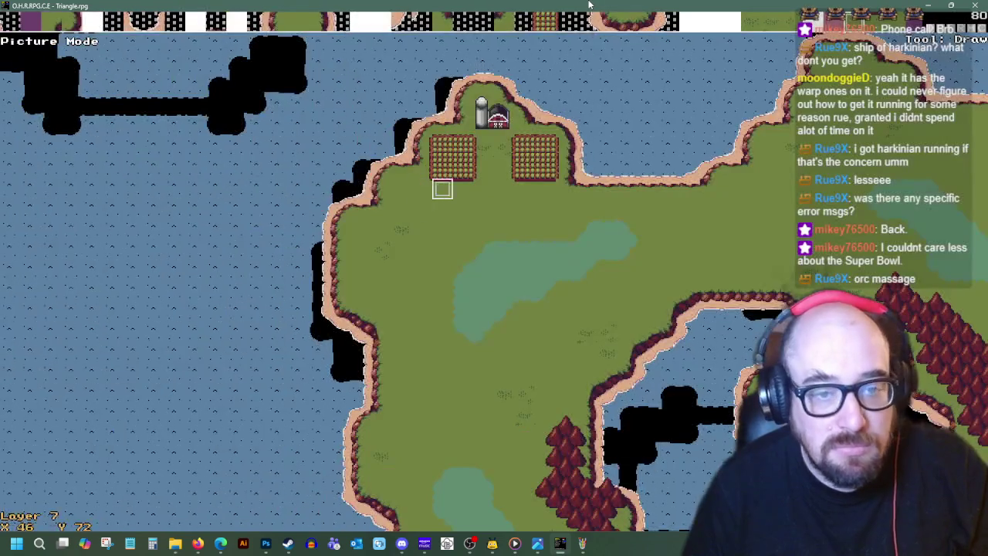
{"action": "key", "text": "Return"}
{"action": "key", "text": "Return"}
{"action": "key", "text": "Right"}
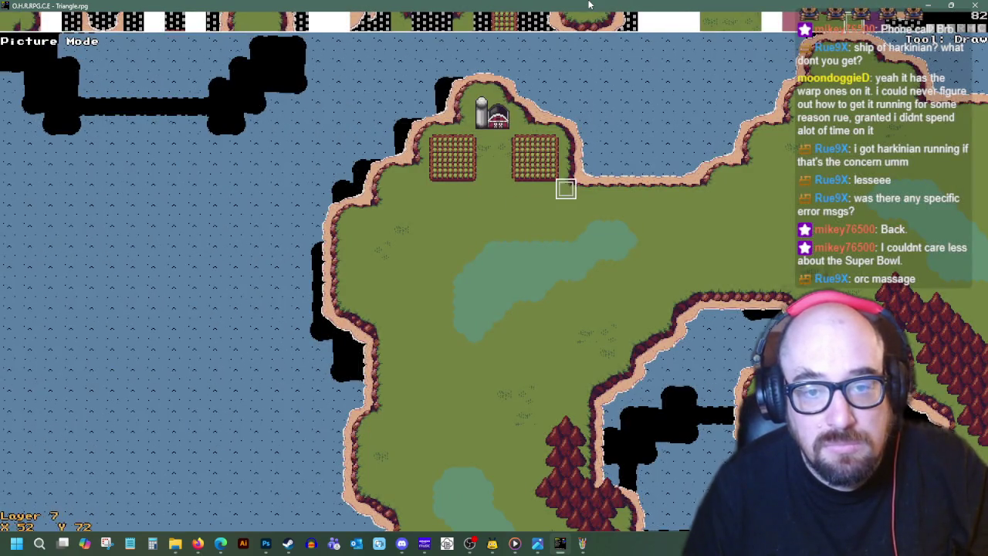
{"action": "key", "text": "Return"}
{"action": "key", "text": "Return"}
{"action": "key", "text": "Right"}
{"action": "key", "text": "Right"}
{"action": "key", "text": "Right"}
{"action": "key", "text": "Down"}
{"action": "key", "text": "Down"}
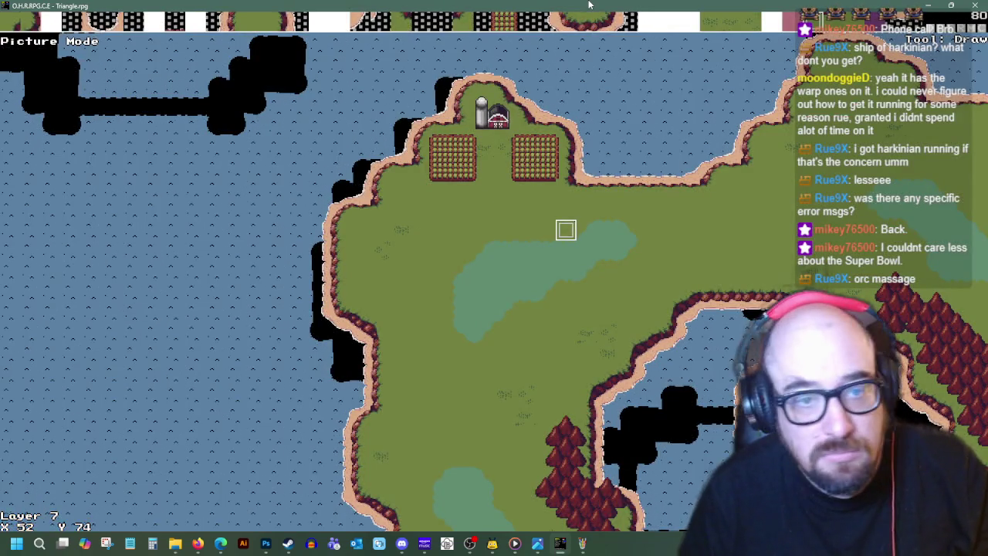
{"action": "key", "text": "Left"}
{"action": "key", "text": "Left"}
{"action": "key", "text": "Left"}
{"action": "key", "text": "Up"}
{"action": "key", "text": "Up"}
{"action": "key", "text": "Return"}
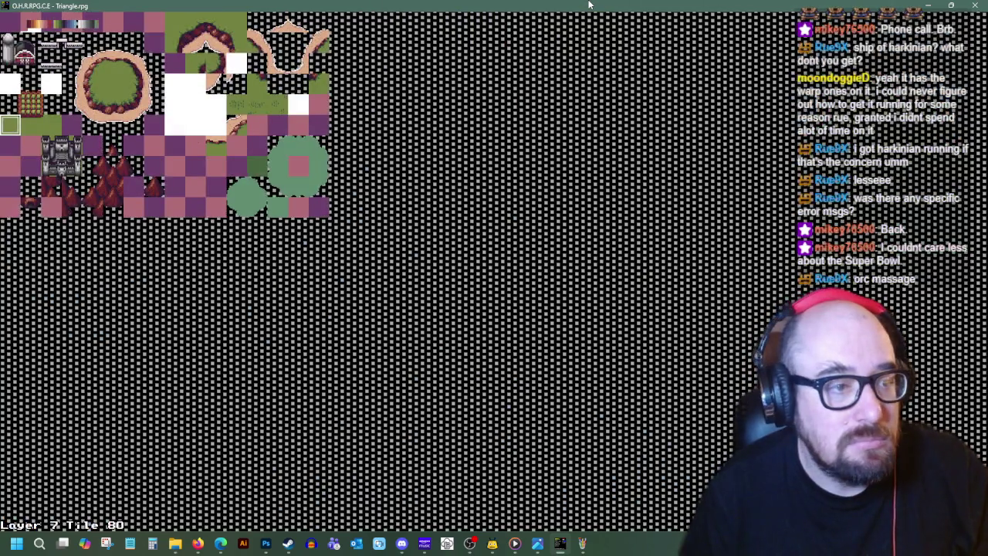
{"action": "key", "text": "Return"}
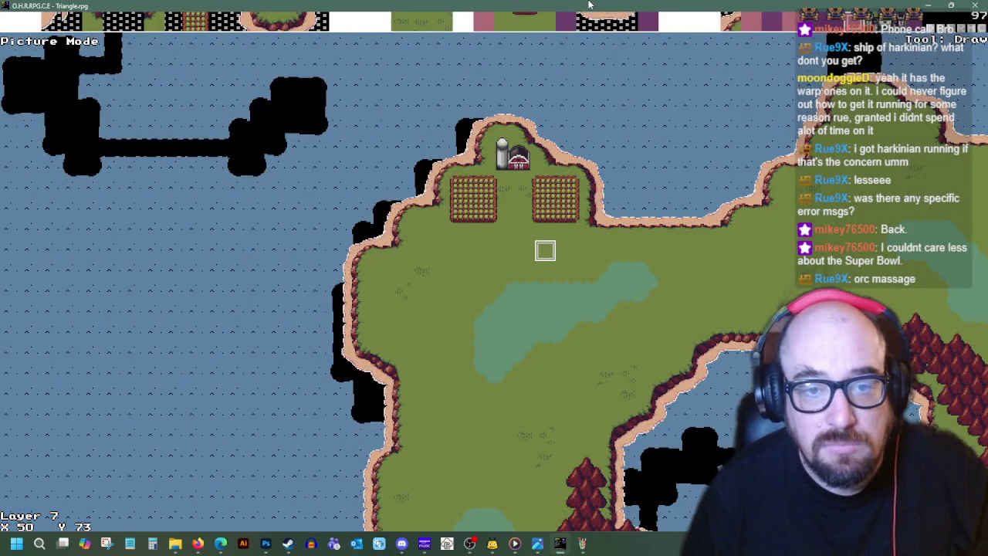
- Reposition the tile cursor beside the fields, then bring the farm image results forward
{"action": "key", "text": "Right"}
{"action": "key", "text": "Right"}
{"action": "key", "text": "Right"}
{"action": "key", "text": "Left"}
{"action": "key", "text": "Left"}
{"action": "key", "text": "Up"}
{"action": "key", "text": "Left"}
{"action": "key", "text": "Left"}
{"action": "key", "text": "Left"}
{"action": "key", "text": "Up"}
{"action": "key", "text": "Up"}
{"action": "key", "text": "Up"}
{"action": "key", "text": "Down"}
{"action": "key", "text": "Down"}
{"action": "key", "text": "Down"}
{"action": "key", "text": "Left"}
{"action": "key", "text": "Left"}
{"action": "key", "text": "Left"}
{"action": "key", "text": "Up"}
{"action": "key", "text": "Up"}
{"action": "key", "text": "Up"}
{"action": "key", "text": "Right"}
{"action": "key", "text": "Right"}
{"action": "key", "text": "Up"}
{"action": "key", "text": "Right"}
{"action": "key", "text": "Right"}
{"action": "key", "text": "Down"}
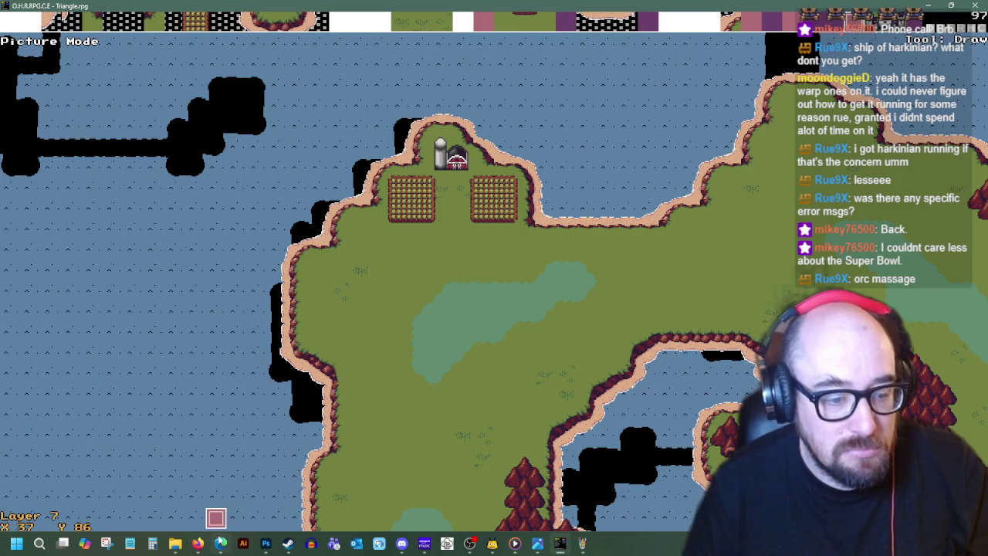
{"action": "left_click", "coordinate": [199, 544]}
- Search images for 'farm weather vane' and study the Old weather vane windmill photo
{"action": "left_click", "coordinate": [177, 62]}
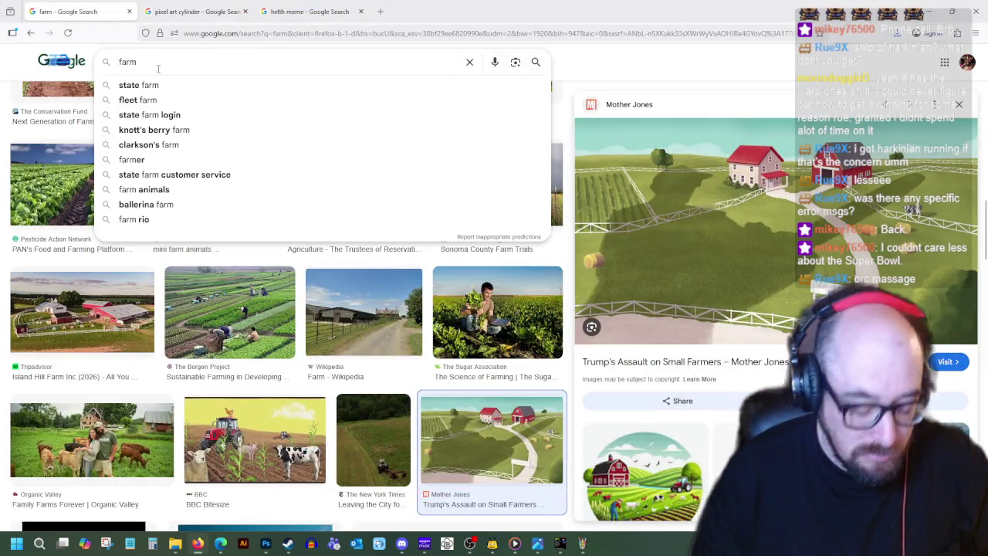
{"action": "type", "text": "weather "}
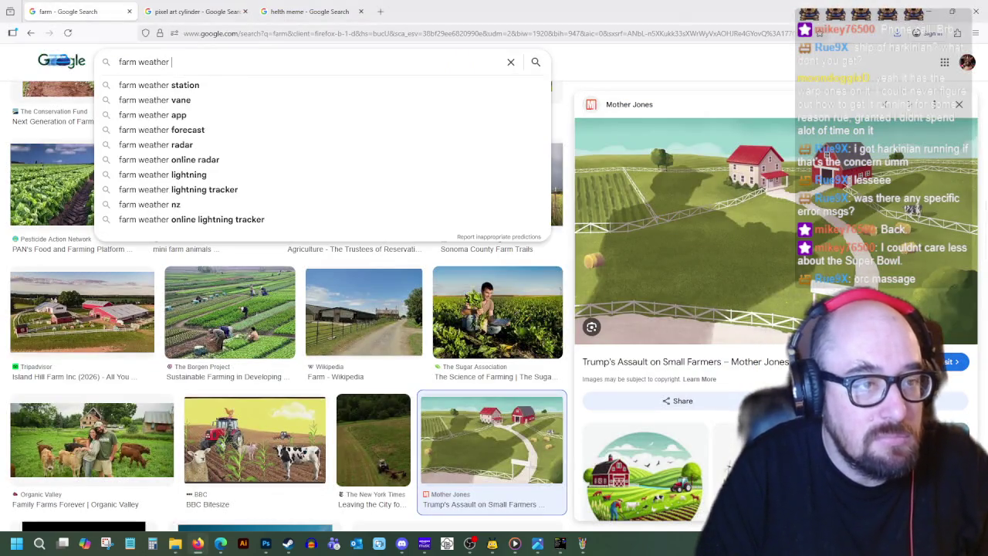
{"action": "type", "text": "vane"}
{"action": "key", "text": "Return"}
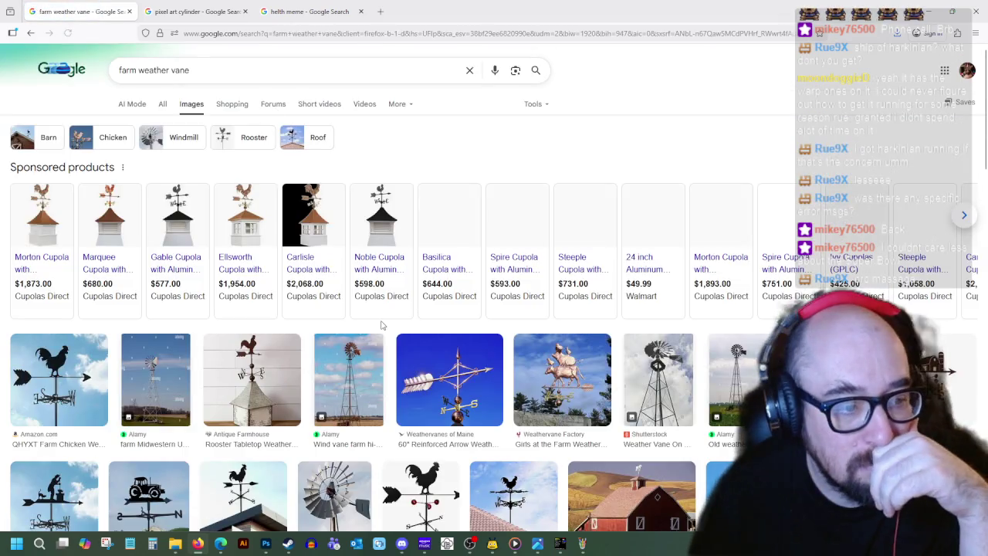
{"action": "left_click", "coordinate": [753, 373]}
{"action": "scroll", "coordinate": [753, 224], "scroll_direction": "down", "scroll_amount": 2}
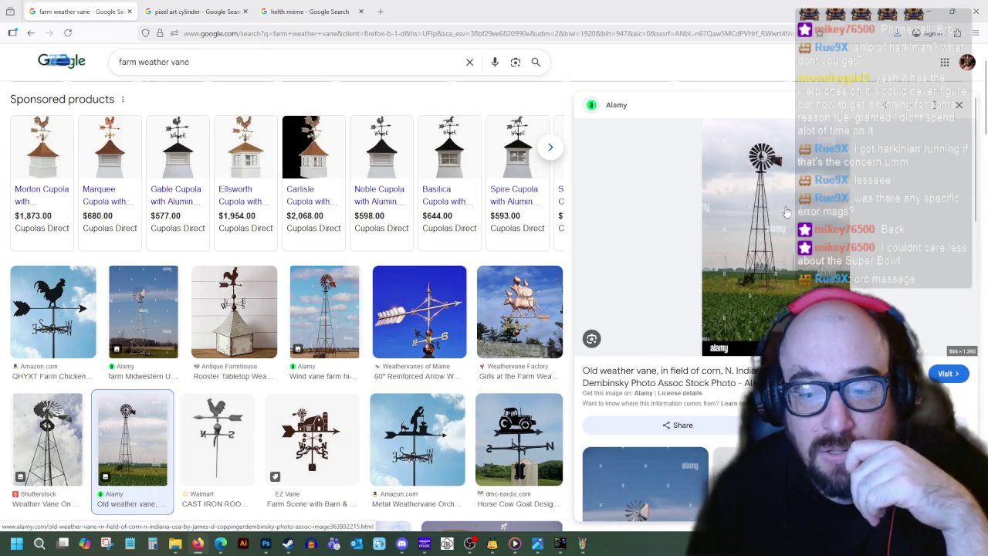
{"action": "scroll", "coordinate": [770, 243], "scroll_direction": "down", "scroll_amount": 3}
{"action": "scroll", "coordinate": [623, 373], "scroll_direction": "down", "scroll_amount": 3}
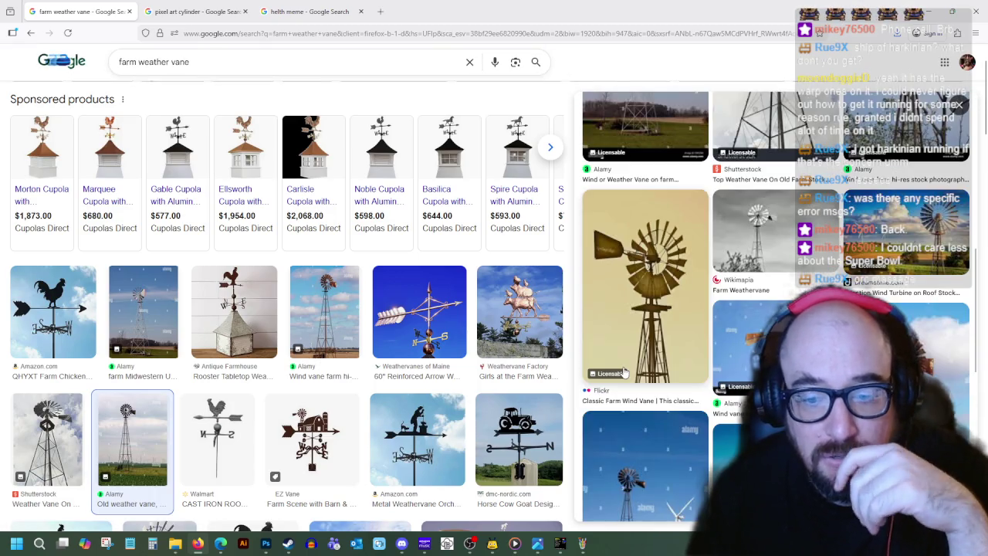
{"action": "scroll", "coordinate": [624, 373], "scroll_direction": "down", "scroll_amount": 3}
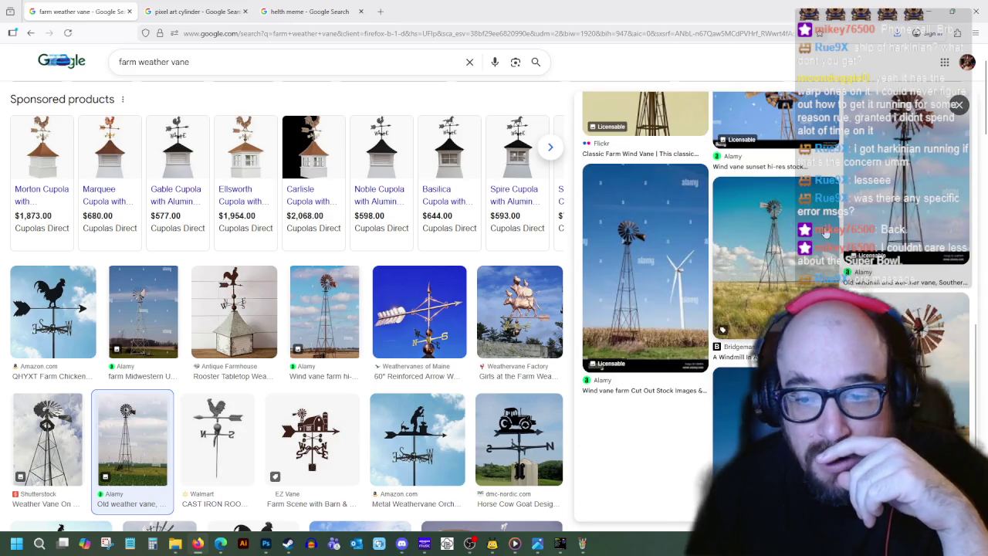
{"action": "left_click", "coordinate": [561, 546]}
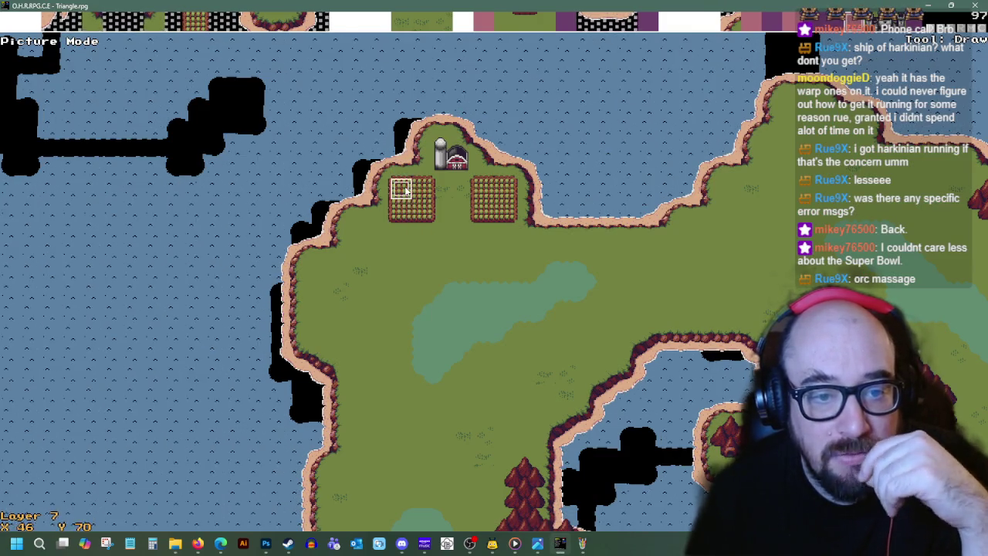
- Scroll through the worldmap_01 tileset in Paint, then return to the weather vane results
{"action": "left_click", "coordinate": [584, 544]}
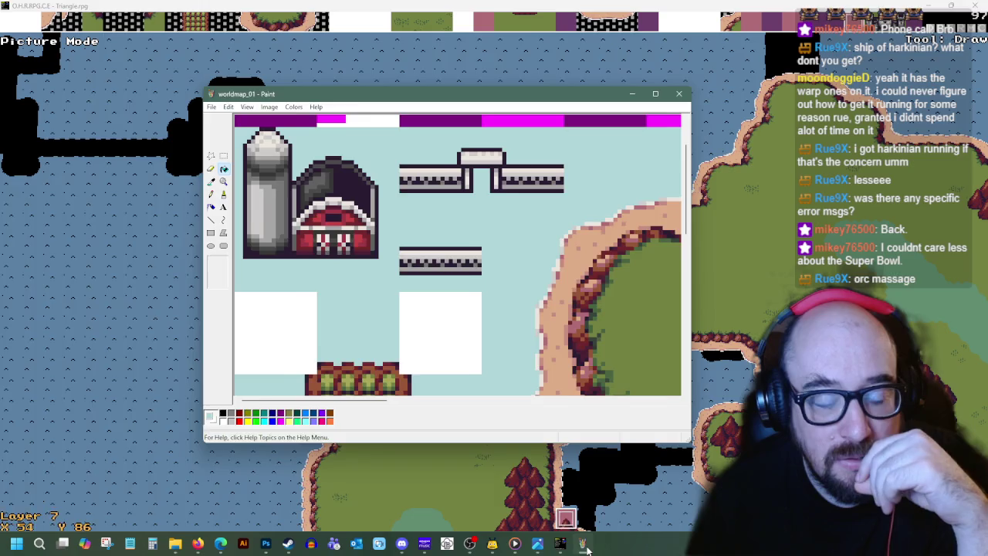
{"action": "left_click", "coordinate": [584, 544]}
{"action": "scroll", "coordinate": [444, 306], "scroll_direction": "down", "scroll_amount": 4}
{"action": "scroll", "coordinate": [444, 305], "scroll_direction": "down", "scroll_amount": 3}
{"action": "scroll", "coordinate": [401, 291], "scroll_direction": "up", "scroll_amount": 5}
{"action": "scroll", "coordinate": [401, 291], "scroll_direction": "up", "scroll_amount": 2}
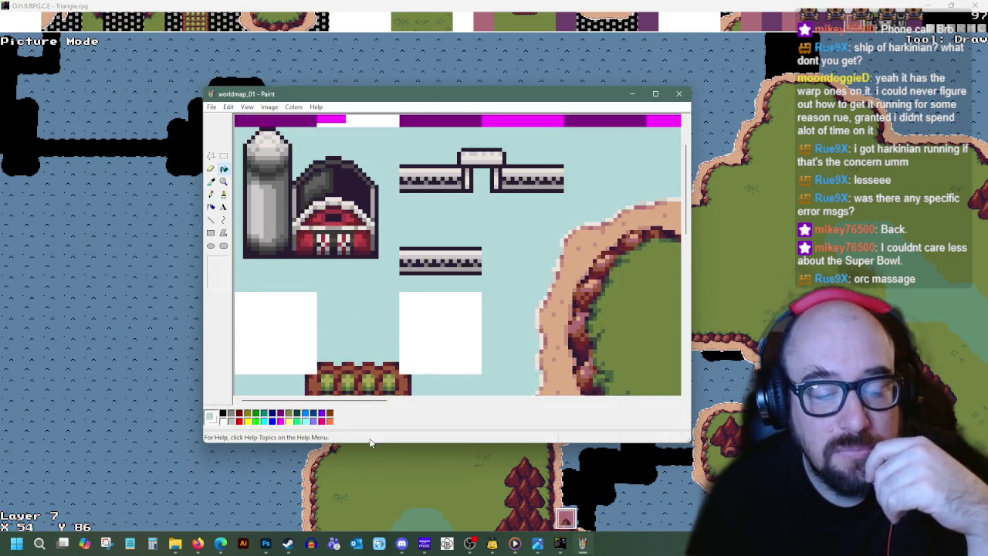
{"action": "left_click", "coordinate": [197, 543]}
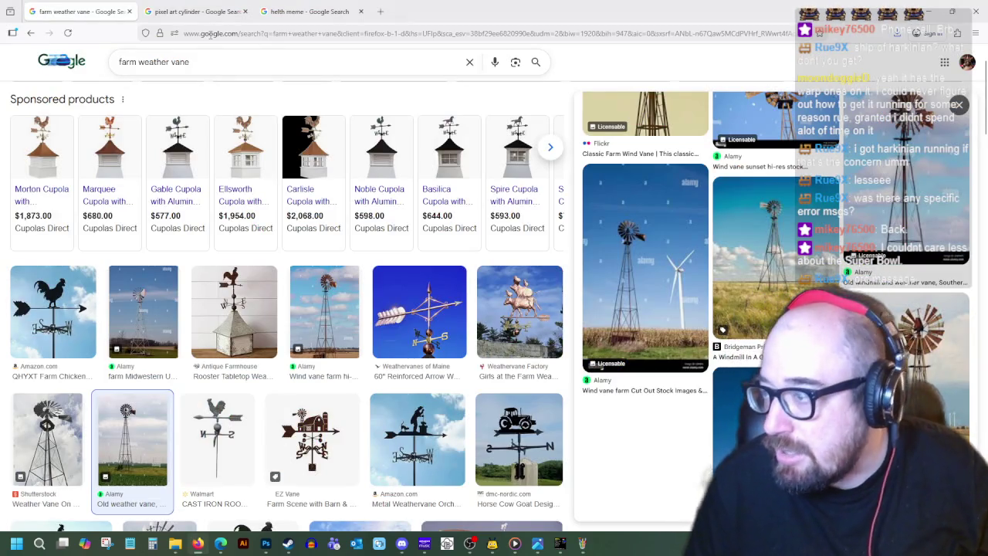
- Search Google Images for 'pixel art weather vane' and browse the results
{"action": "triple_click", "coordinate": [170, 61]}
{"action": "type", "text": "pixel art weather vane"}
{"action": "key", "text": "Return"}
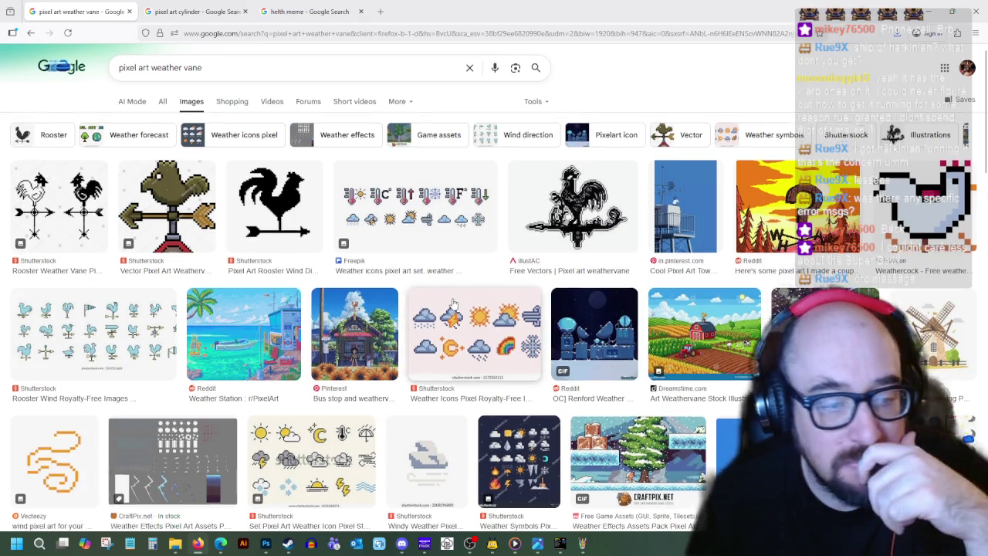
{"action": "scroll", "coordinate": [454, 299], "scroll_direction": "down", "scroll_amount": 3}
{"action": "scroll", "coordinate": [454, 299], "scroll_direction": "down", "scroll_amount": 3}
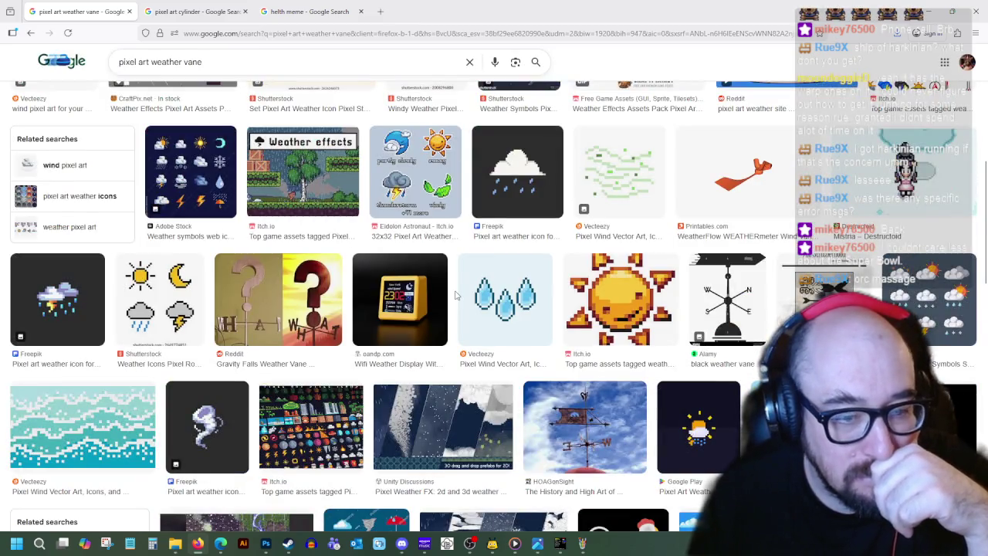
{"action": "scroll", "coordinate": [455, 297], "scroll_direction": "down", "scroll_amount": 3}
{"action": "scroll", "coordinate": [455, 297], "scroll_direction": "up", "scroll_amount": 3}
{"action": "scroll", "coordinate": [456, 297], "scroll_direction": "down", "scroll_amount": 4}
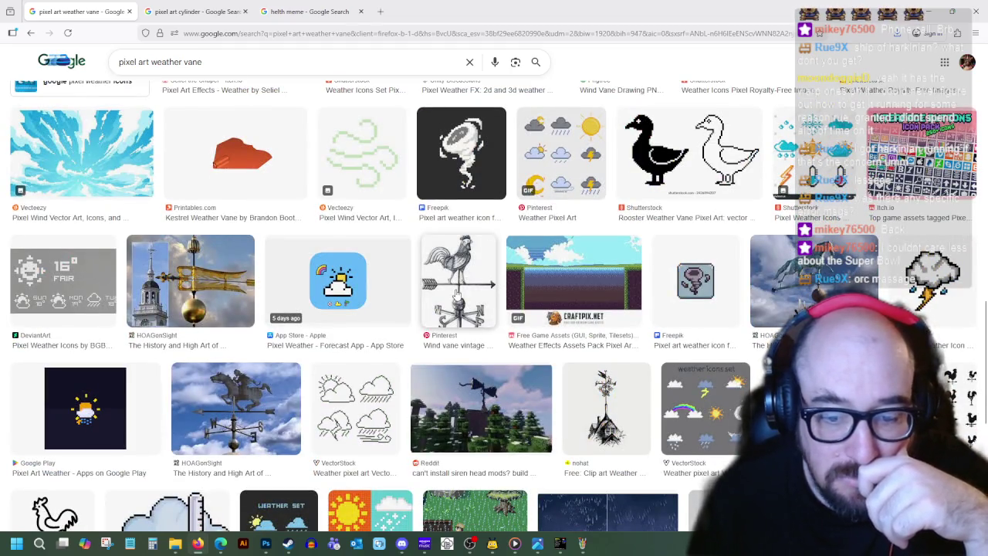
{"action": "scroll", "coordinate": [458, 289], "scroll_direction": "down", "scroll_amount": 5}
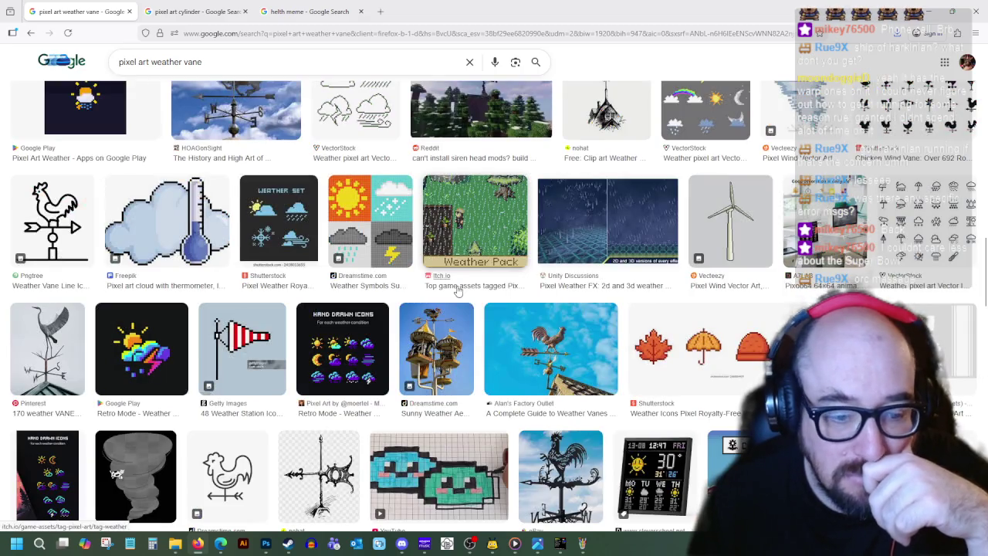
{"action": "scroll", "coordinate": [458, 290], "scroll_direction": "down", "scroll_amount": 3}
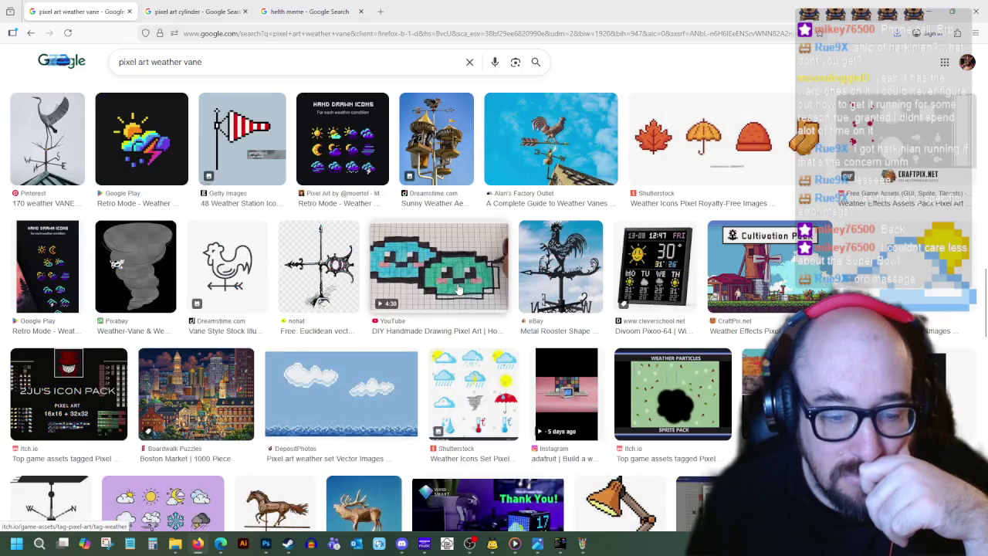
{"action": "scroll", "coordinate": [458, 290], "scroll_direction": "down", "scroll_amount": 5}
{"action": "scroll", "coordinate": [309, 193], "scroll_direction": "up", "scroll_amount": 1}
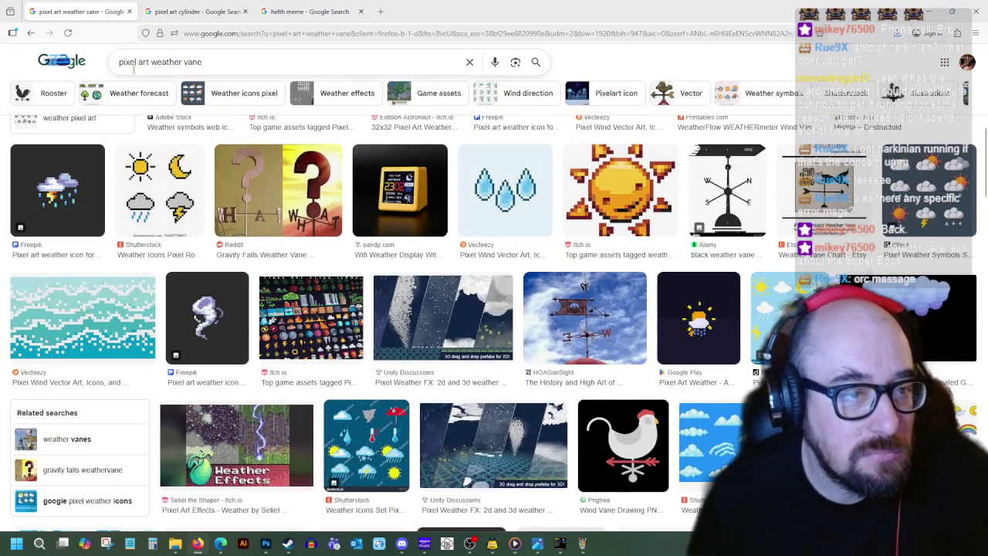
- Trim the query to just 'weather vane' and search again
{"action": "key", "text": "BackSpace"}
{"action": "key", "text": "Return"}
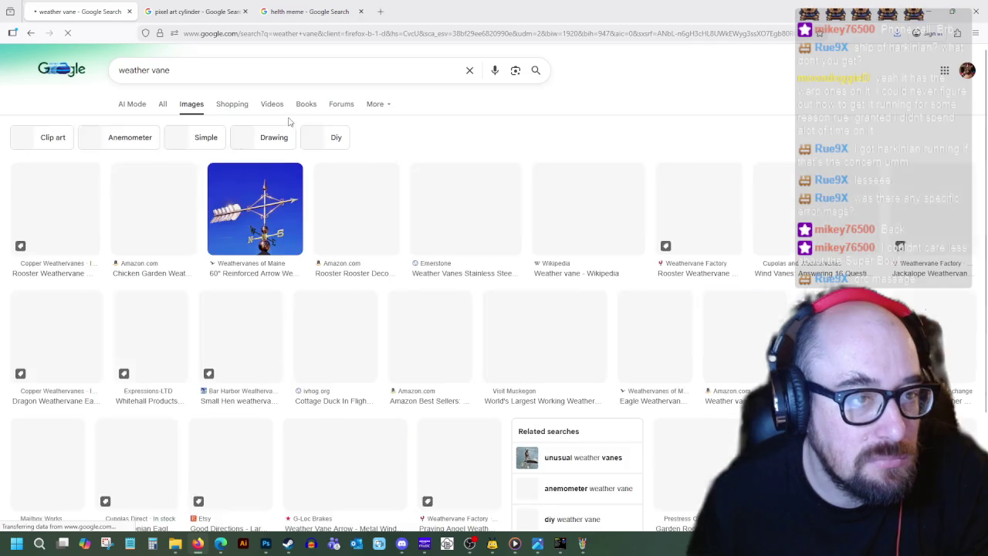
{"action": "scroll", "coordinate": [378, 354], "scroll_direction": "down", "scroll_amount": 2}
{"action": "scroll", "coordinate": [379, 354], "scroll_direction": "up", "scroll_amount": 2}
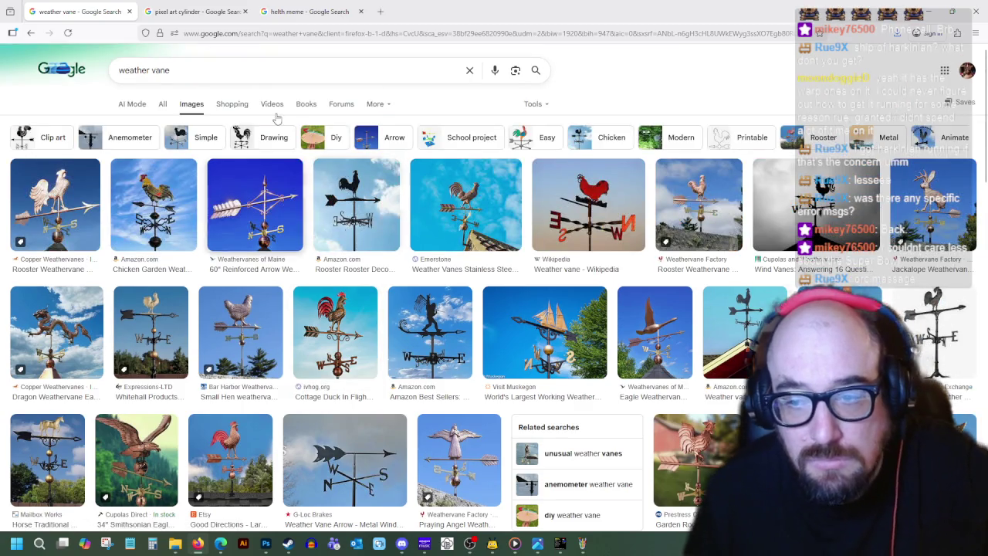
- Search 'farm weather vane', preview the Alamy windmill photo, and shrink the browser window
{"action": "left_click", "coordinate": [121, 68]}
{"action": "type", "text": "f"}
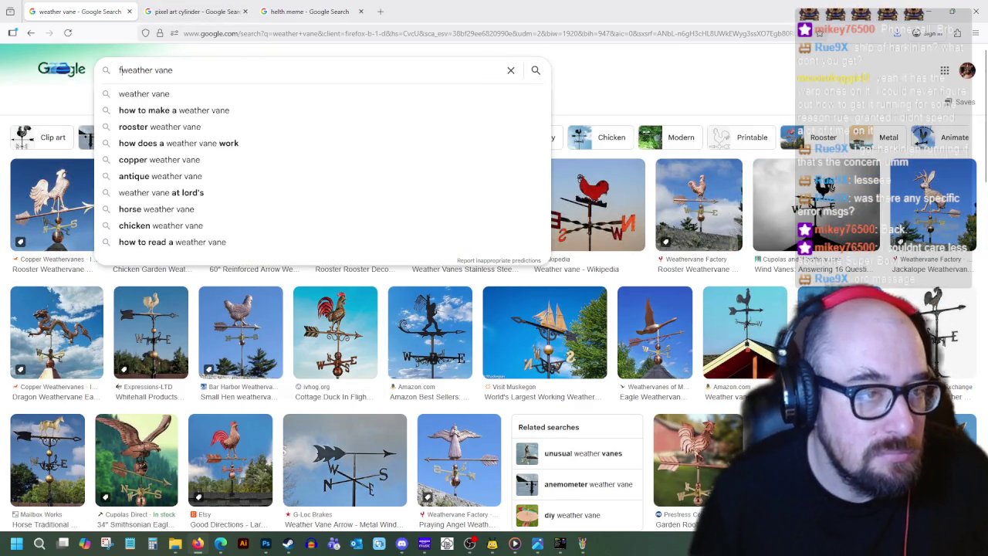
{"action": "type", "text": "arm"}
{"action": "key", "text": "Return"}
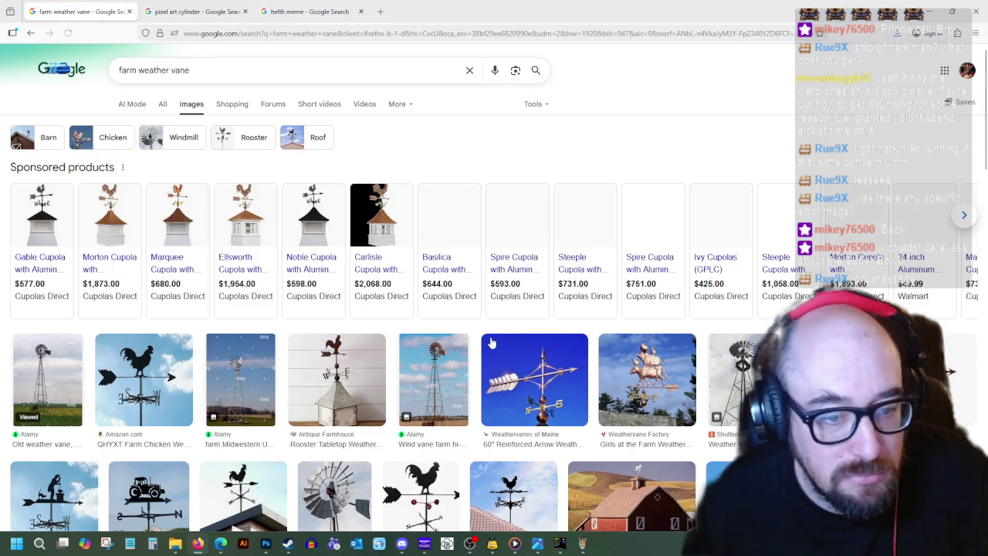
{"action": "scroll", "coordinate": [448, 288], "scroll_direction": "down", "scroll_amount": 2}
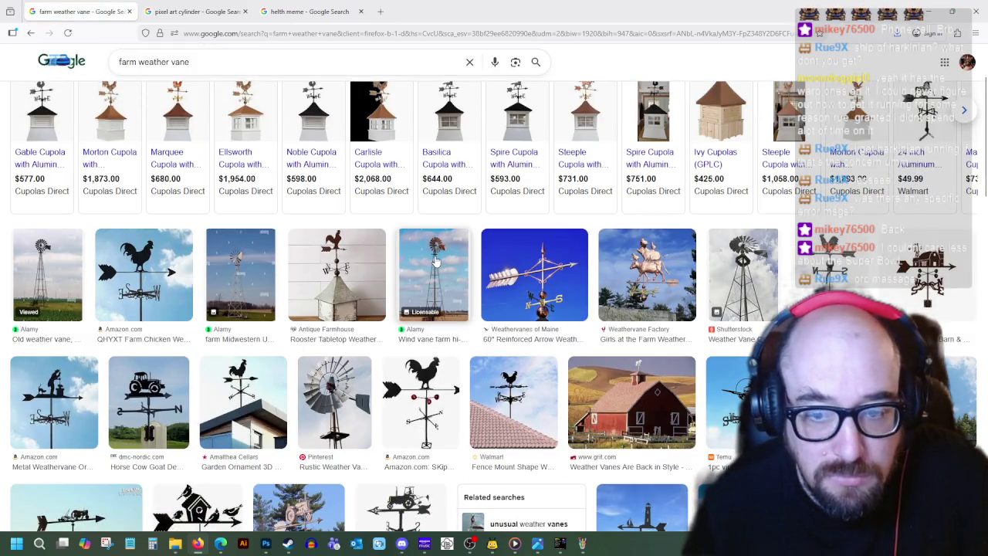
{"action": "left_click", "coordinate": [435, 263]}
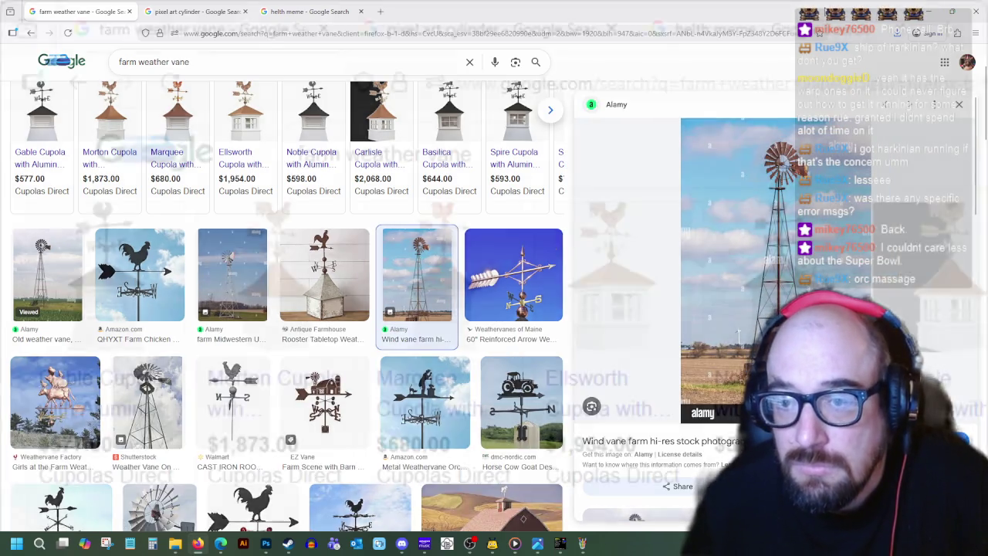
{"action": "key", "text": "super+Down"}
{"action": "right_click", "coordinate": [328, 247]}
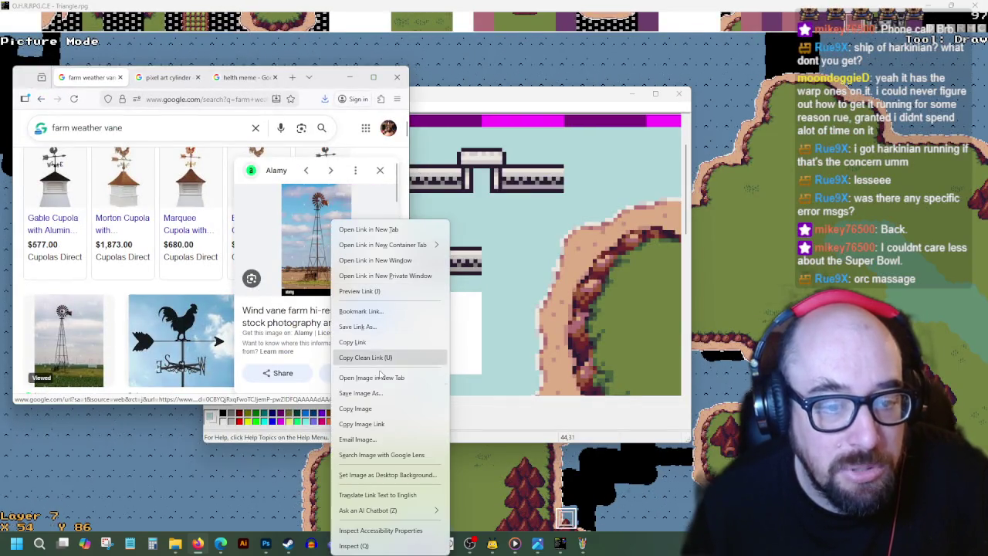
- Open the windmill photo in its own tab, then box-select the upper bridge sprites in Paint
{"action": "left_click", "coordinate": [390, 375]}
{"action": "left_click", "coordinate": [130, 80]}
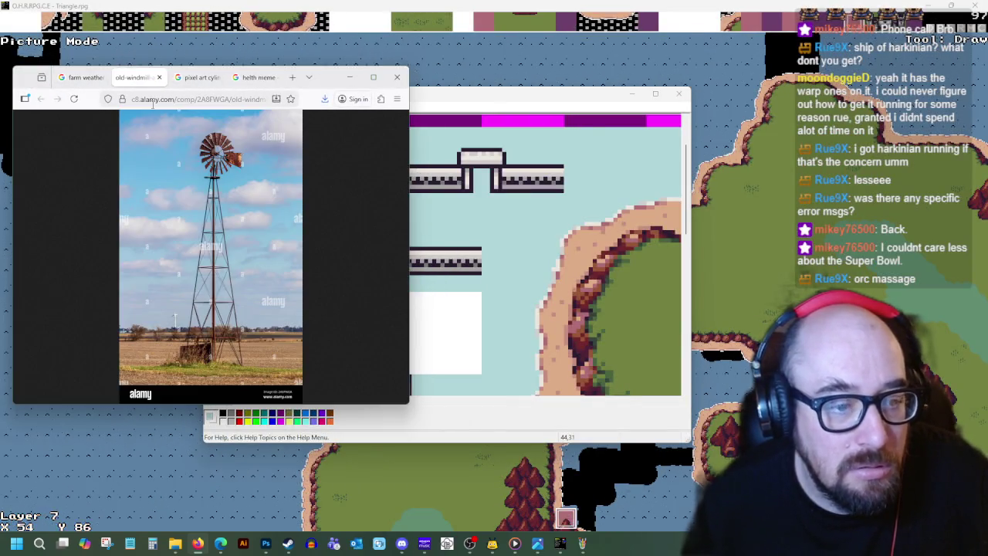
{"action": "left_click_drag", "start_coordinate": [470, 101], "coordinate": [648, 136]}
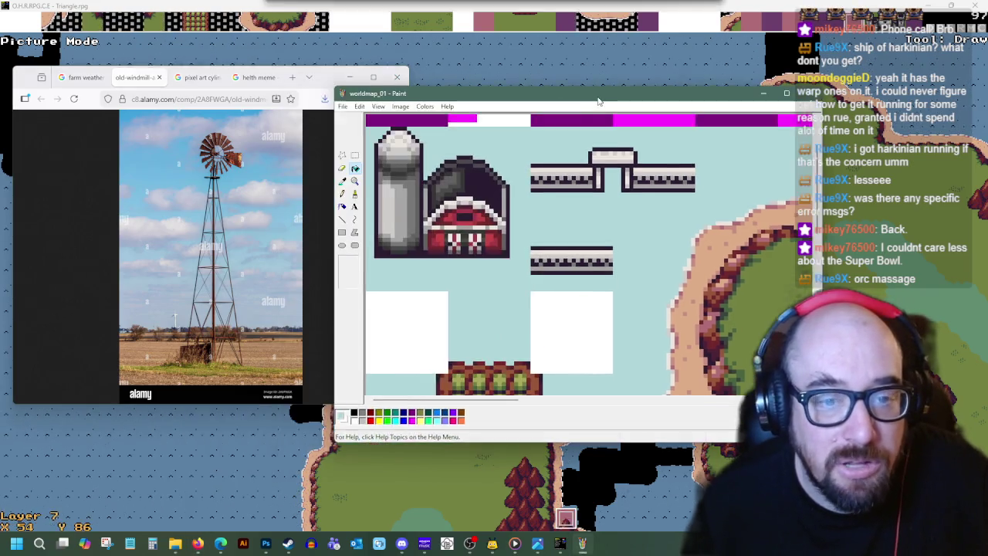
{"action": "scroll", "coordinate": [651, 254], "scroll_direction": "up", "scroll_amount": 3}
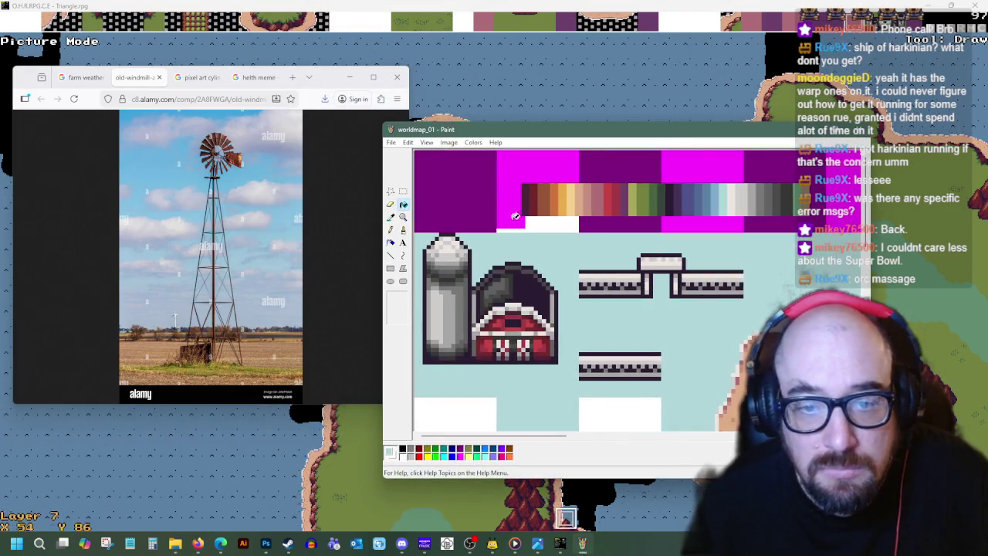
{"action": "left_click", "coordinate": [403, 191]}
{"action": "left_click_drag", "start_coordinate": [579, 231], "coordinate": [743, 314]}
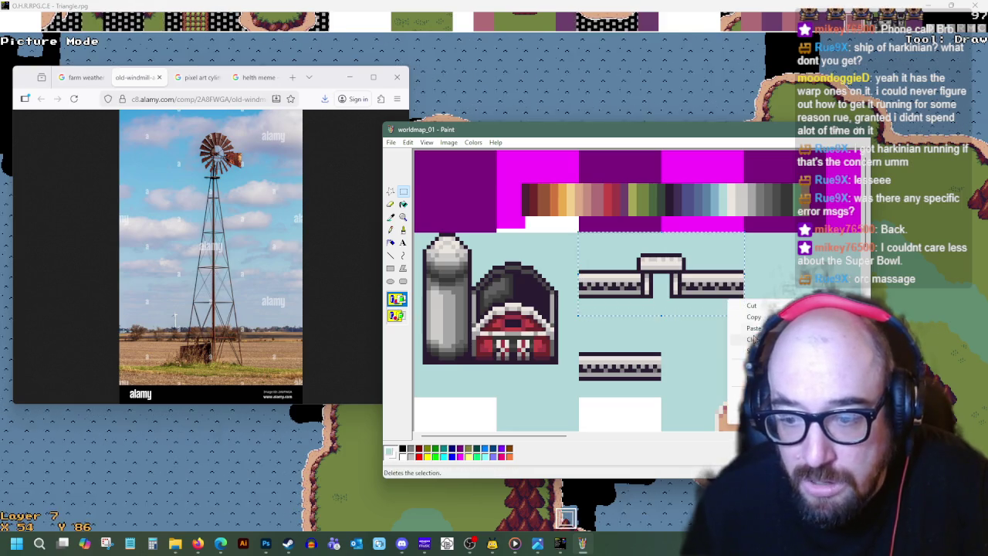
- Erase the upper bridge tiles to white and sample the silo grey
{"action": "key", "text": "Delete"}
{"action": "left_click_drag", "start_coordinate": [636, 372], "coordinate": [661, 397]}
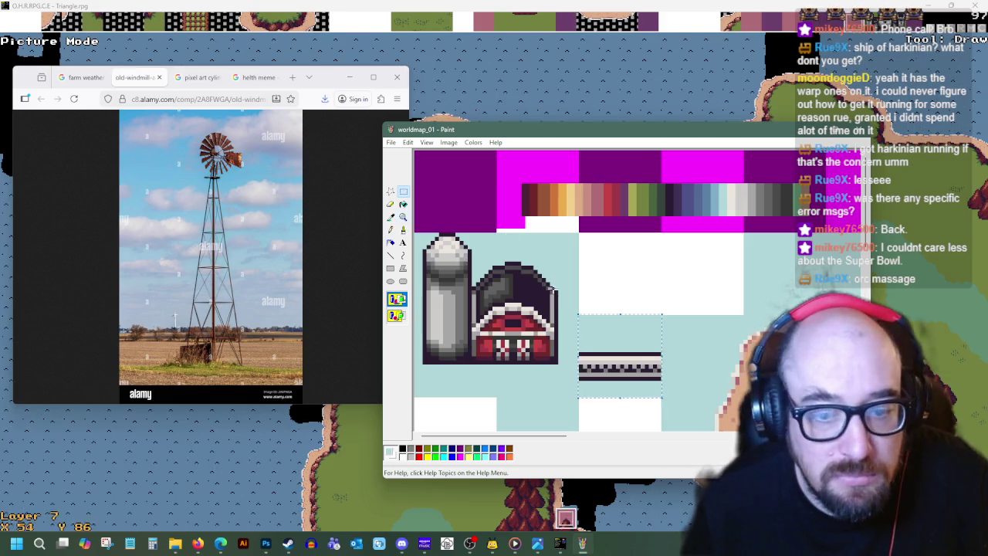
{"action": "left_click", "coordinate": [391, 218]}
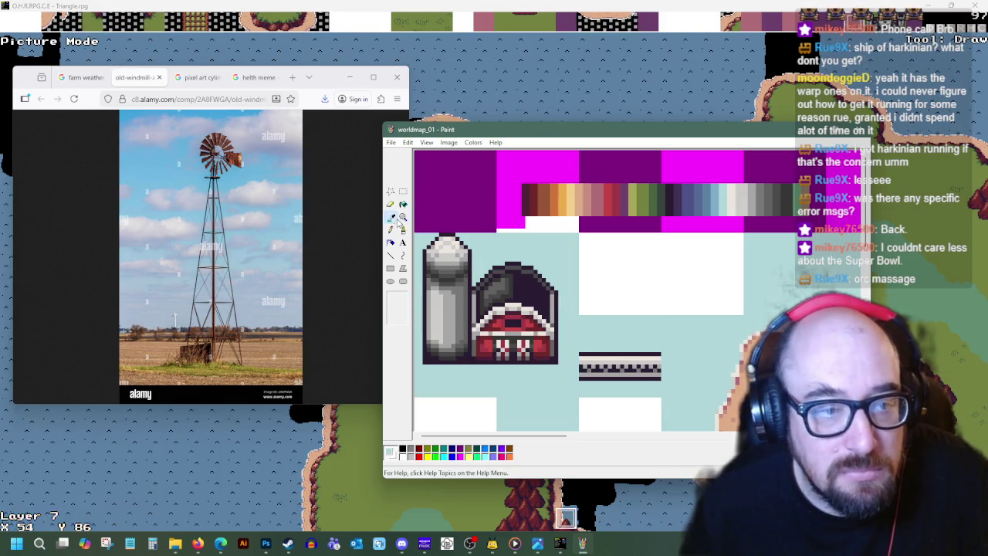
{"action": "left_click", "coordinate": [470, 308]}
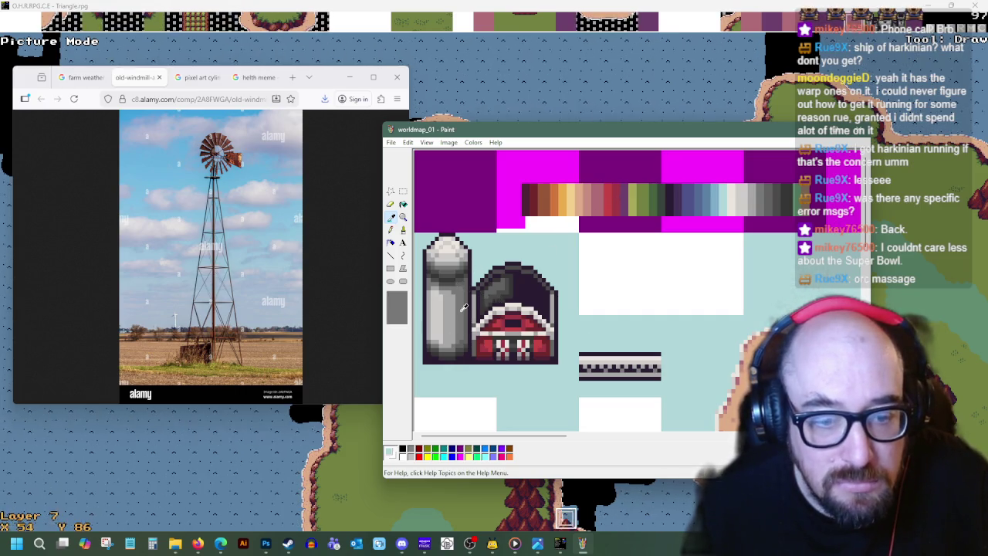
- Check the OHRRPGCE map, then sketch grey windmill tower legs with the Line tool
{"action": "left_click", "coordinate": [391, 256]}
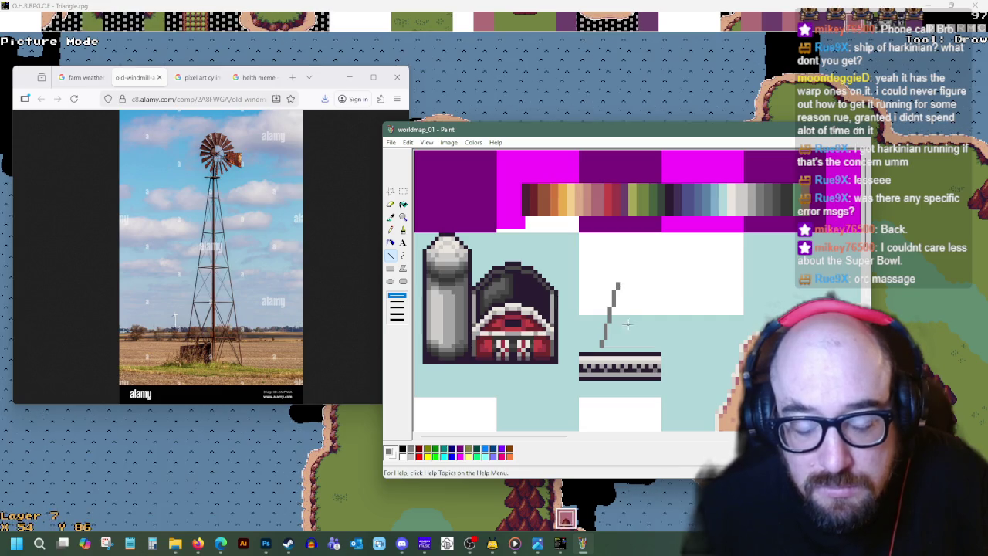
{"action": "scroll", "coordinate": [627, 324], "scroll_direction": "down", "scroll_amount": 3}
{"action": "left_click", "coordinate": [538, 544]}
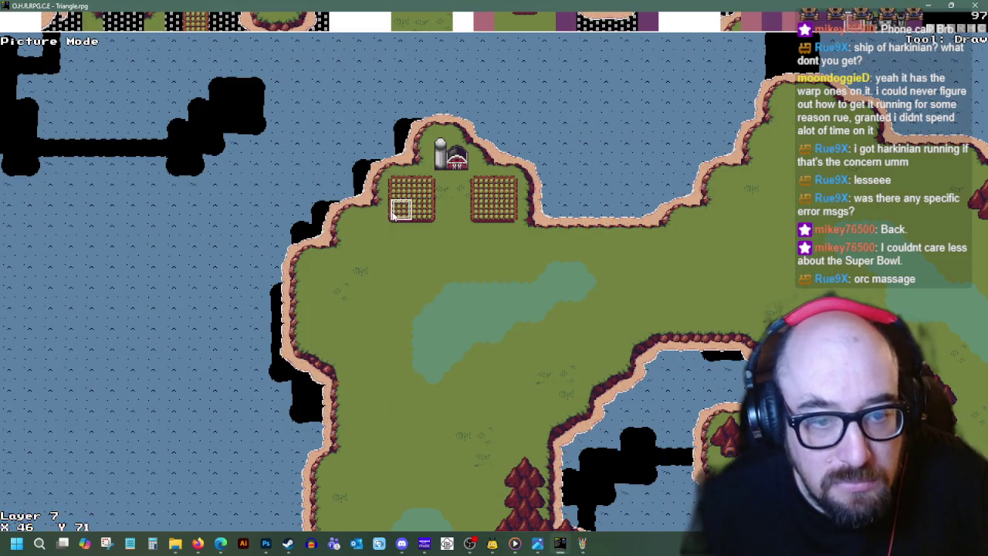
{"action": "left_click", "coordinate": [562, 545]}
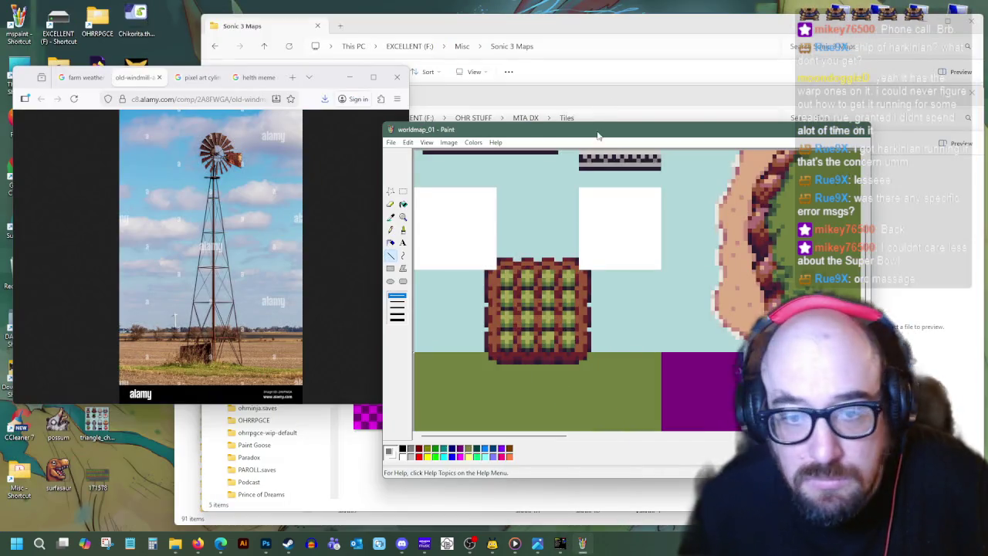
{"action": "scroll", "coordinate": [649, 284], "scroll_direction": "up", "scroll_amount": 2}
{"action": "scroll", "coordinate": [645, 276], "scroll_direction": "up", "scroll_amount": 1}
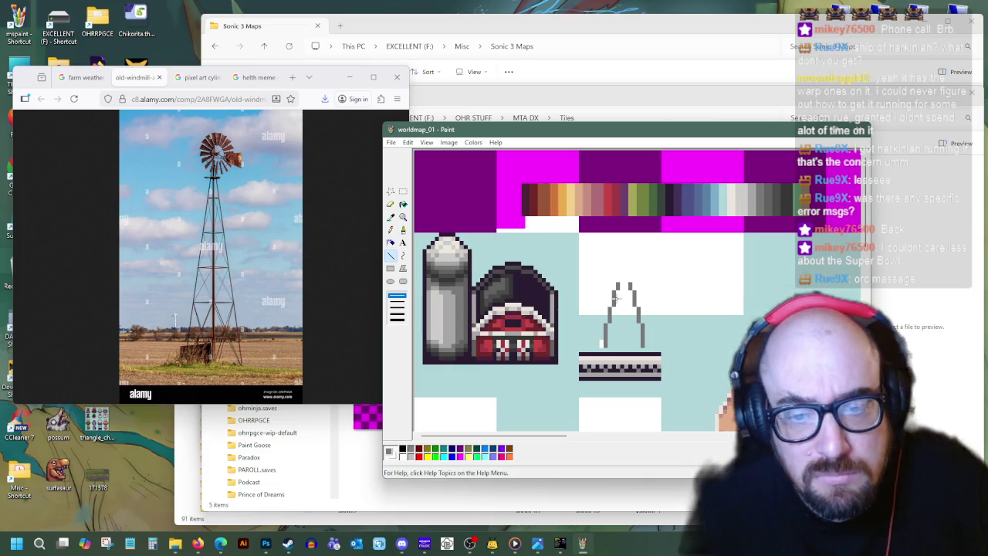
{"action": "left_click_drag", "start_coordinate": [619, 285], "coordinate": [631, 284]}
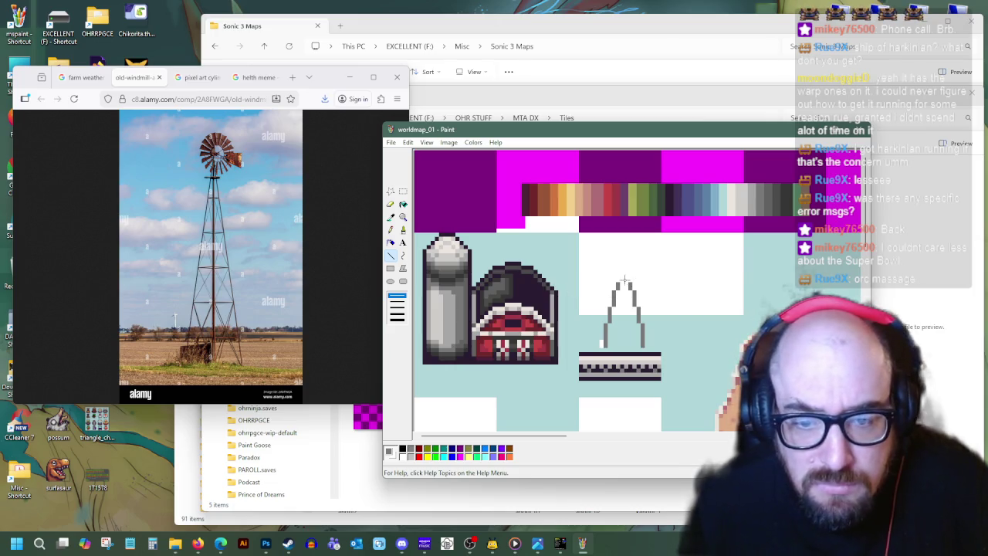
- Sample a grey from the tower drawing with Pick Color
{"action": "left_click", "coordinate": [391, 217]}
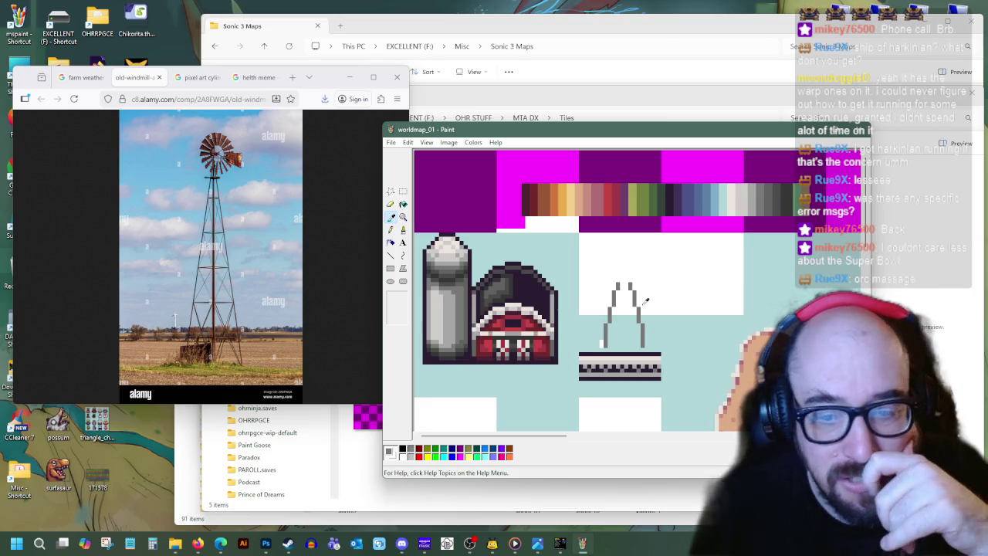
{"action": "left_click", "coordinate": [636, 281]}
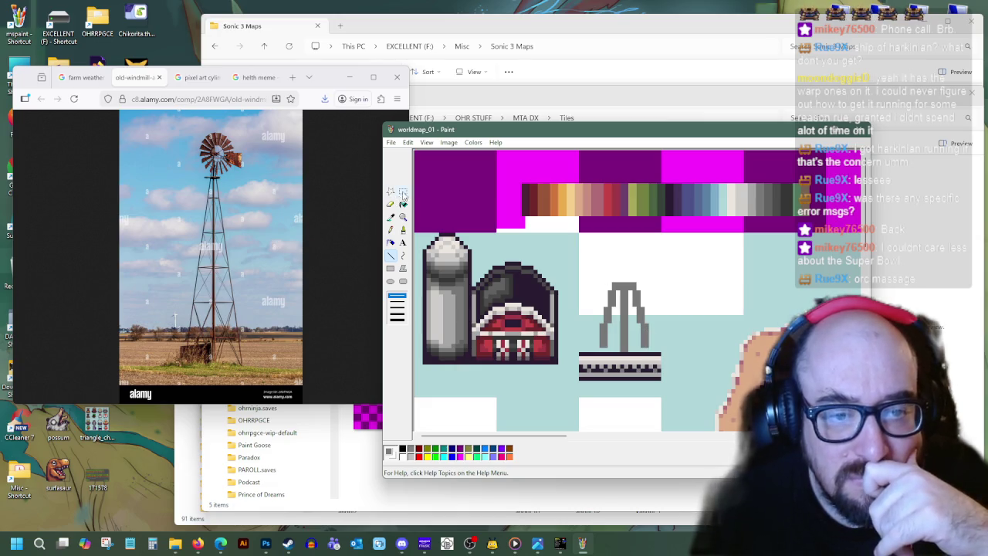
- Select the grey windmill tower and nudge it two pixels higher
{"action": "key", "text": "ctrl+a"}
{"action": "mouse_move", "coordinate": [589, 283]}
{"action": "left_mouse_down"}
{"action": "mouse_move", "coordinate": [652, 354]}
{"action": "mouse_move", "coordinate": [641, 331]}
{"action": "left_mouse_up"}
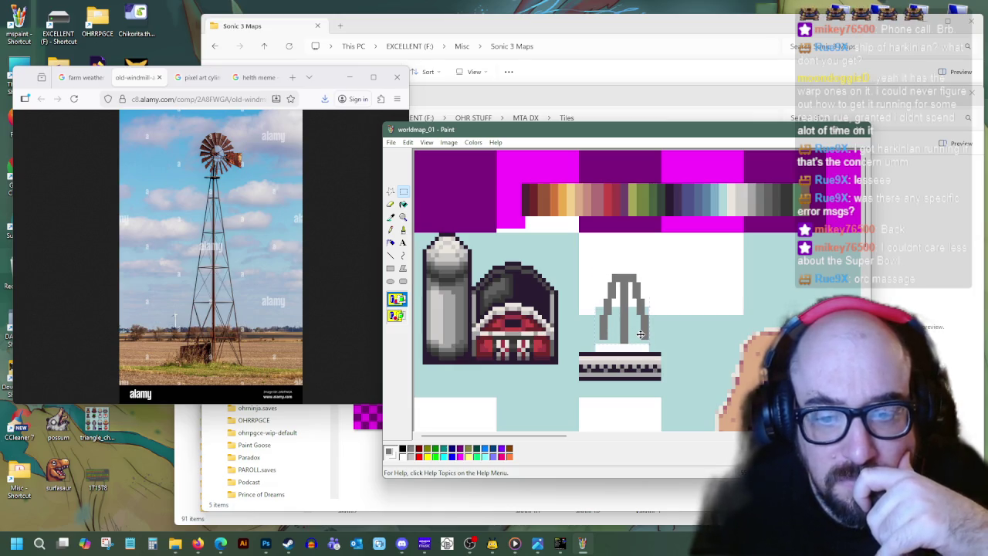
{"action": "key", "text": "p"}
{"action": "key", "text": "l"}
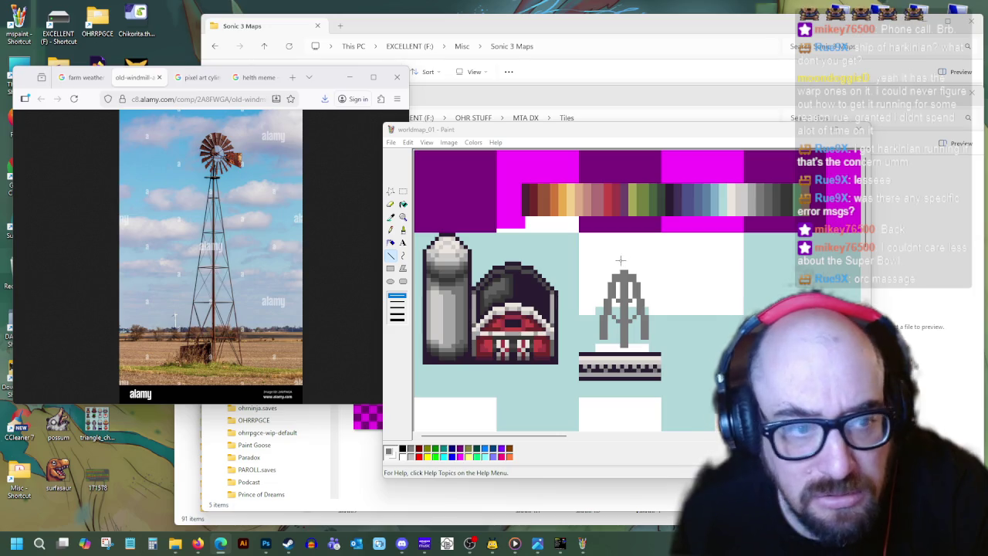
- Draw a lighter grey highlight line up the centre of the windmill tower
{"action": "left_click", "coordinate": [531, 259]}
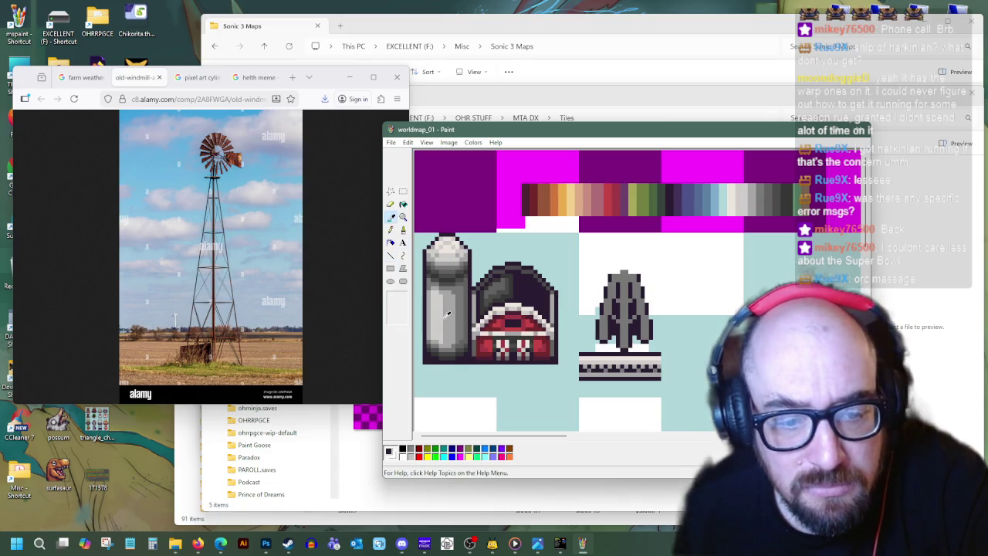
{"action": "left_click", "coordinate": [623, 345]}
{"action": "left_click_drag", "start_coordinate": [623, 345], "coordinate": [623, 280]}
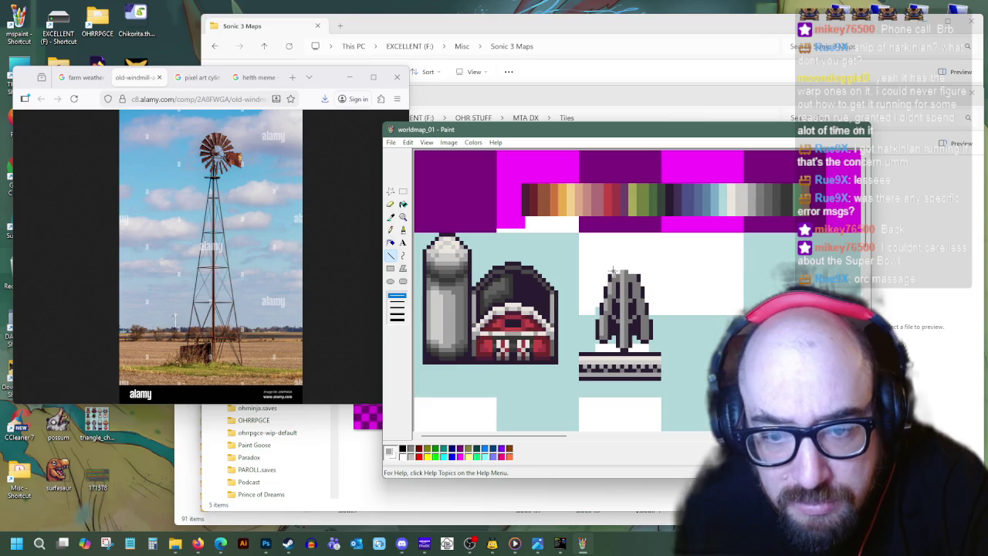
{"action": "left_click", "coordinate": [390, 216]}
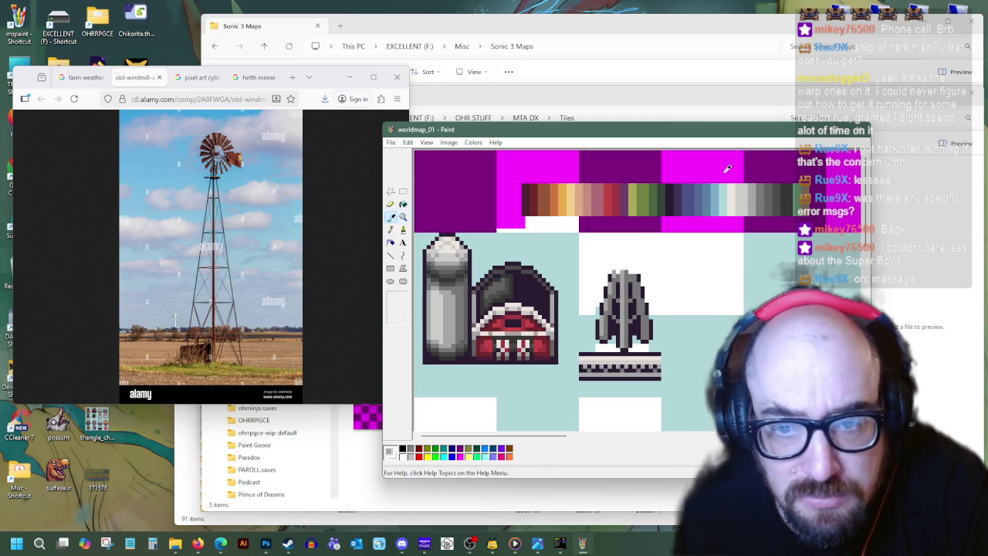
- Sample greys and the background colour, then draw a light line along the base top
{"action": "left_click", "coordinate": [470, 295]}
{"action": "left_click", "coordinate": [467, 294]}
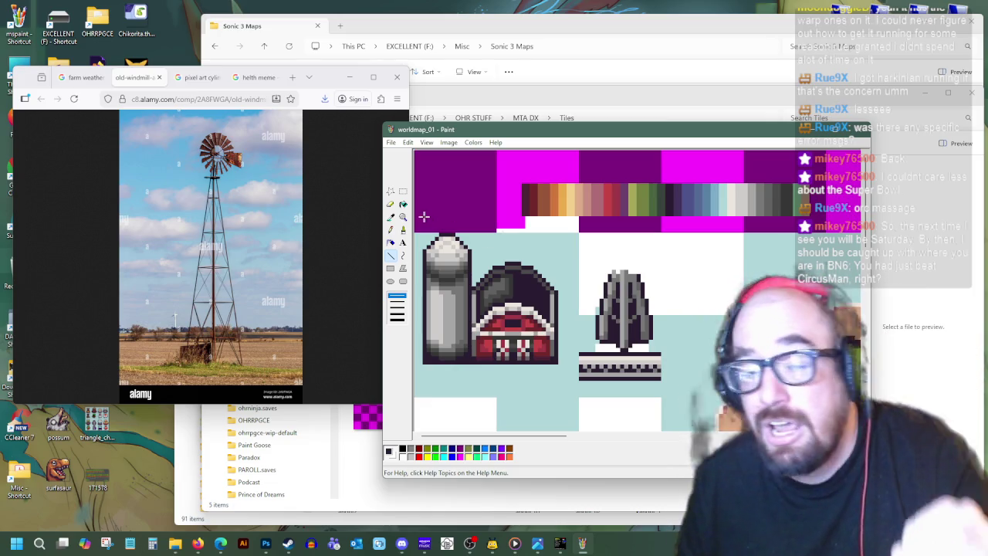
{"action": "left_click", "coordinate": [390, 217]}
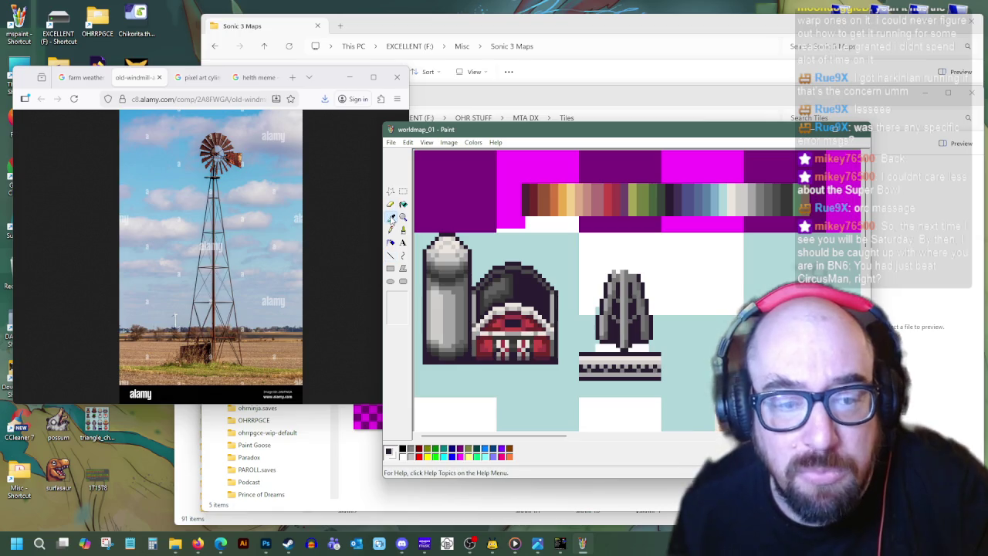
{"action": "left_click", "coordinate": [662, 334]}
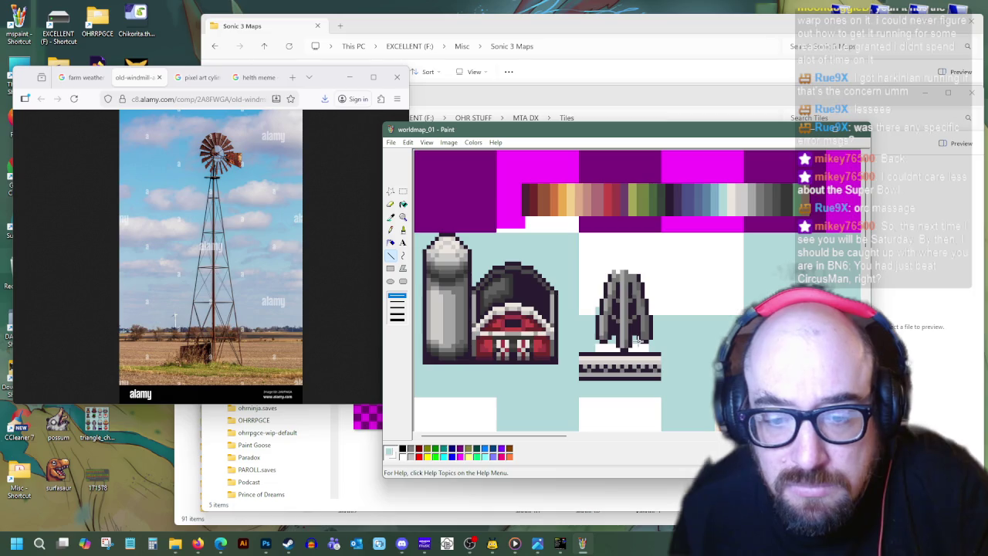
{"action": "left_click", "coordinate": [391, 217]}
{"action": "left_click", "coordinate": [636, 283]}
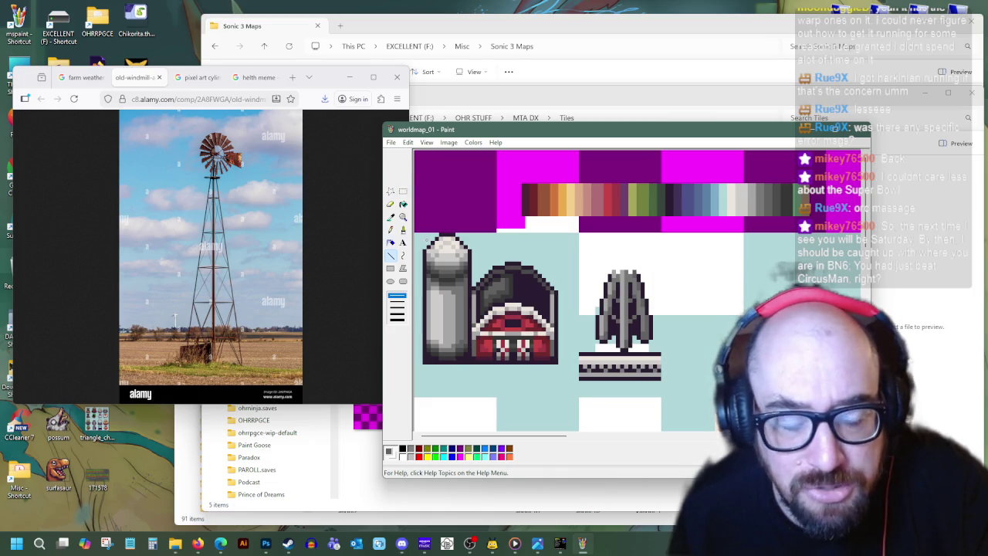
{"action": "left_click", "coordinate": [392, 220]}
{"action": "left_click", "coordinate": [647, 348]}
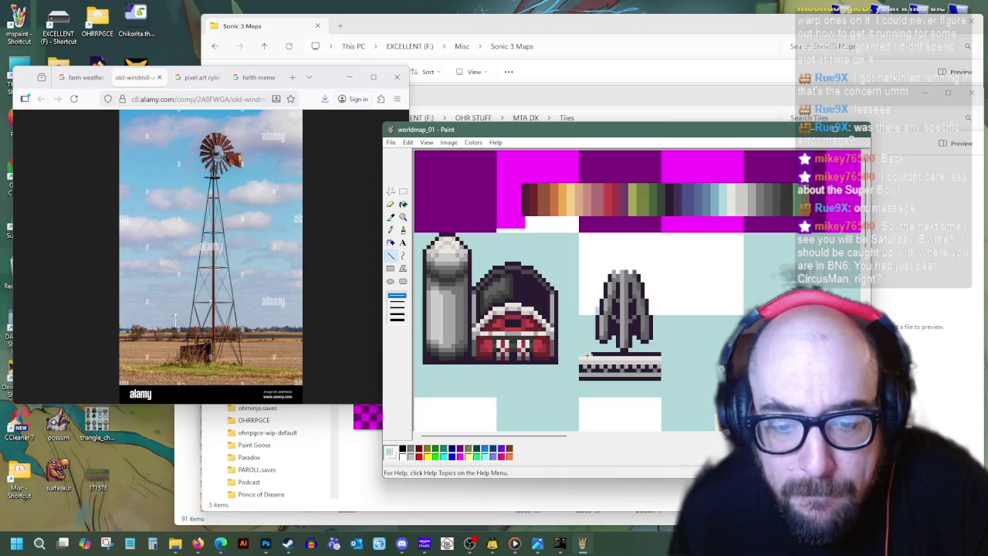
{"action": "left_click_drag", "start_coordinate": [586, 357], "coordinate": [668, 355]}
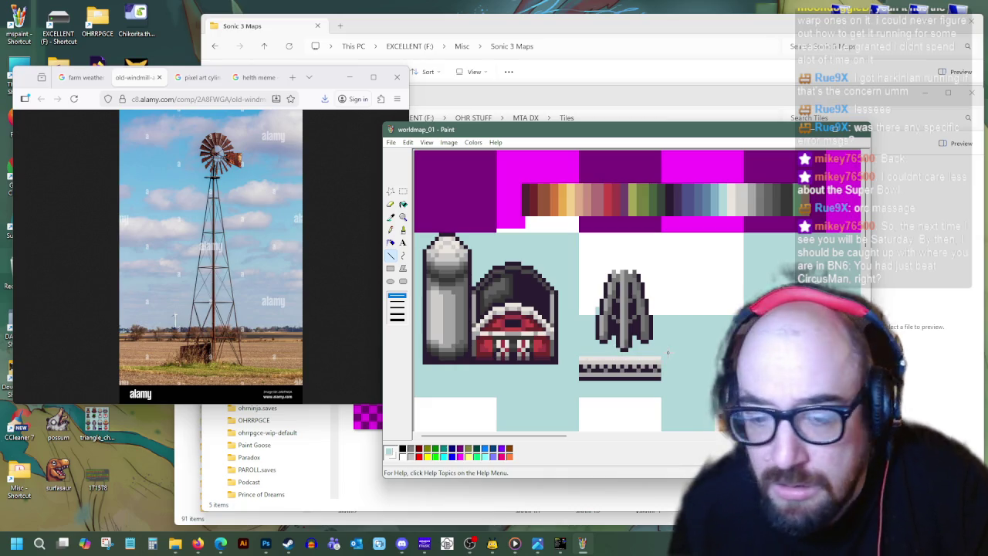
- Cover the striped bar under the windmill with a filled pale-blue rectangle
{"action": "left_click", "coordinate": [390, 268]}
{"action": "left_click", "coordinate": [396, 318]}
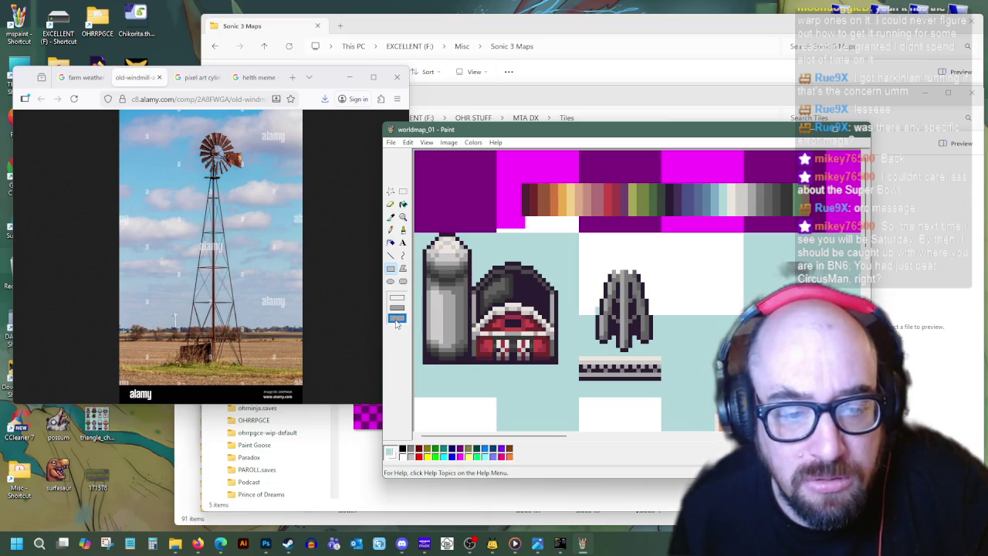
{"action": "left_click_drag", "start_coordinate": [576, 357], "coordinate": [673, 386]}
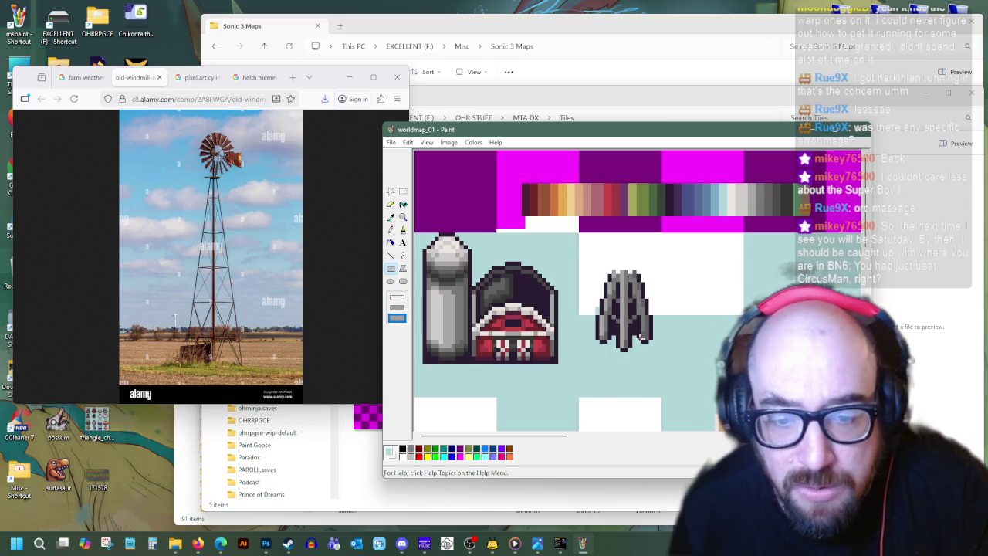
{"action": "left_click", "coordinate": [403, 191]}
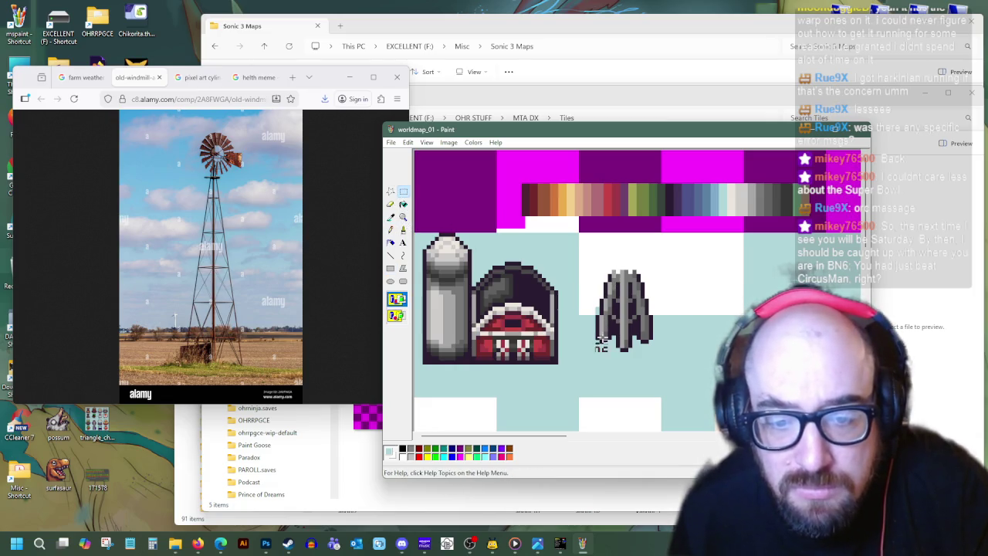
{"action": "mouse_move", "coordinate": [596, 351]}
{"action": "left_mouse_down"}
{"action": "mouse_move", "coordinate": [651, 271]}
{"action": "mouse_move", "coordinate": [651, 230]}
{"action": "left_mouse_up"}
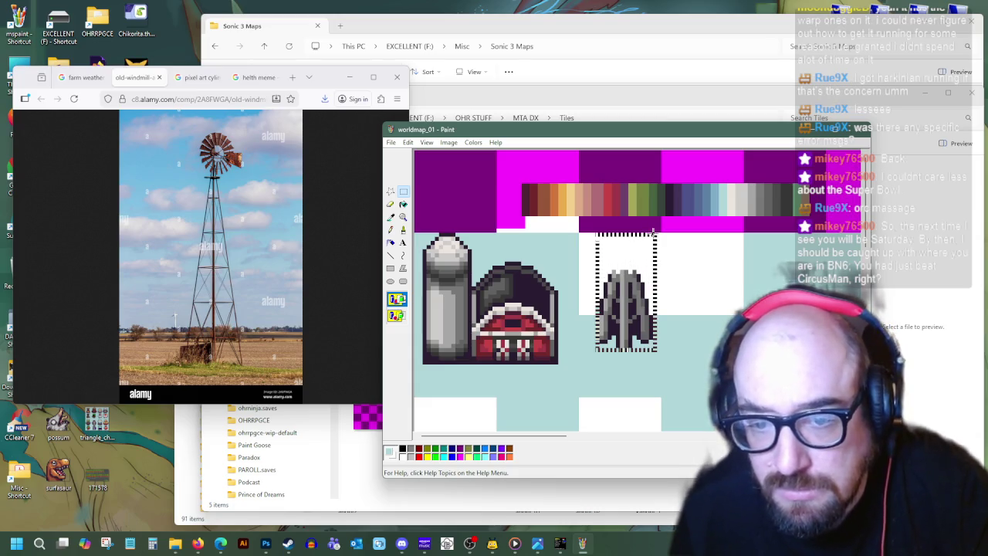
{"action": "left_click", "coordinate": [651, 230]}
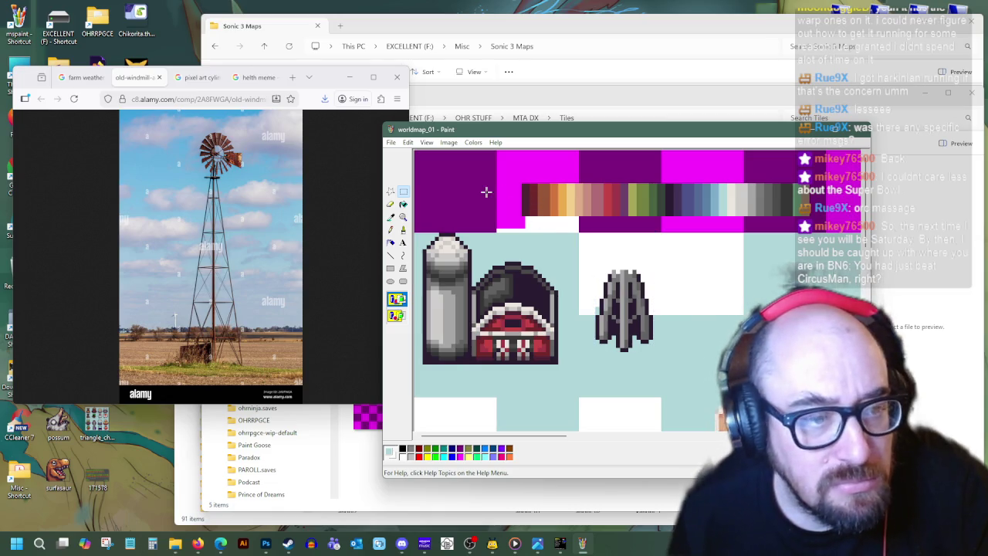
- Resample black and silo grey, and fill the white block behind the windmill with teal
{"action": "left_click", "coordinate": [392, 219]}
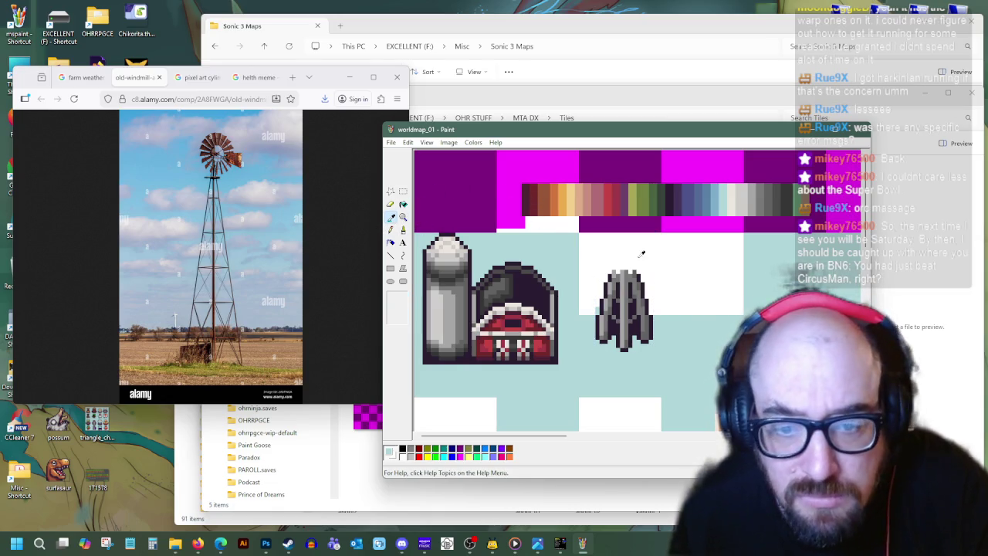
{"action": "left_click", "coordinate": [618, 270]}
{"action": "left_click", "coordinate": [389, 255]}
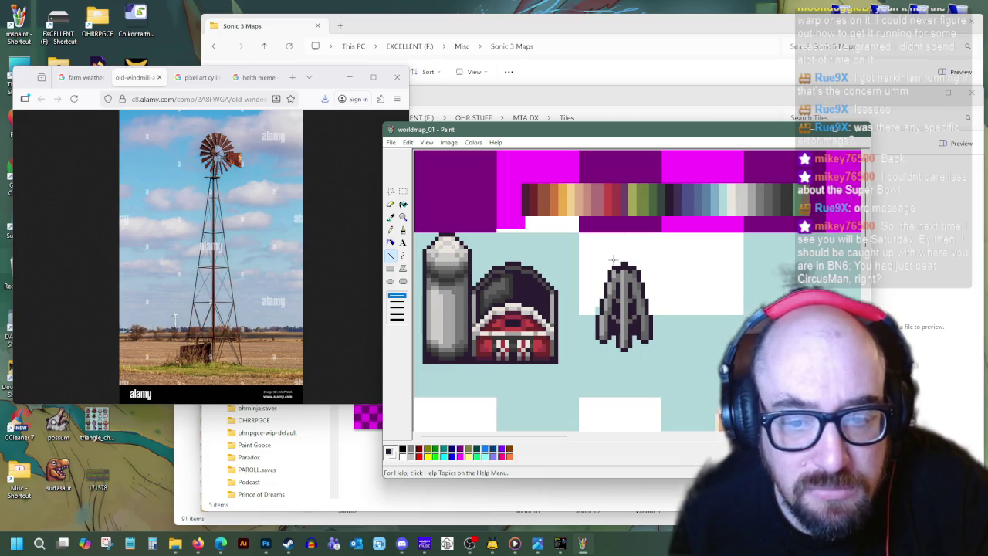
{"action": "left_click", "coordinate": [390, 217]}
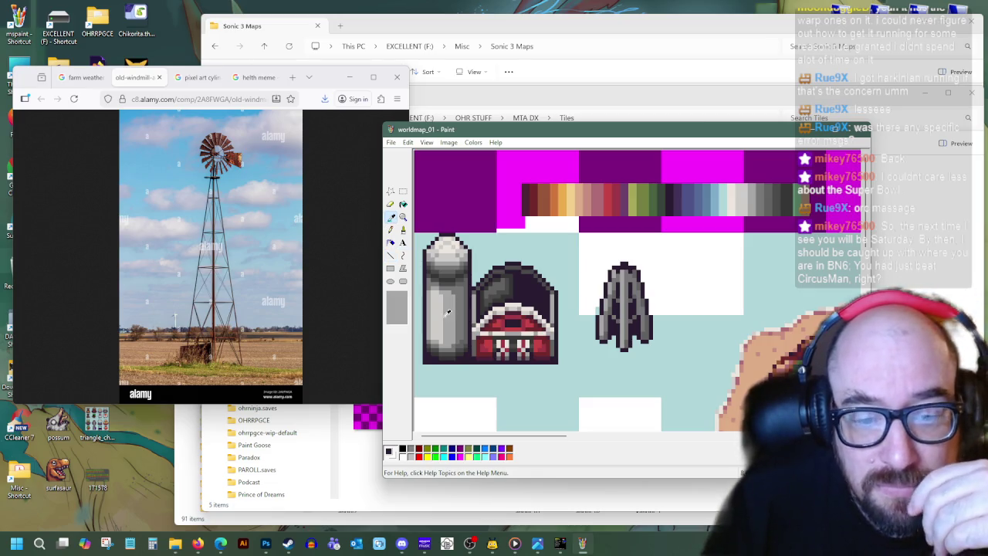
{"action": "left_click", "coordinate": [448, 311]}
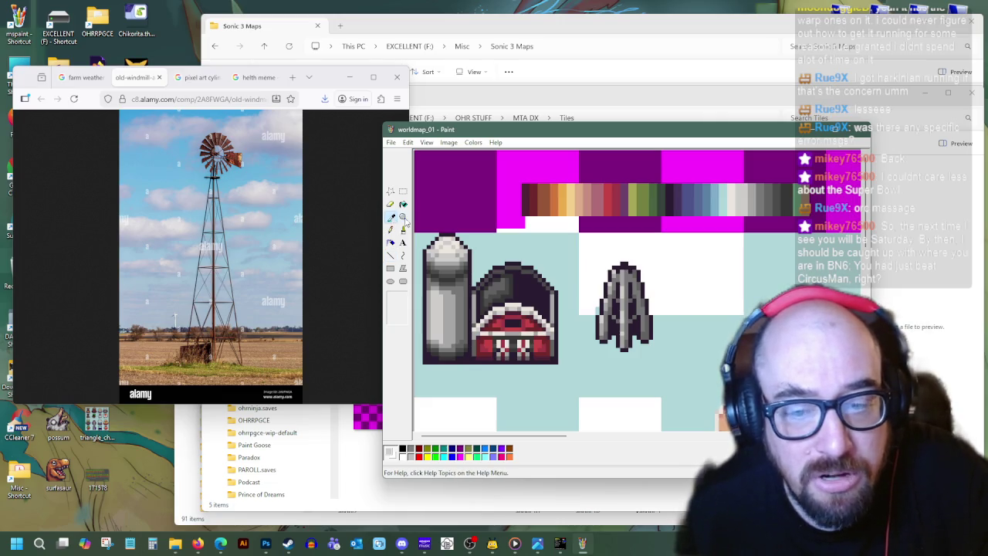
{"action": "left_click", "coordinate": [390, 255]}
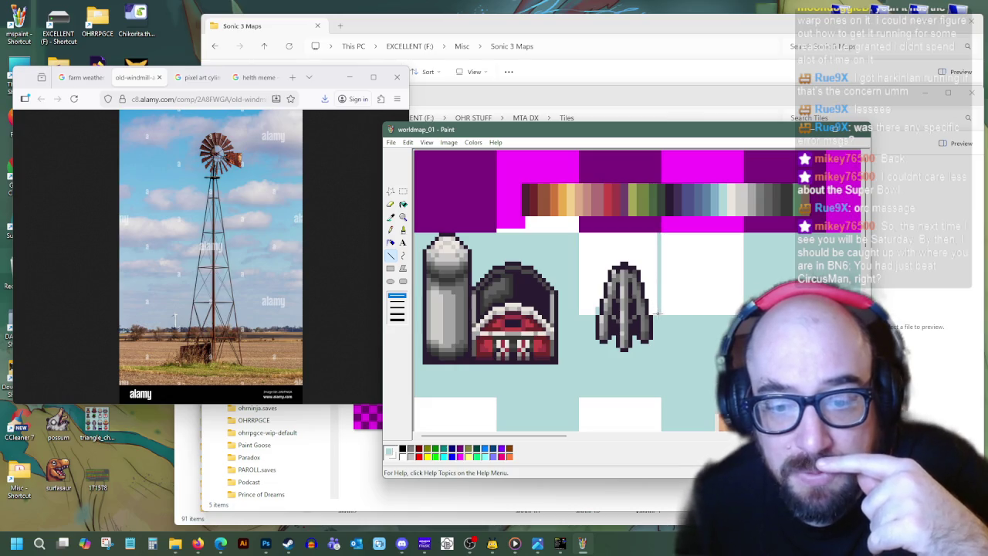
{"action": "left_click", "coordinate": [598, 251]}
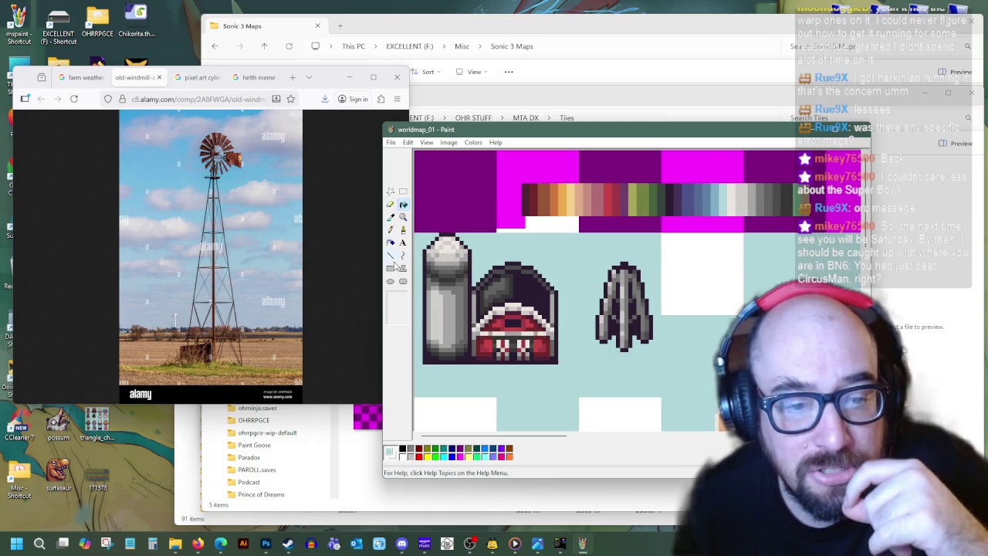
{"action": "left_click", "coordinate": [391, 255]}
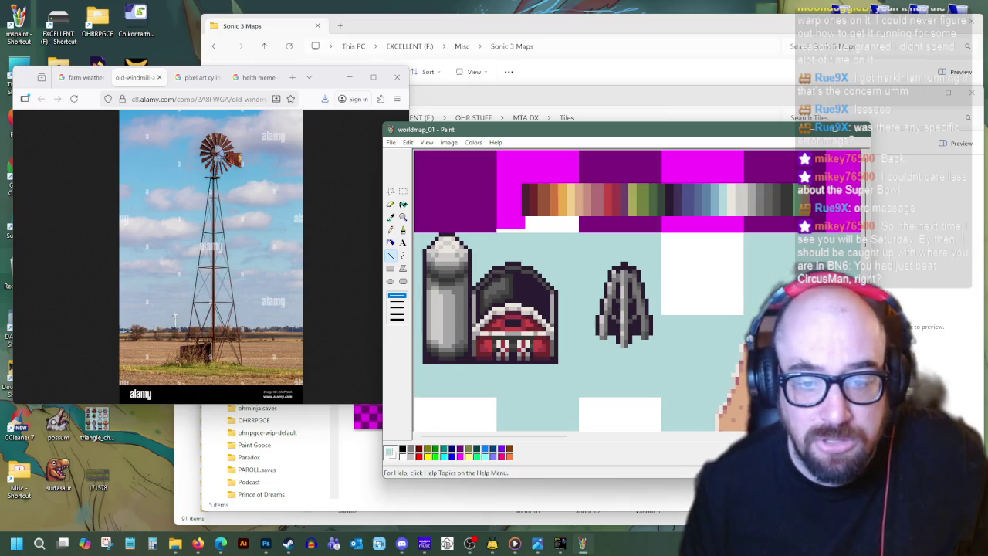
{"action": "left_click", "coordinate": [560, 543]}
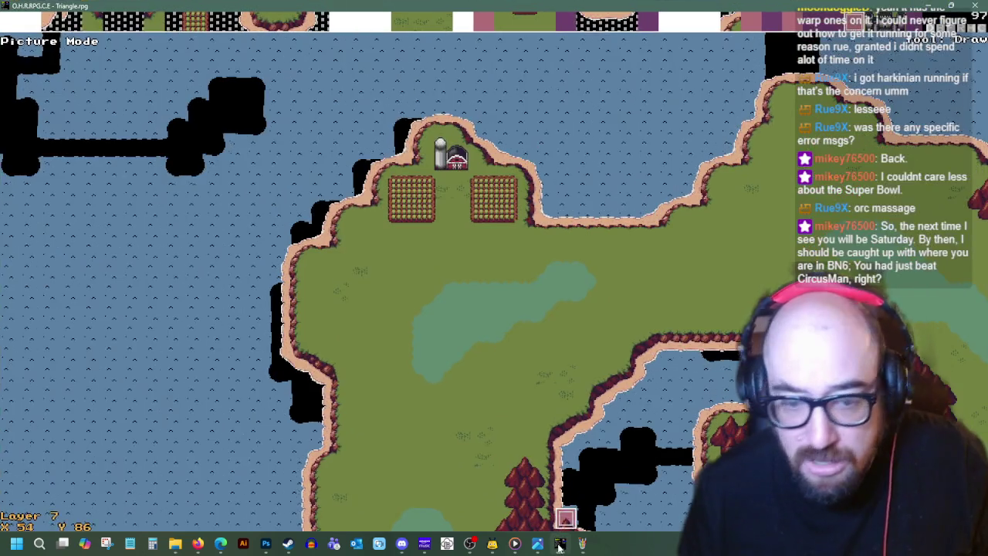
- Re-import the redrawn tileset via Graphics > Import/Export Tilesets, keeping the default background colour
{"action": "key", "text": "Escape"}
{"action": "key", "text": "Escape"}
{"action": "key", "text": "Escape"}
{"action": "key", "text": "Up"}
{"action": "key", "text": "Return"}
{"action": "key", "text": "Down"}
{"action": "key", "text": "Down"}
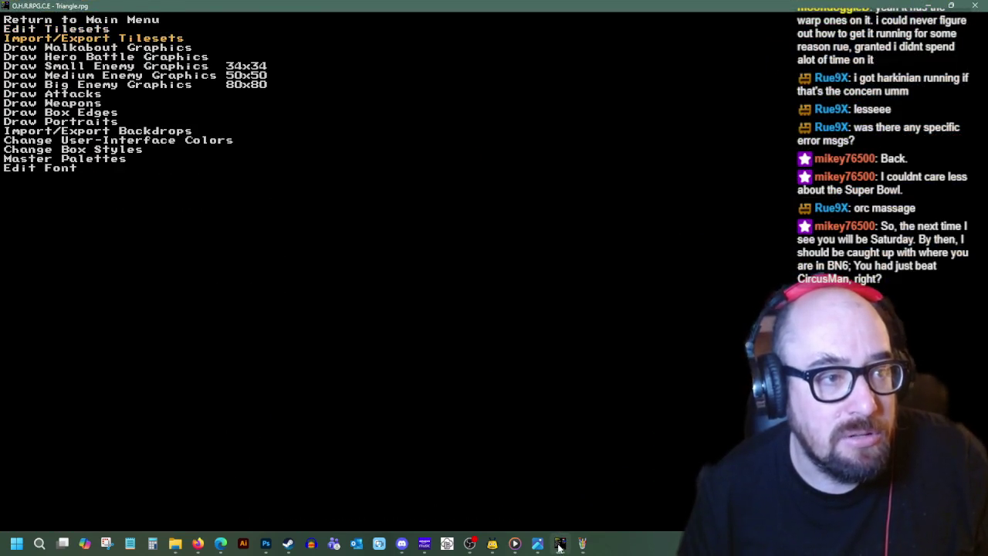
{"action": "key", "text": "Return"}
{"action": "key", "text": "Return"}
{"action": "key", "text": "Return"}
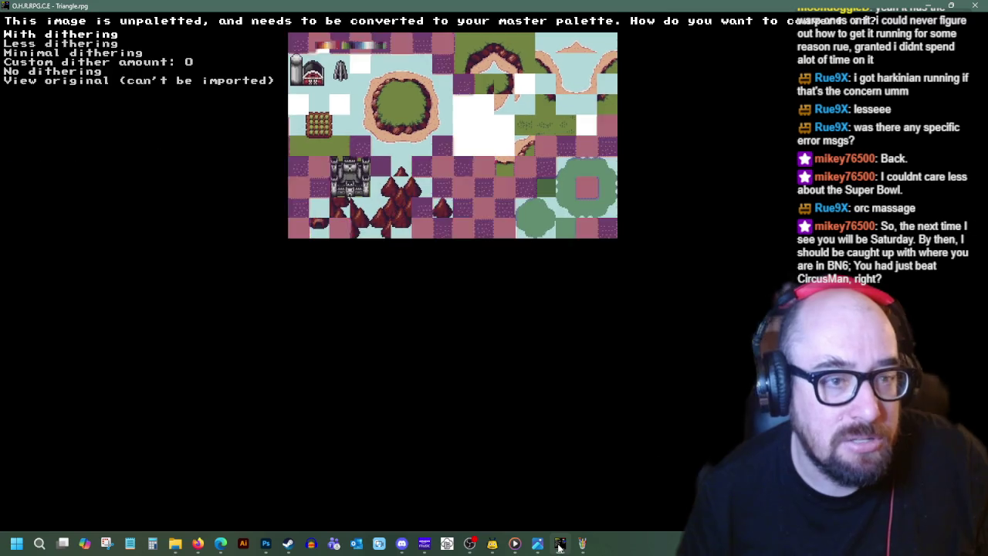
{"action": "key", "text": "Return"}
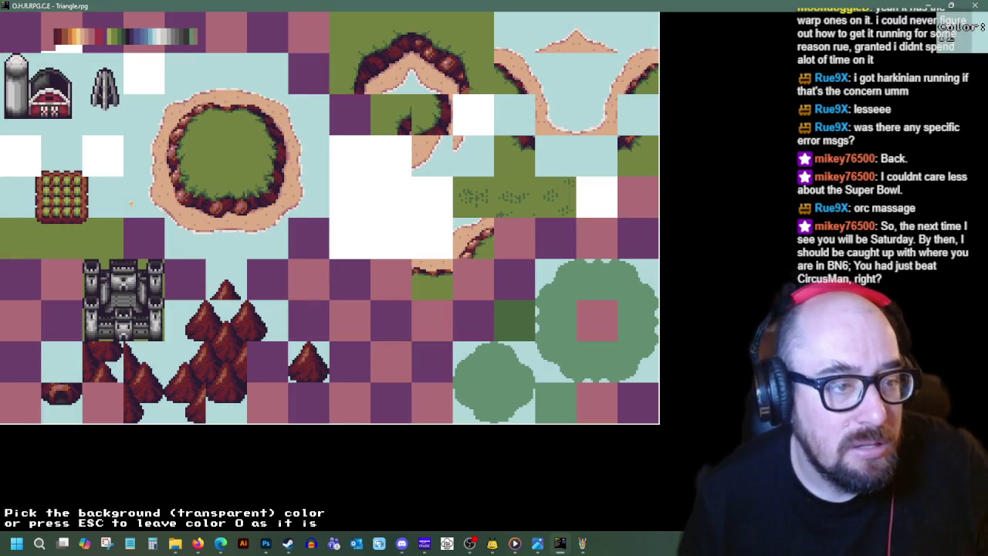
{"action": "key", "text": "Escape"}
{"action": "key", "text": "Escape"}
{"action": "key", "text": "Escape"}
- Open Map 2: Overworld, move to the farm, and start placing tiles on the fields
{"action": "key", "text": "Return"}
{"action": "key", "text": "Down"}
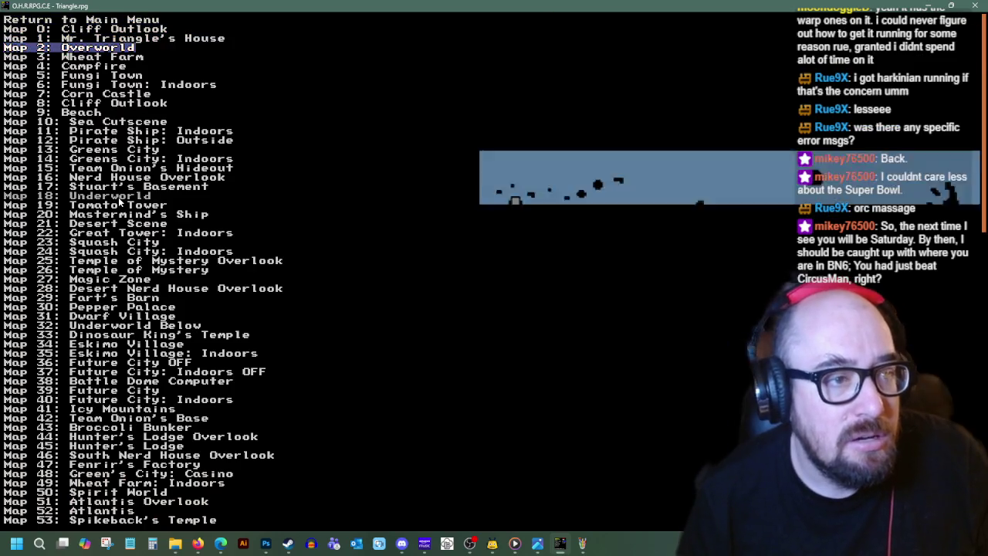
{"action": "key", "text": "Return"}
{"action": "key", "text": "Up"}
{"action": "key", "text": "Up"}
{"action": "key", "text": "Up"}
{"action": "key", "text": "Left"}
{"action": "key", "text": "Left"}
{"action": "key", "text": "Left"}
{"action": "key", "text": "Up"}
{"action": "key", "text": "Up"}
{"action": "key", "text": "Left"}
{"action": "key", "text": "Left"}
{"action": "key", "text": "Left"}
{"action": "key", "text": "Return"}
{"action": "key", "text": "Return"}
{"action": "key", "text": "space"}
{"action": "key", "text": "Up"}
{"action": "key", "text": "space"}
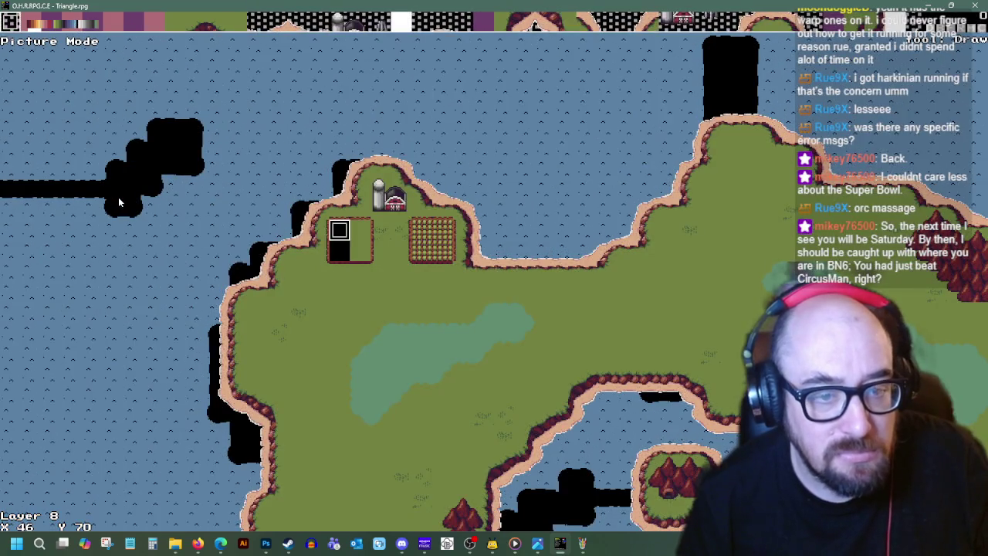
- Finish placing crop tiles across both farm fields
{"action": "key", "text": "Right"}
{"action": "key", "text": "Right"}
{"action": "key", "text": "Right"}
{"action": "key", "text": "space"}
{"action": "key", "text": "Right"}
{"action": "key", "text": "Right"}
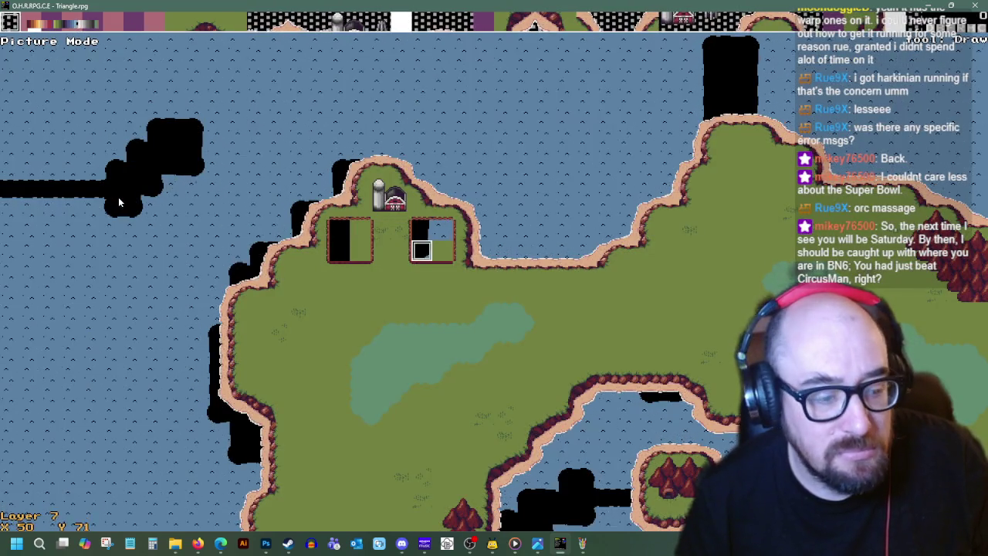
{"action": "key", "text": "Return"}
{"action": "key", "text": "Return"}
{"action": "key", "text": "Down"}
{"action": "key", "text": "Left"}
{"action": "key", "text": "Left"}
{"action": "key", "text": "Left"}
{"action": "key", "text": "Left"}
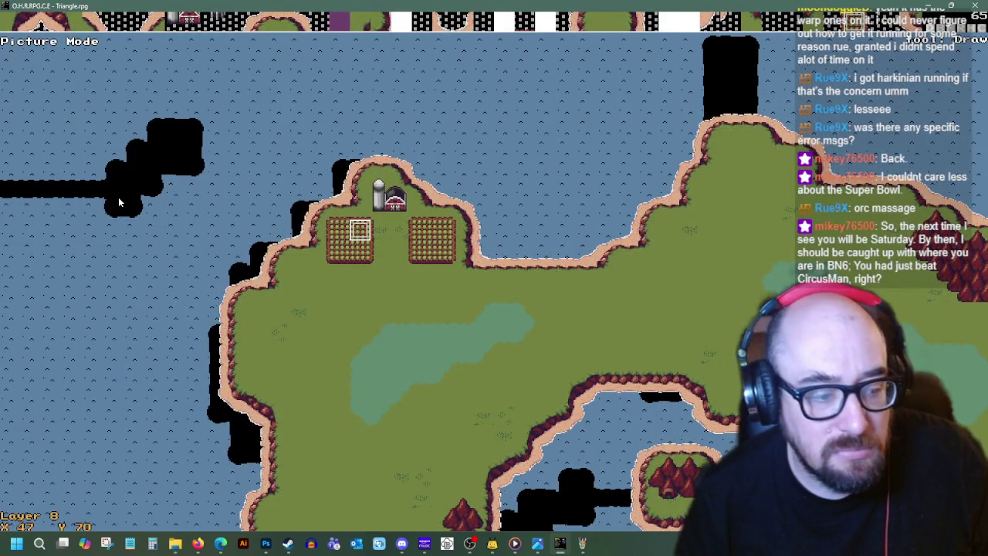
- Pick the scarecrow tile on layer 8 and place a copy on the right crop field
{"action": "key", "text": "Return"}
{"action": "key", "text": "Up"}
{"action": "key", "text": "Up"}
{"action": "key", "text": "Up"}
{"action": "key", "text": "Right"}
{"action": "key", "text": "Right"}
{"action": "key", "text": "Right"}
{"action": "key", "text": "Up"}
{"action": "key", "text": "Up"}
{"action": "key", "text": "Return"}
{"action": "key", "text": "Left"}
{"action": "key", "text": "Down"}
{"action": "key", "text": "Up"}
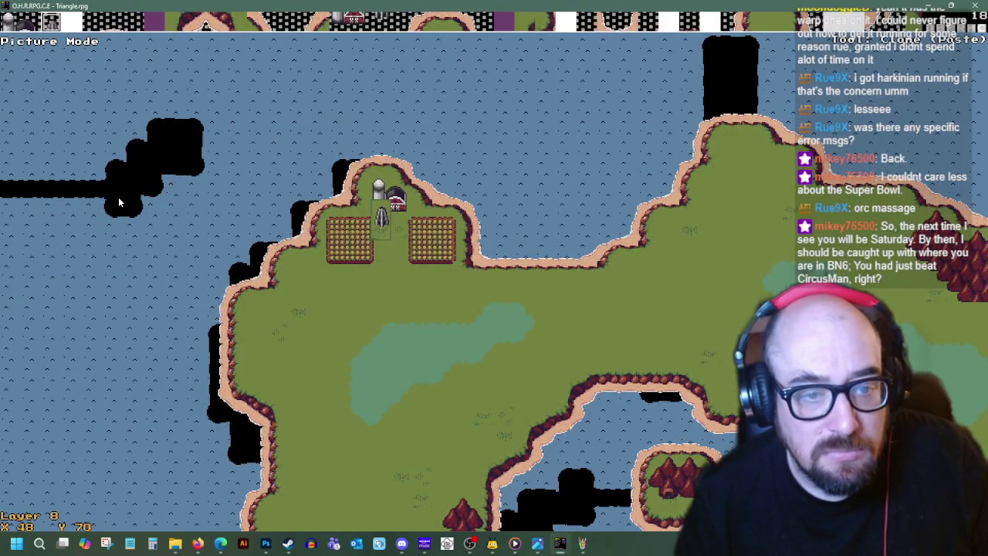
{"action": "key", "text": "Right"}
{"action": "key", "text": "Right"}
{"action": "key", "text": "Right"}
{"action": "key", "text": "Right"}
{"action": "key", "text": "Right"}
{"action": "key", "text": "Down"}
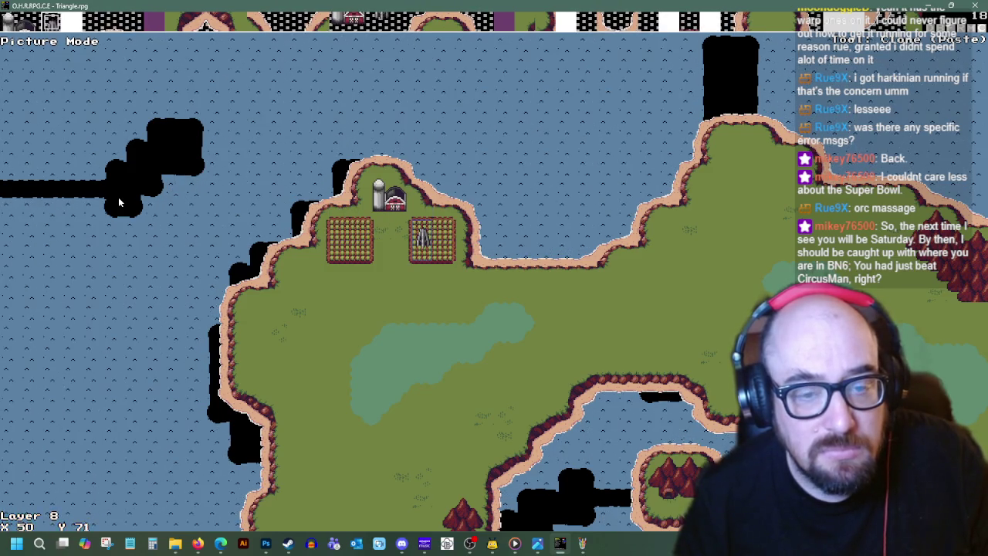
{"action": "key", "text": "Right"}
{"action": "key", "text": "d"}
{"action": "key", "text": "Down"}
{"action": "key", "text": "Down"}
{"action": "key", "text": "Down"}
{"action": "key", "text": "Down"}
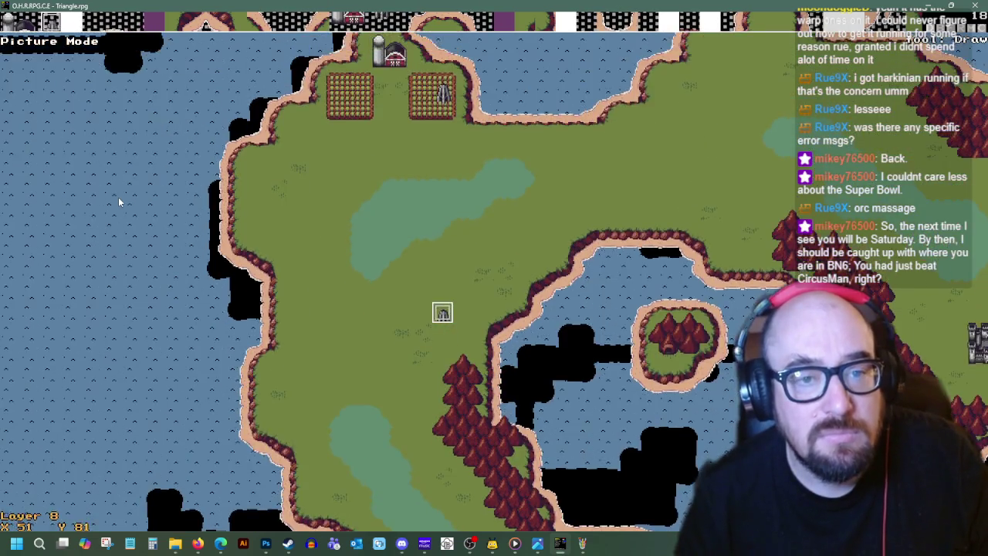
{"action": "key", "text": "Up"}
{"action": "key", "text": "Up"}
{"action": "key", "text": "Up"}
{"action": "key", "text": "Up"}
{"action": "key", "text": "Up"}
{"action": "key", "text": "Up"}
{"action": "key", "text": "Up"}
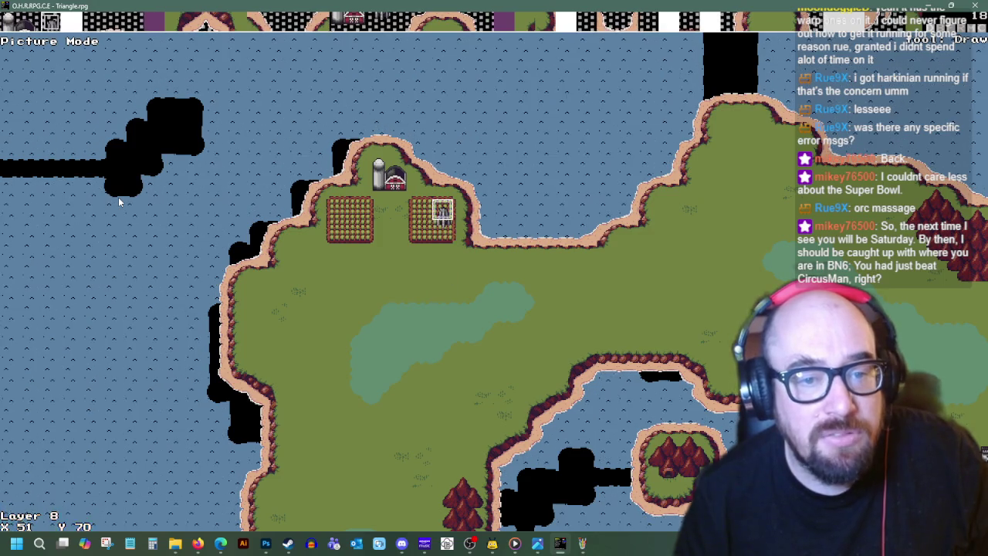
- Check the tile picker and move the cursor past the pond toward the lake shore
{"action": "key", "text": "Return"}
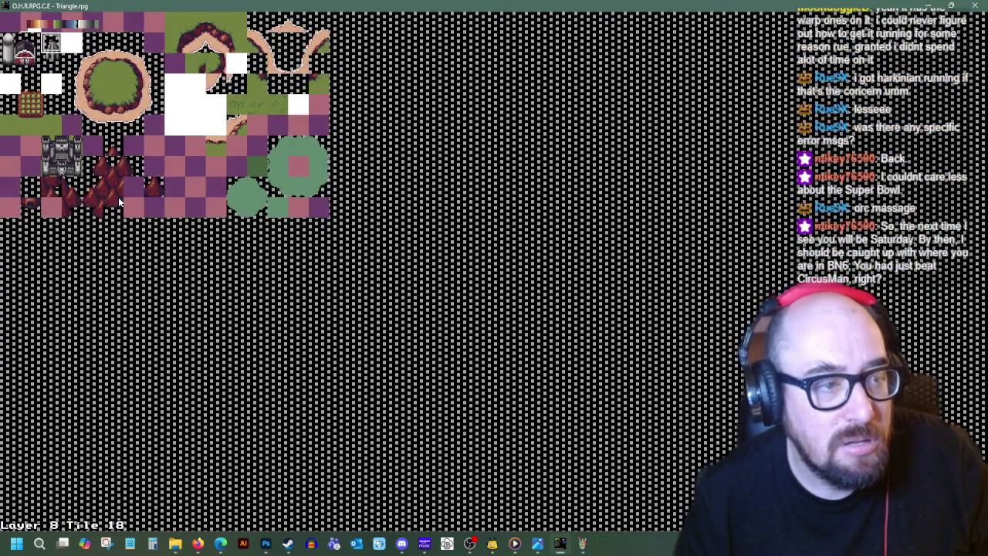
{"action": "key", "text": "Return"}
{"action": "key", "text": "Down"}
{"action": "key", "text": "Up"}
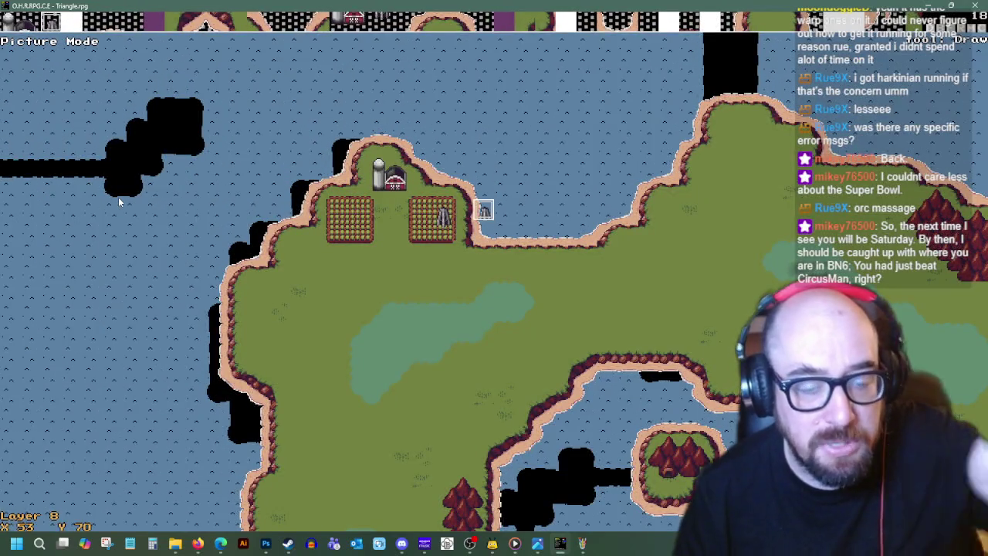
{"action": "key", "text": "Right"}
{"action": "key", "text": "Right"}
{"action": "key", "text": "Down"}
{"action": "key", "text": "Down"}
{"action": "key", "text": "Down"}
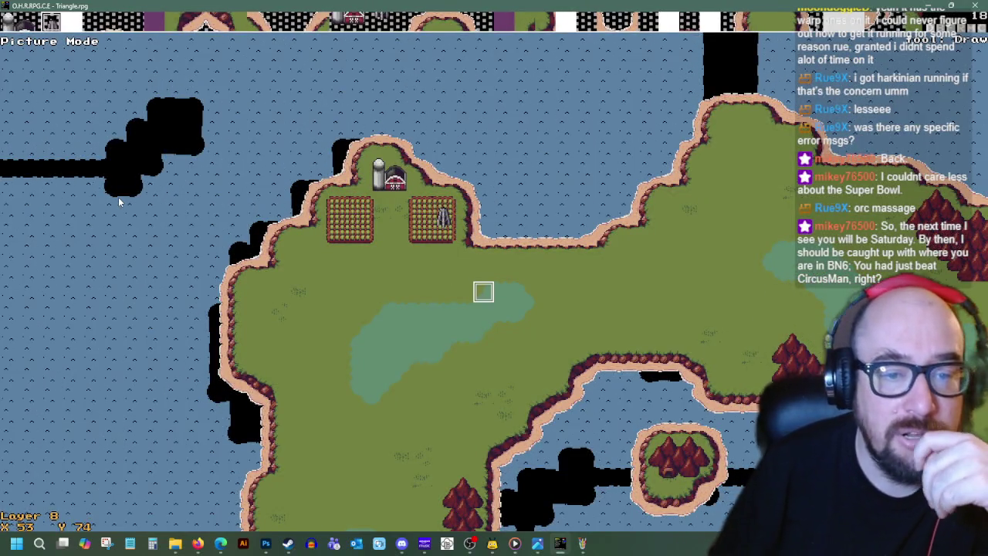
{"action": "key", "text": "Left"}
{"action": "key", "text": "Down"}
{"action": "key", "text": "Down"}
{"action": "key", "text": "Down"}
{"action": "key", "text": "Down"}
{"action": "key", "text": "Down"}
{"action": "key", "text": "Down"}
{"action": "key", "text": "Down"}
{"action": "key", "text": "Down"}
{"action": "key", "text": "Down"}
{"action": "key", "text": "Down"}
{"action": "key", "text": "Down"}
{"action": "key", "text": "Down"}
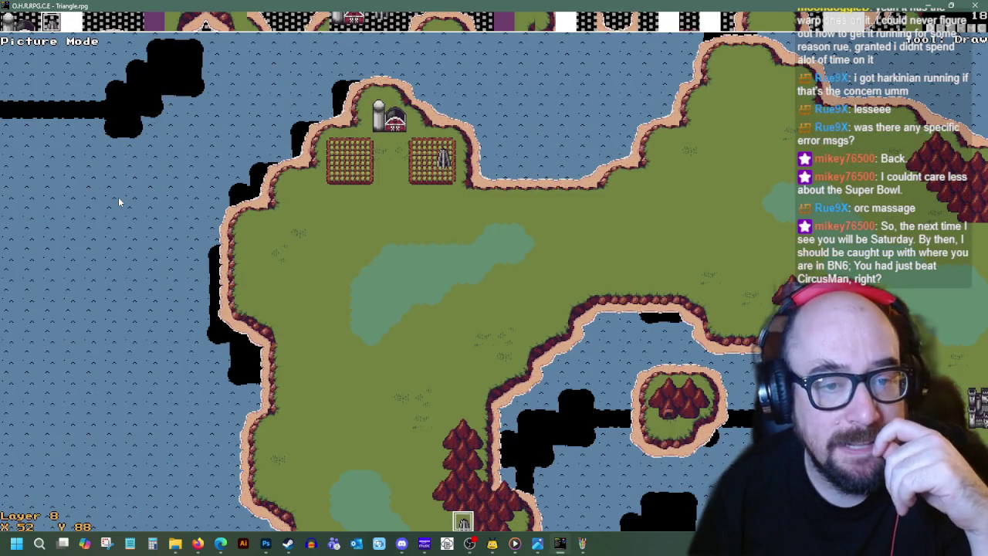
{"action": "key", "text": "Return"}
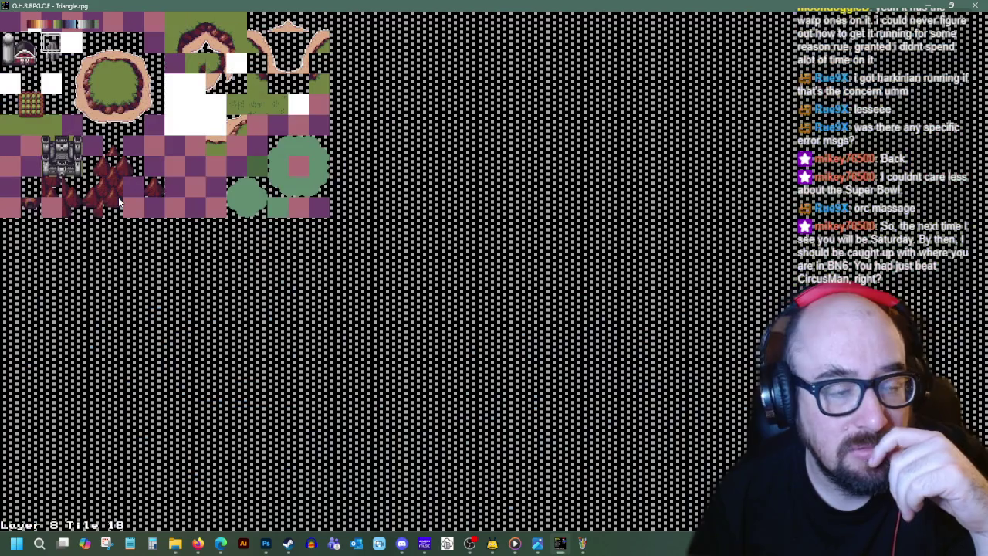
{"action": "key", "text": "Return"}
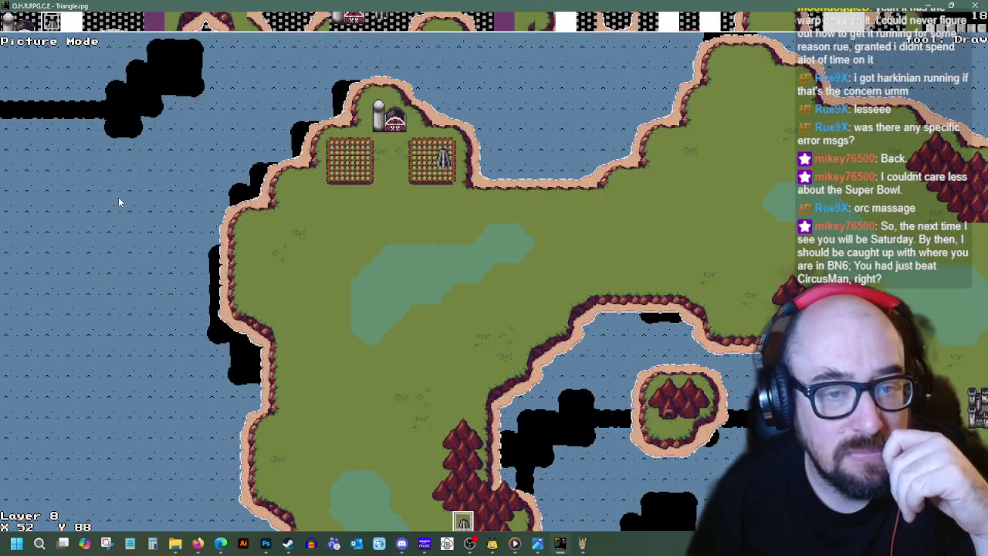
{"action": "key", "text": "Up"}
{"action": "key", "text": "Up"}
{"action": "key", "text": "Up"}
{"action": "key", "text": "Up"}
{"action": "key", "text": "Up"}
{"action": "key", "text": "Up"}
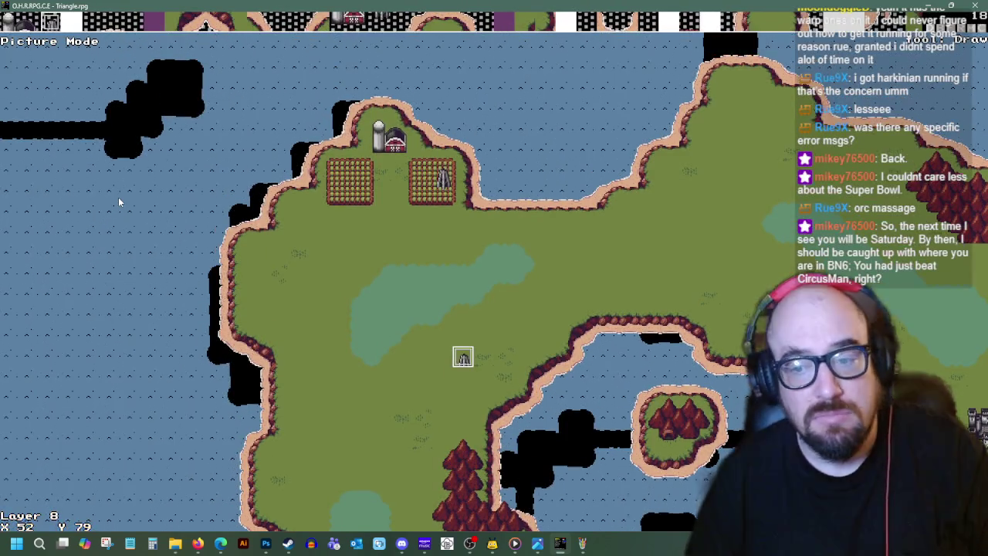
{"action": "key", "text": "Right"}
{"action": "key", "text": "Right"}
{"action": "key", "text": "Right"}
{"action": "key", "text": "Right"}
{"action": "key", "text": "Down"}
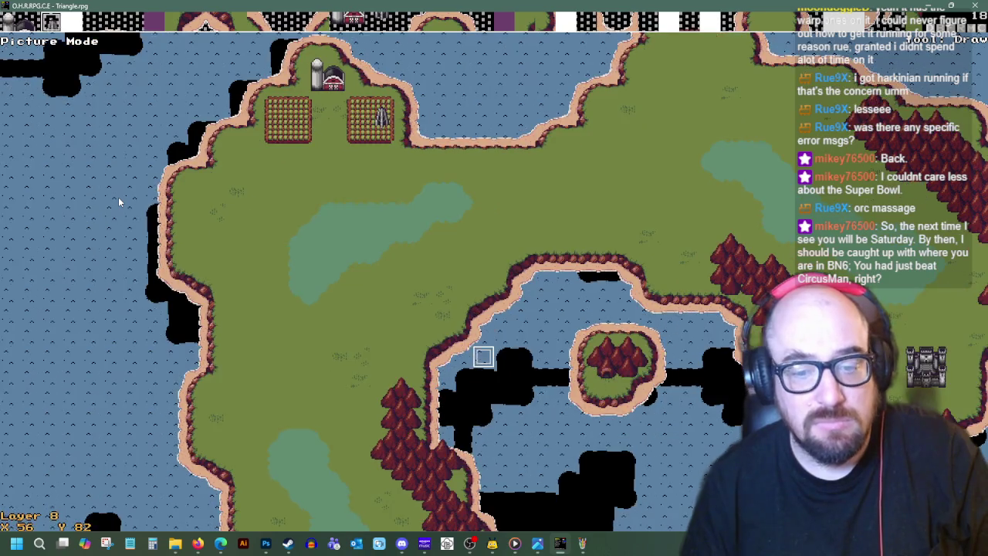
{"action": "key", "text": "Right"}
{"action": "key", "text": "Down"}
{"action": "key", "text": "Up"}
{"action": "key", "text": "Up"}
{"action": "key", "text": "Right"}
- Drop to a lower layer, save screenshot Triangle0006.png, and exit the map editor
{"action": "key", "text": "Page_Down"}
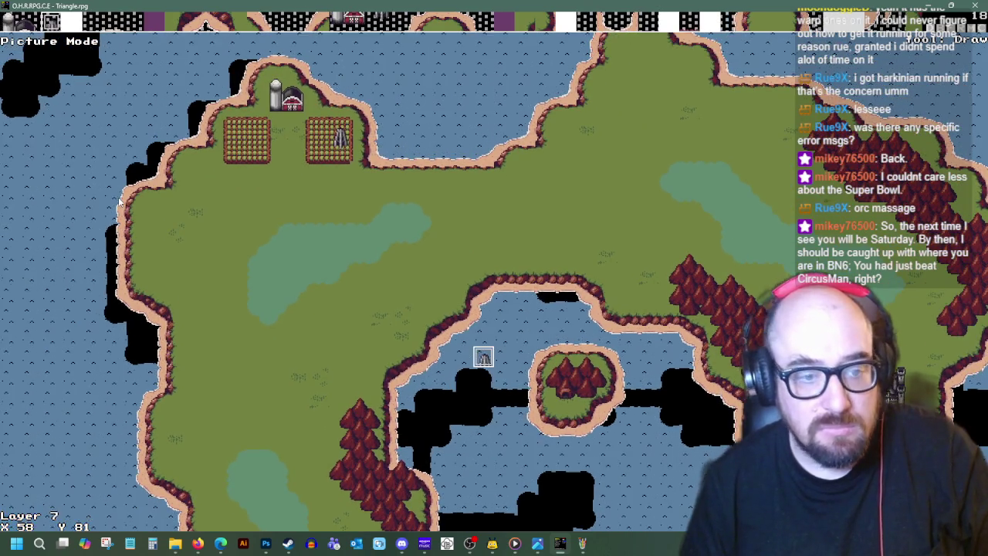
{"action": "key", "text": "Page_Down"}
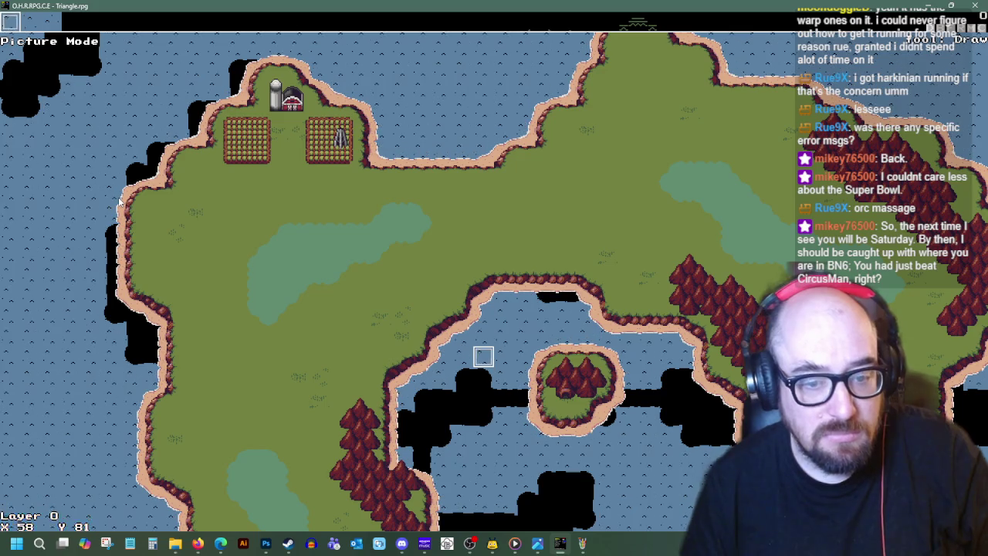
{"action": "key", "text": "F12"}
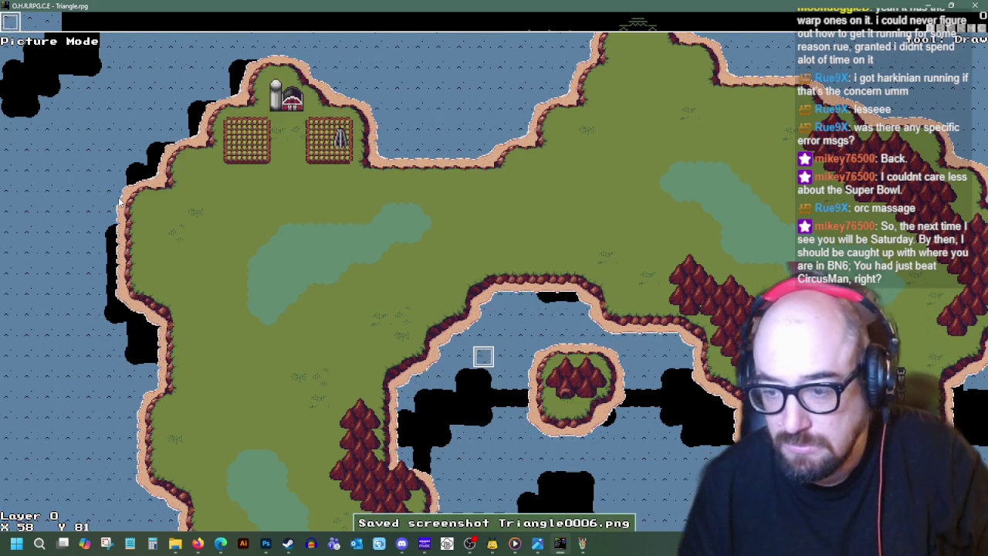
{"action": "key", "text": "Escape"}
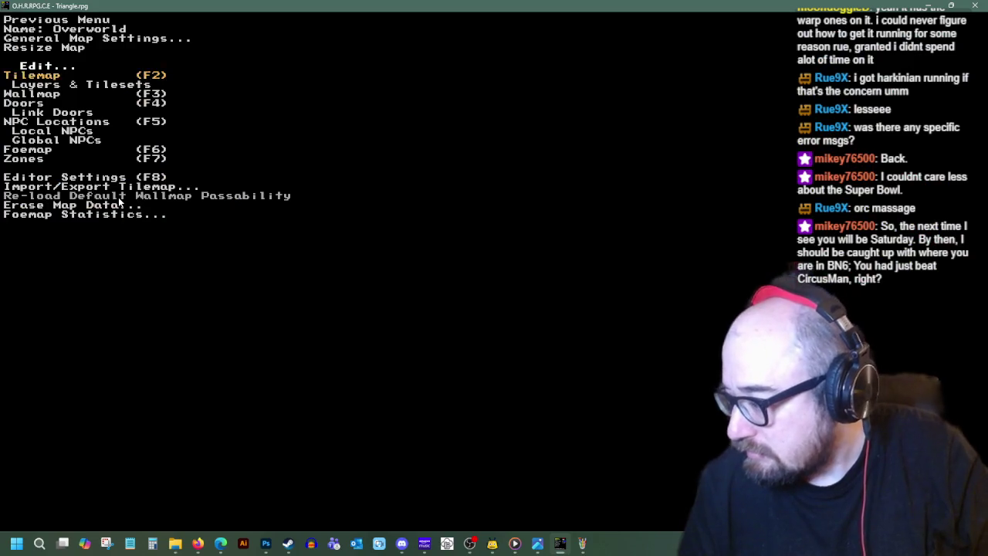
- Save changes and quit OHRRPGCE, then close the worldmap_01 image in Paint
{"action": "key", "text": "Escape"}
{"action": "key", "text": "Escape"}
{"action": "key", "text": "Escape"}
{"action": "key", "text": "Down"}
{"action": "key", "text": "Down"}
{"action": "key", "text": "Return"}
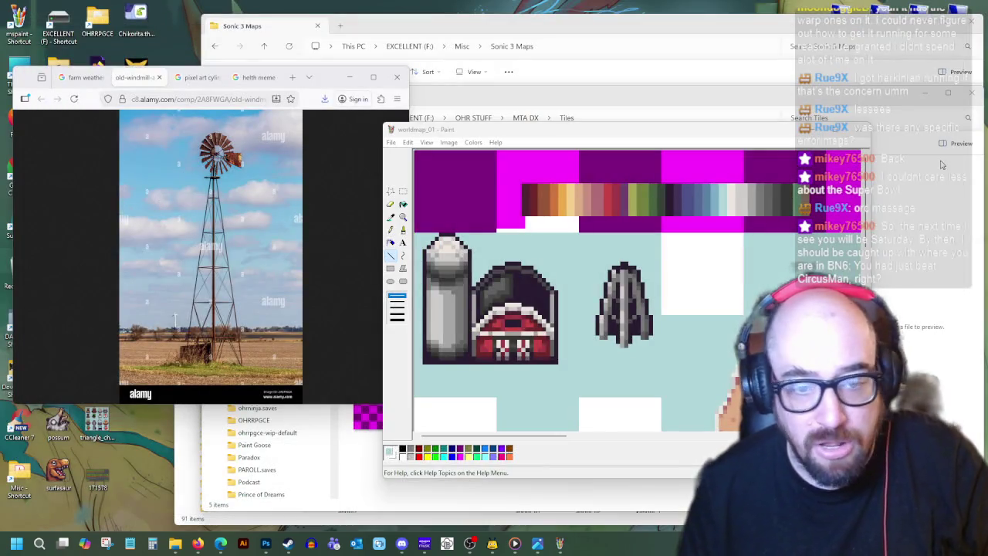
{"action": "left_click", "coordinate": [857, 130]}
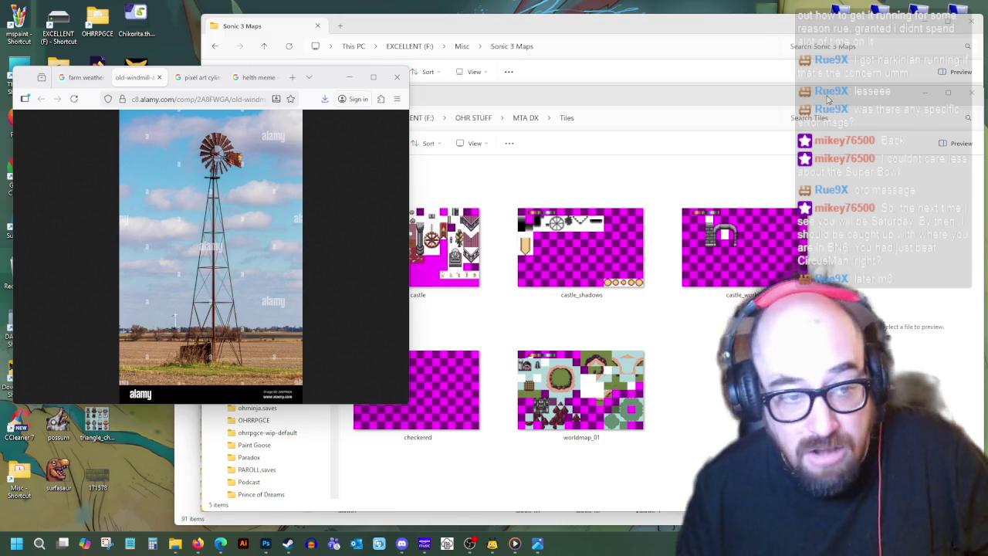
- Close the windmill photo browser, Sonic 3 Maps and Tiles folders, and reposition the Walkabouts folder window
{"action": "left_click", "coordinate": [397, 78]}
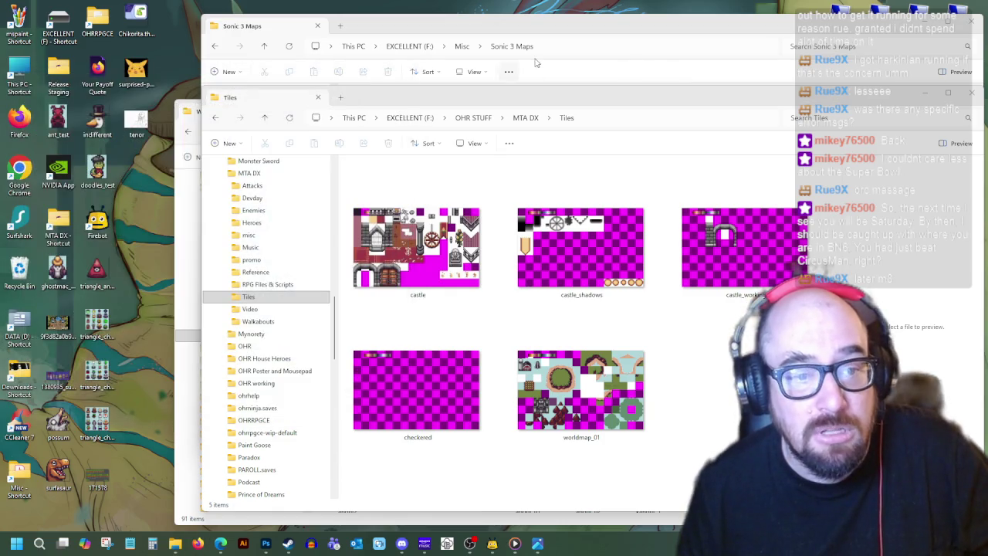
{"action": "left_click", "coordinate": [587, 37]}
{"action": "left_click_drag", "start_coordinate": [548, 31], "coordinate": [465, 49]}
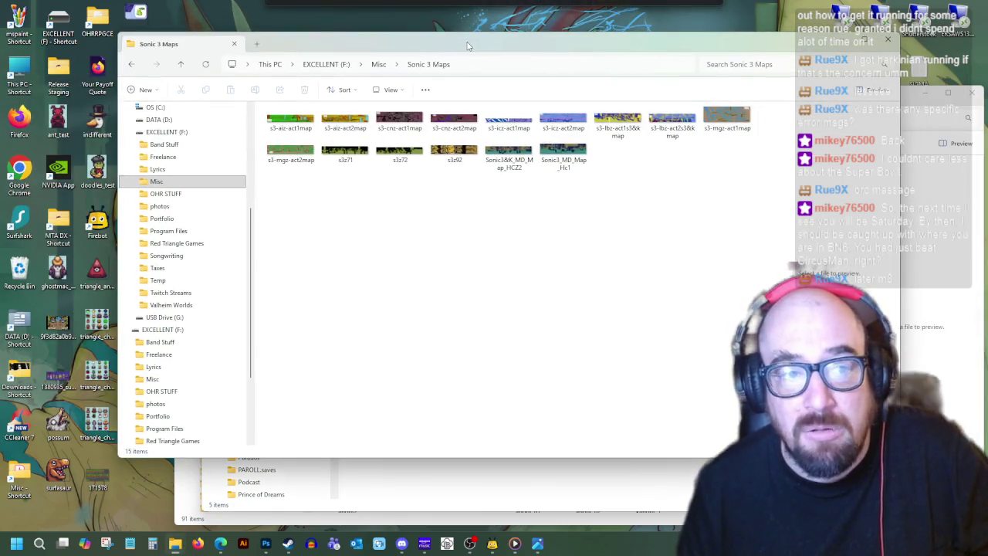
{"action": "left_click", "coordinate": [890, 44]}
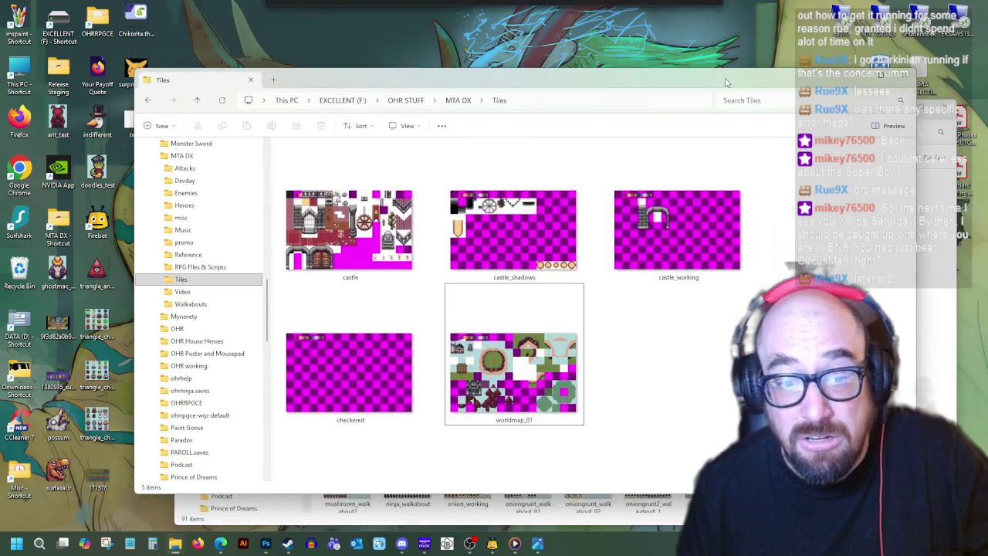
{"action": "left_click", "coordinate": [908, 68]}
{"action": "mouse_move", "coordinate": [781, 110]}
{"action": "left_mouse_down"}
{"action": "mouse_move", "coordinate": [720, 87]}
{"action": "mouse_move", "coordinate": [722, 65]}
{"action": "left_mouse_up"}
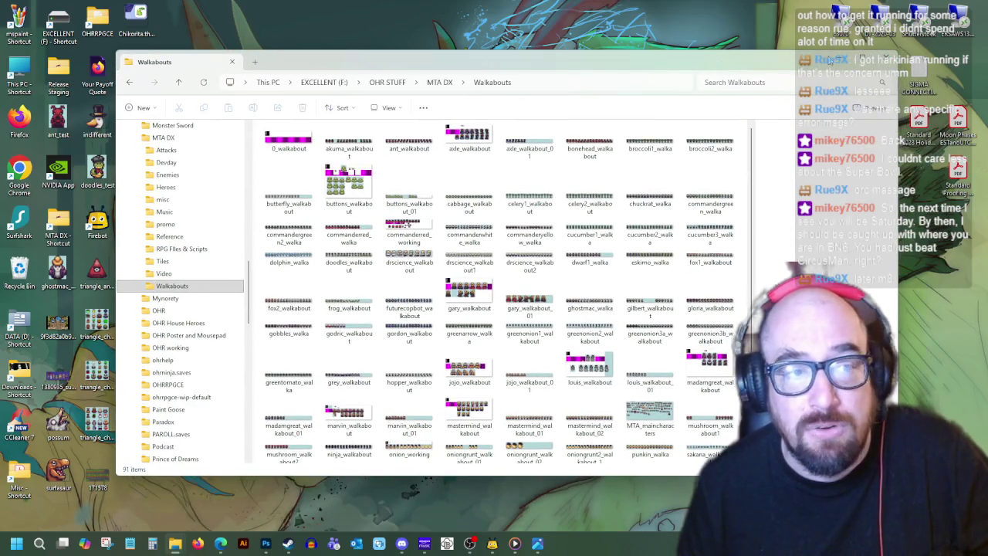